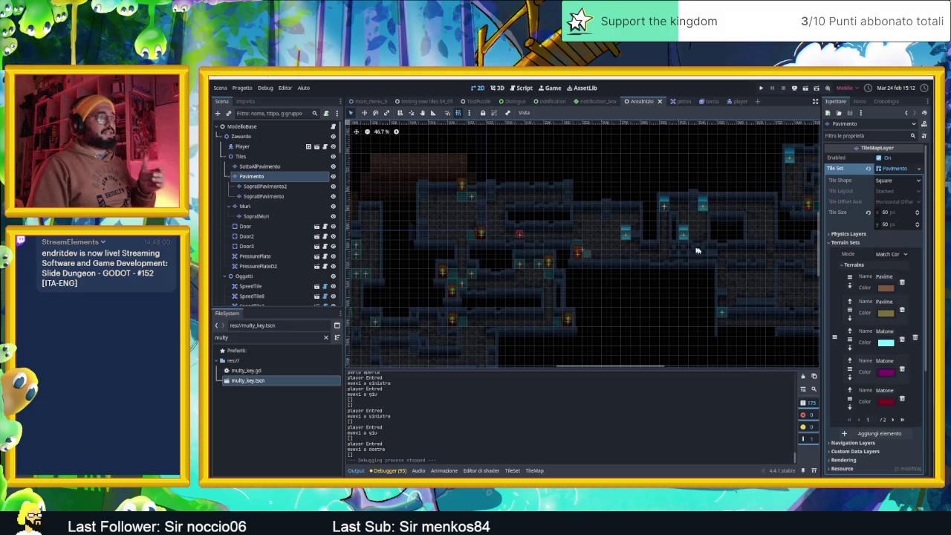
Step: Pan and zoom around the saved dungeon tile map on the 2D canvas
mouse_move(618, 248)
mouse_down()
mouse_move(712, 269)
mouse_move(629, 257)
mouse_up()
scroll(624, 255, up, 5)
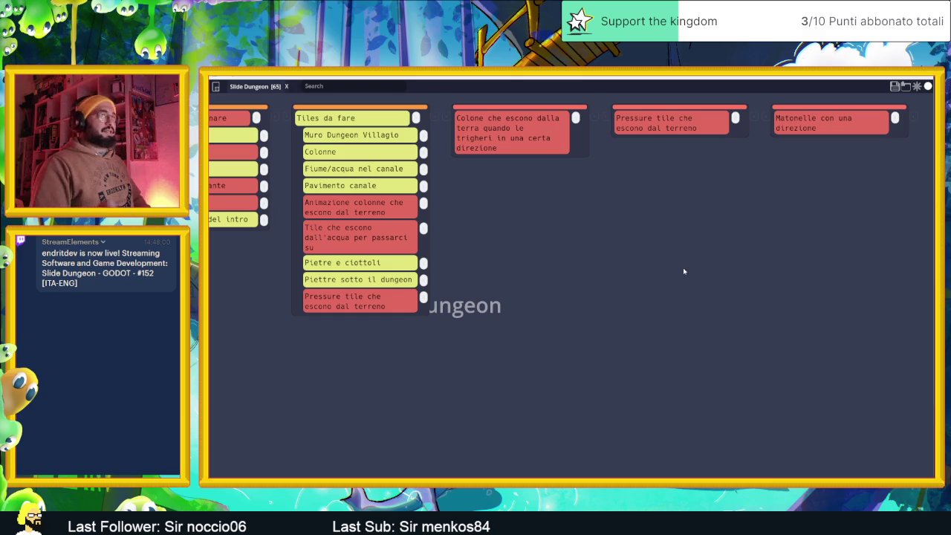
Step: Scroll the Slide Dungeon board sideways until the SecondCamera list and its cards show
scroll(684, 270, up, 2)
scroll(639, 261, down, 4)
scroll(639, 260, up, 3)
scroll(639, 260, down, 3)
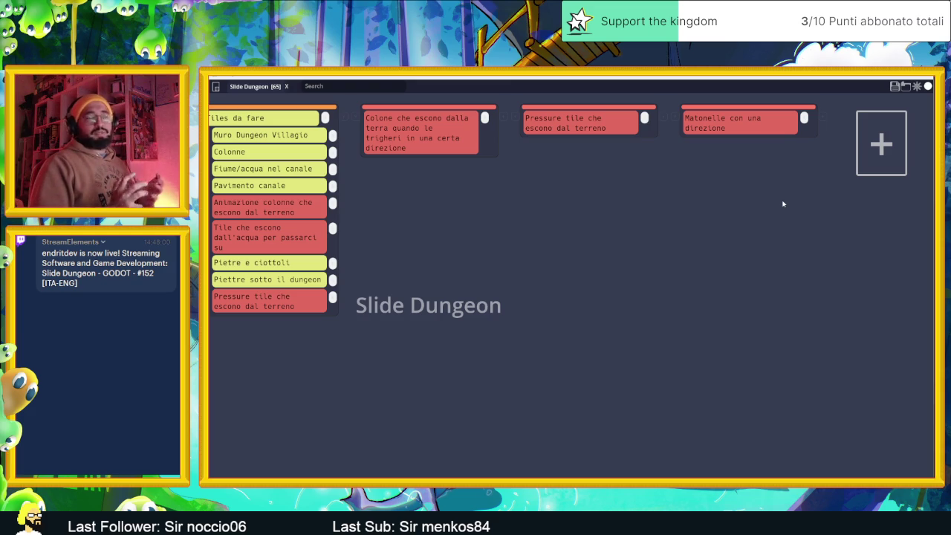
scroll(814, 203, left, 3)
scroll(816, 203, right, 3)
scroll(817, 203, left, 10)
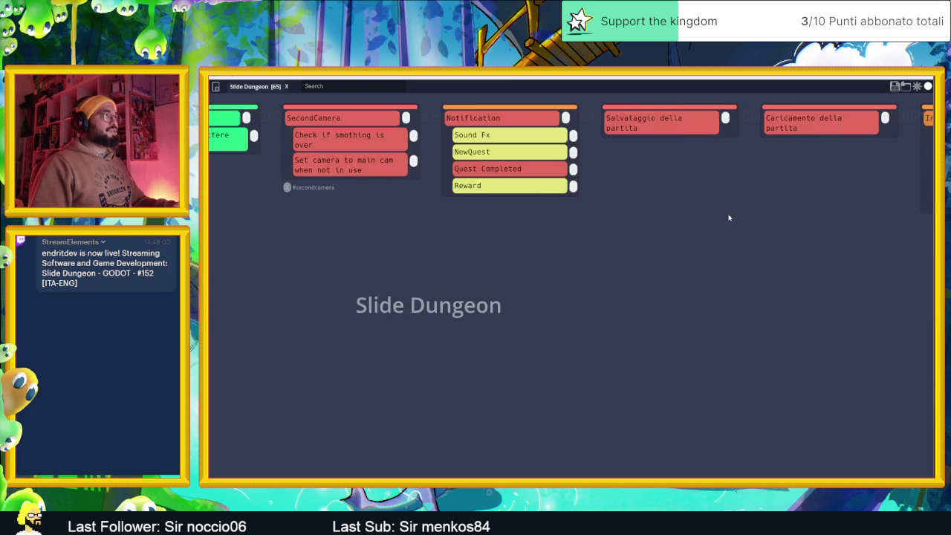
scroll(729, 218, left, 5)
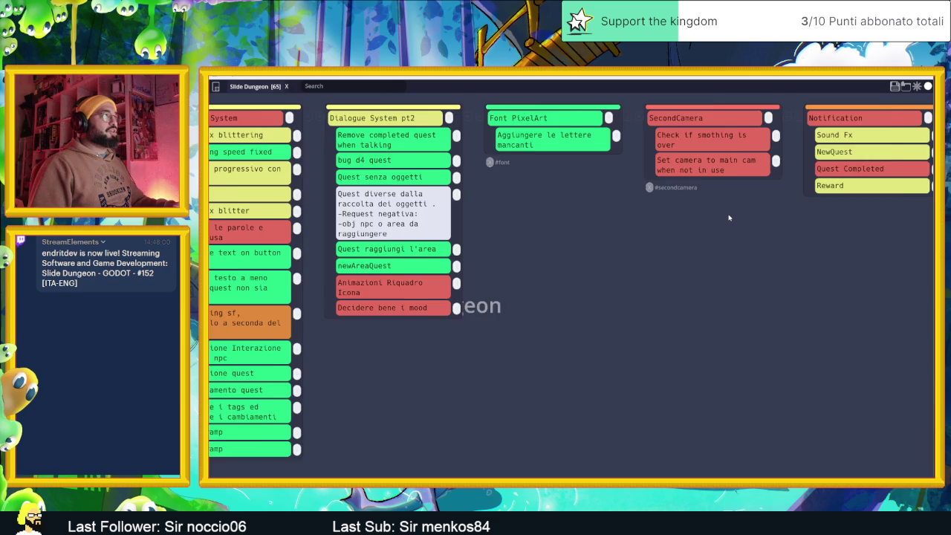
scroll(729, 217, left, 5)
scroll(730, 218, right, 6)
scroll(729, 217, right, 10)
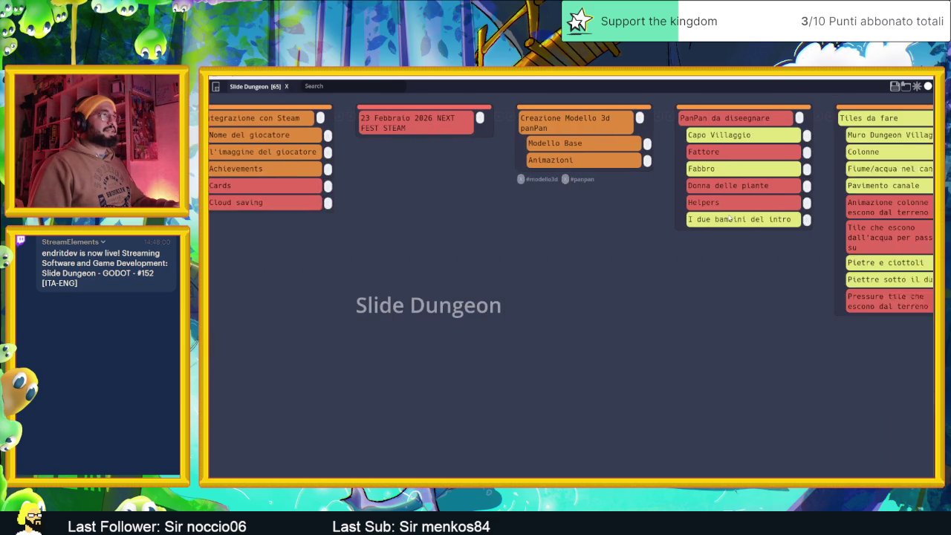
scroll(729, 218, right, 10)
scroll(729, 218, left, 20)
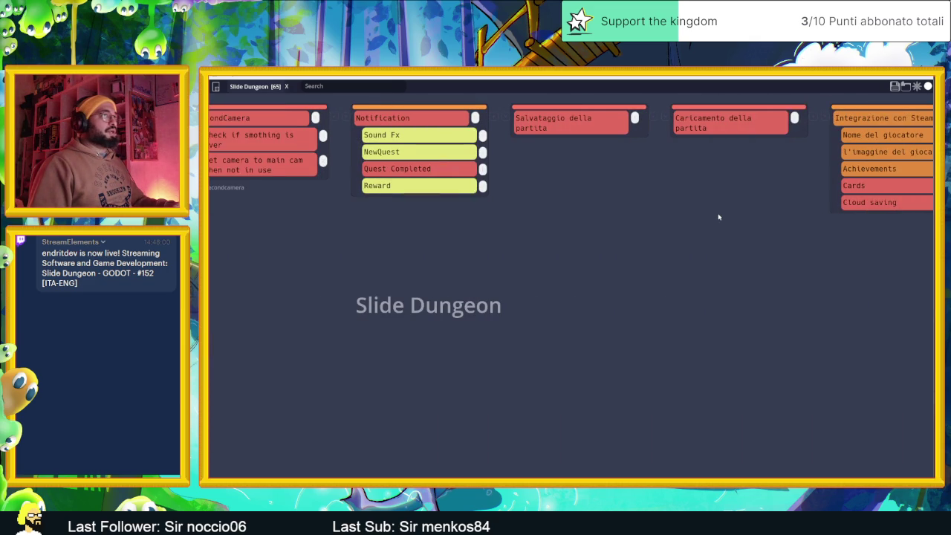
scroll(710, 215, left, 15)
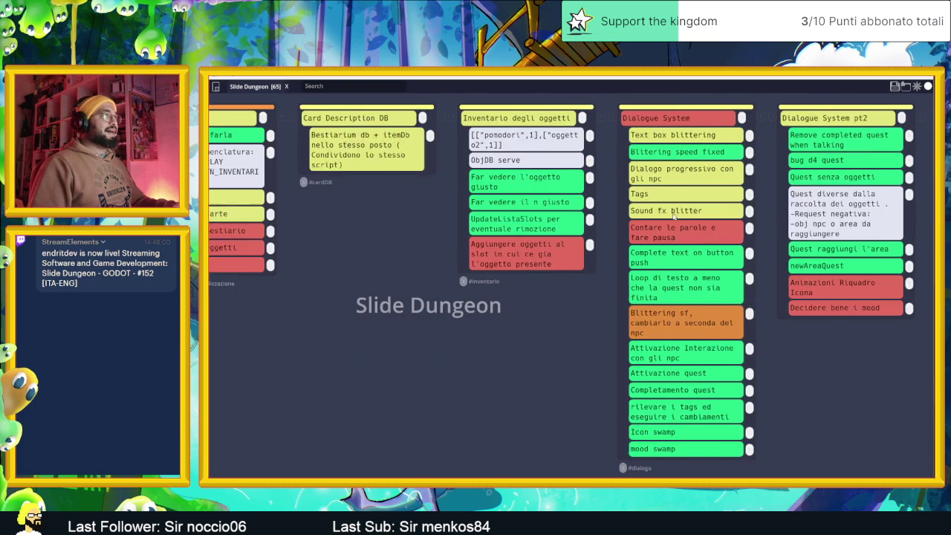
scroll(674, 216, left, 15)
scroll(610, 222, left, 15)
scroll(608, 222, right, 15)
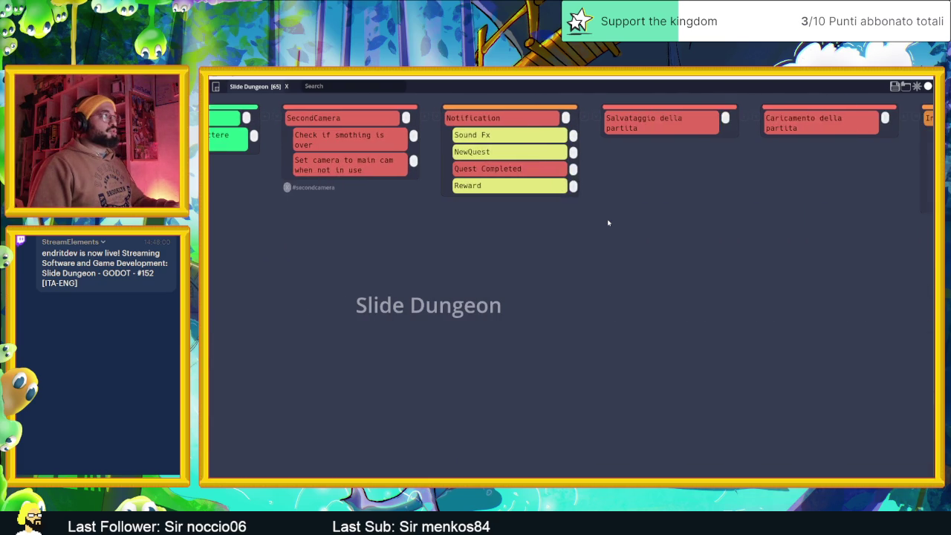
scroll(608, 222, right, 10)
scroll(595, 216, left, 8)
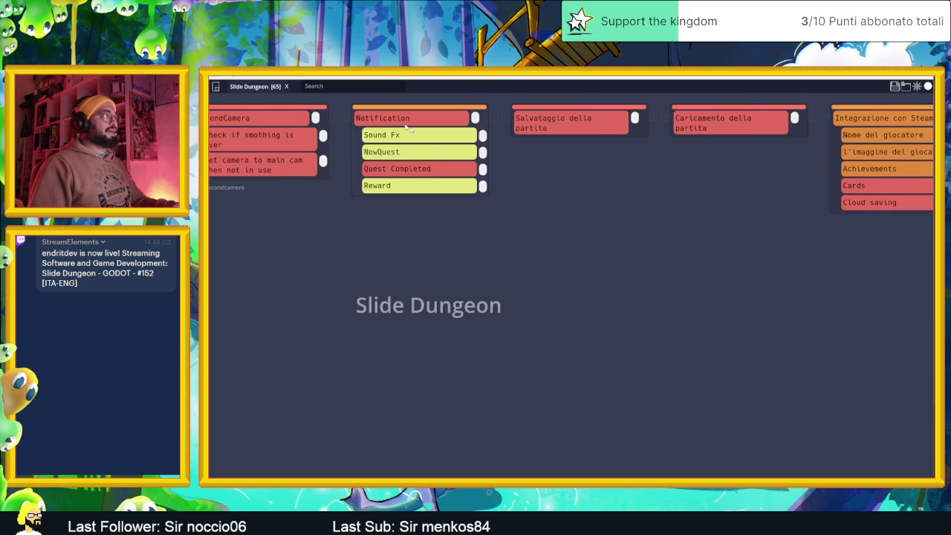
scroll(333, 110, left, 2)
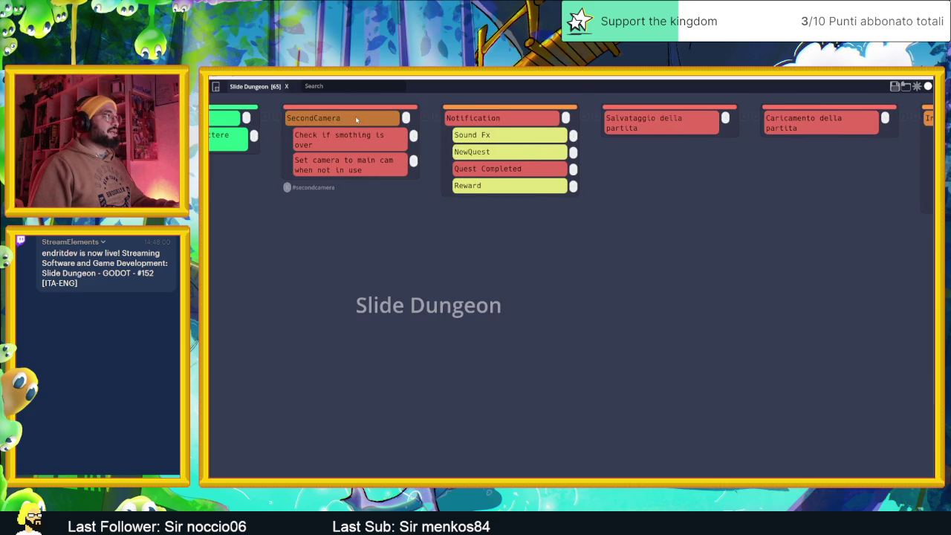
Step: Add SecondCamera subtask 'Far vedere i punti d'interesse, usiamo un array per piu punti', then close the board
click(425, 119)
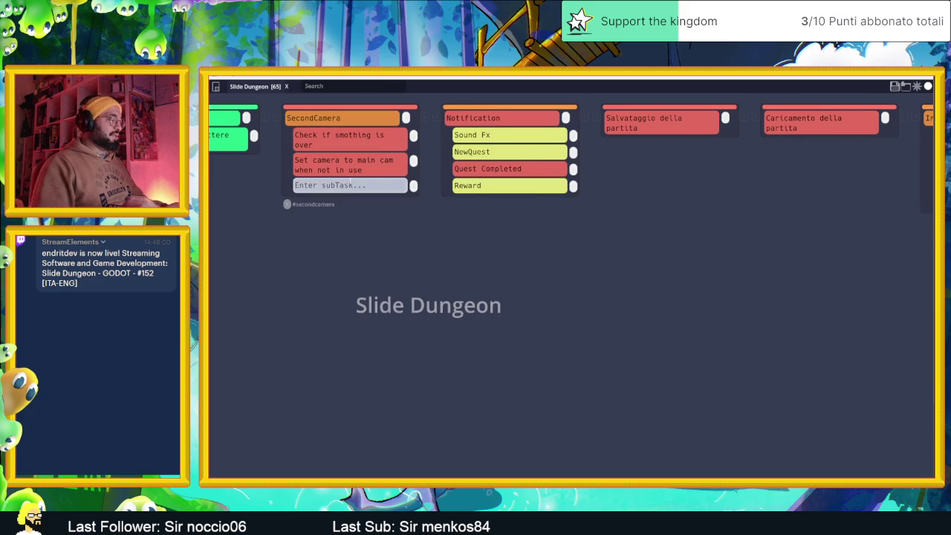
text(Far vedere i punti)
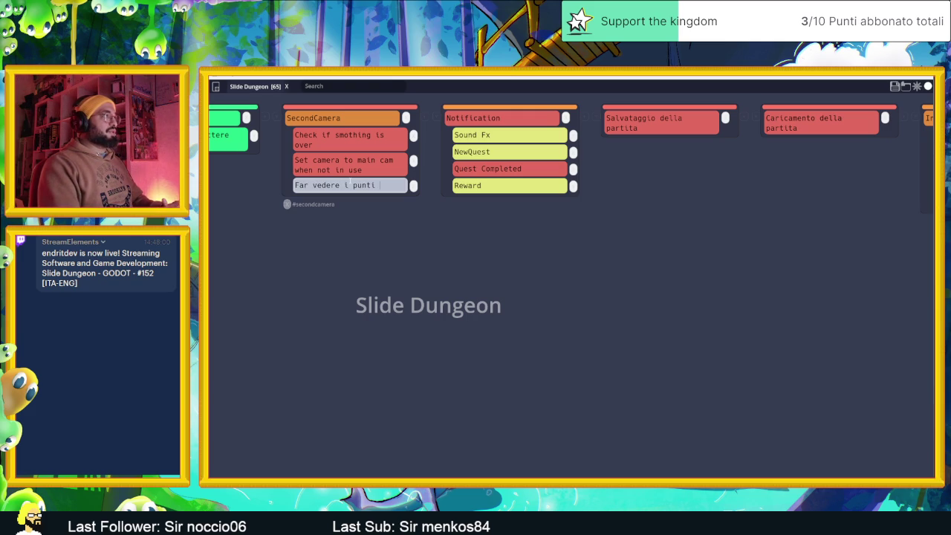
text(nteresse, usiamo)
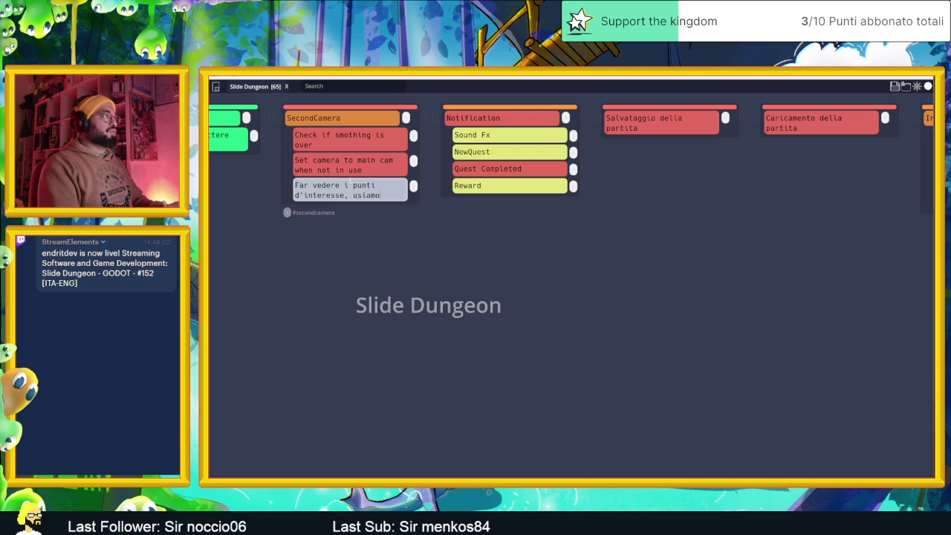
text( array per piu punti)
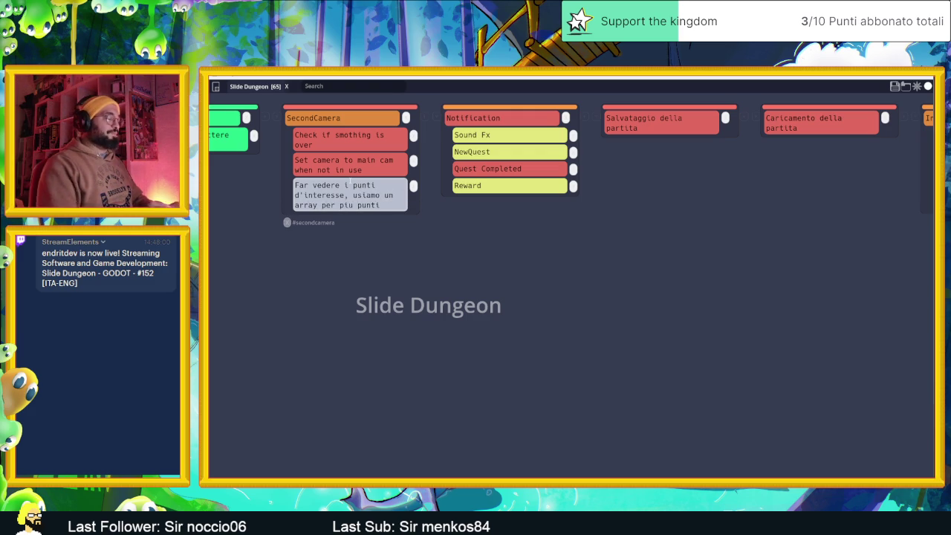
click(383, 216)
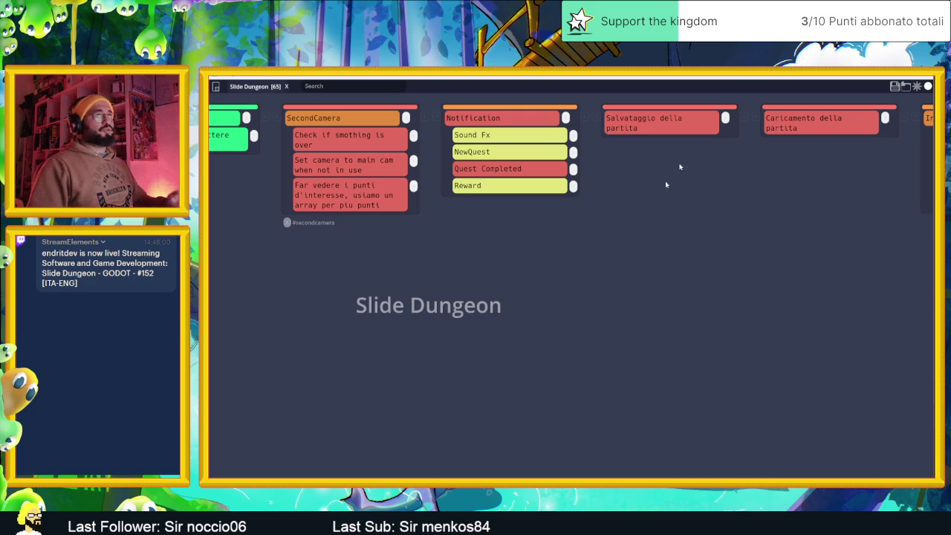
click(926, 77)
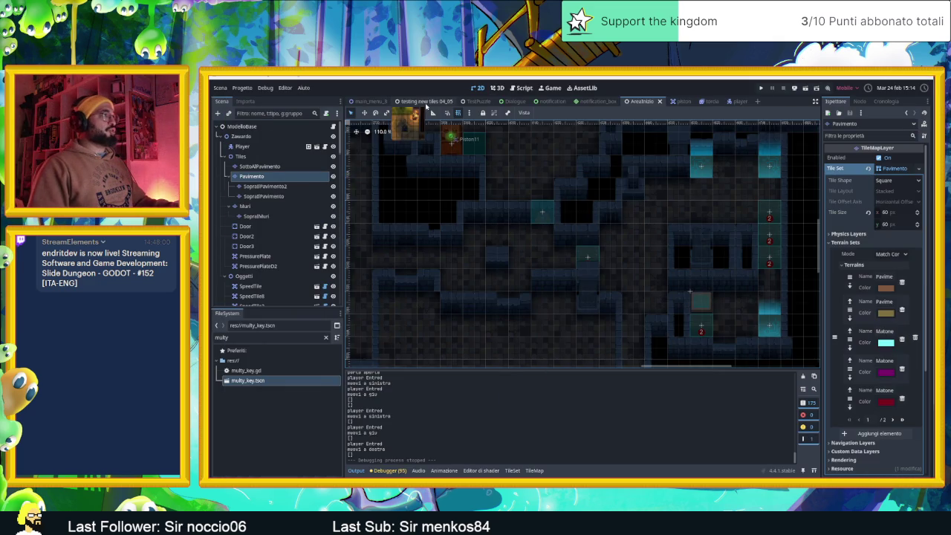
Step: Switch to the TestPuzzle scene and save it with Ctrl+S
click(487, 101)
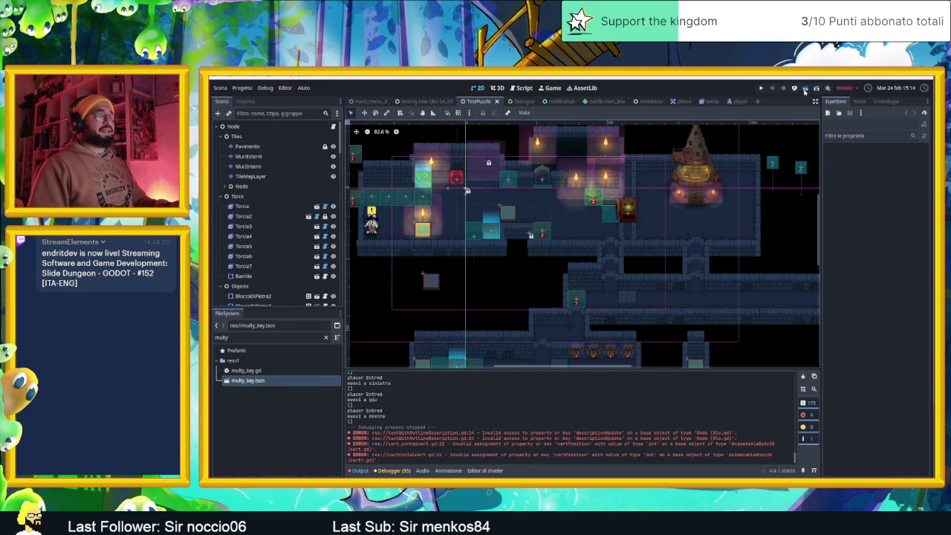
key(ctrl+s)
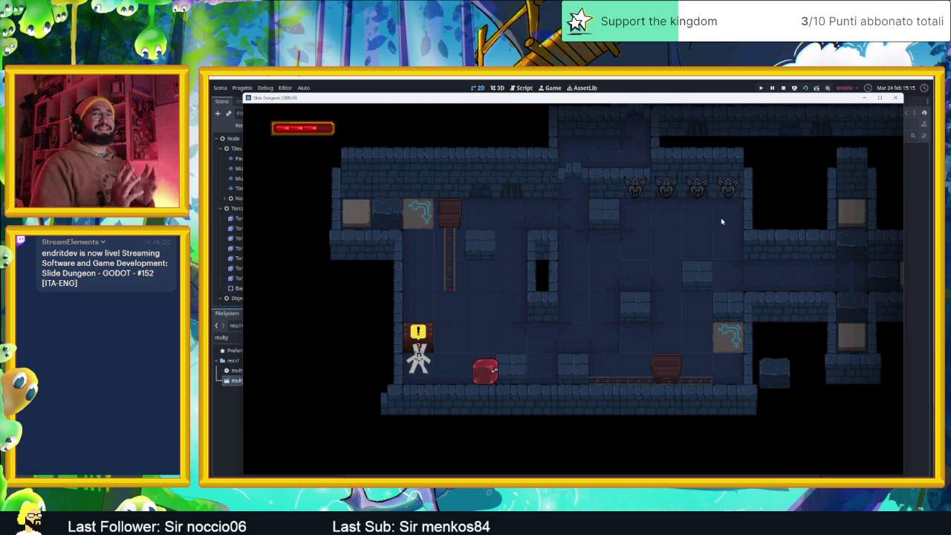
Step: Move the slime with the arrow keys up through the level to beside the NPC
key(Up)
key(Down)
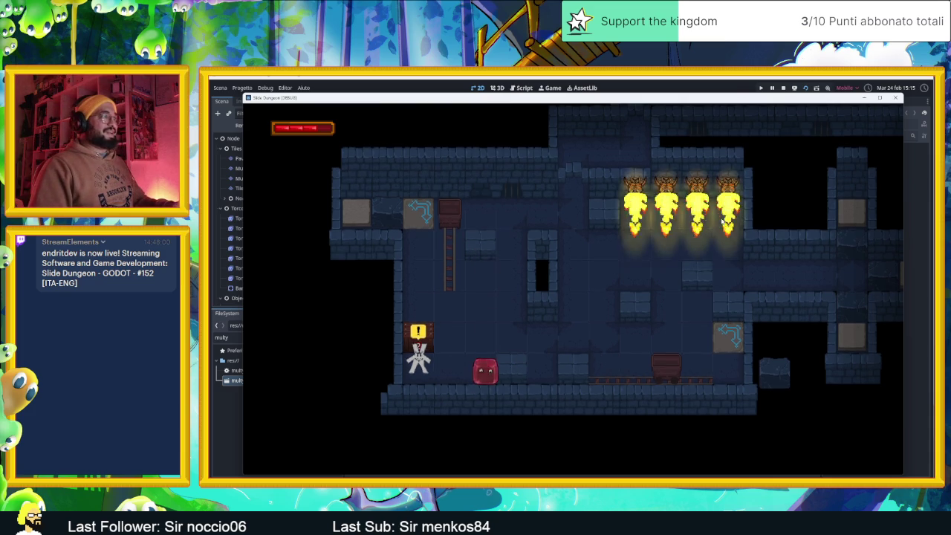
key(Left)
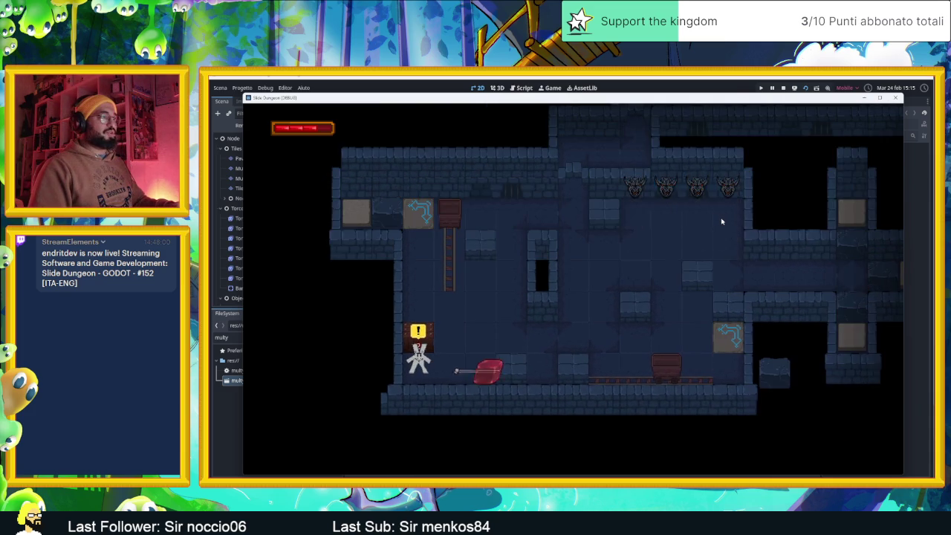
key(Up)
key(Right)
key(Up)
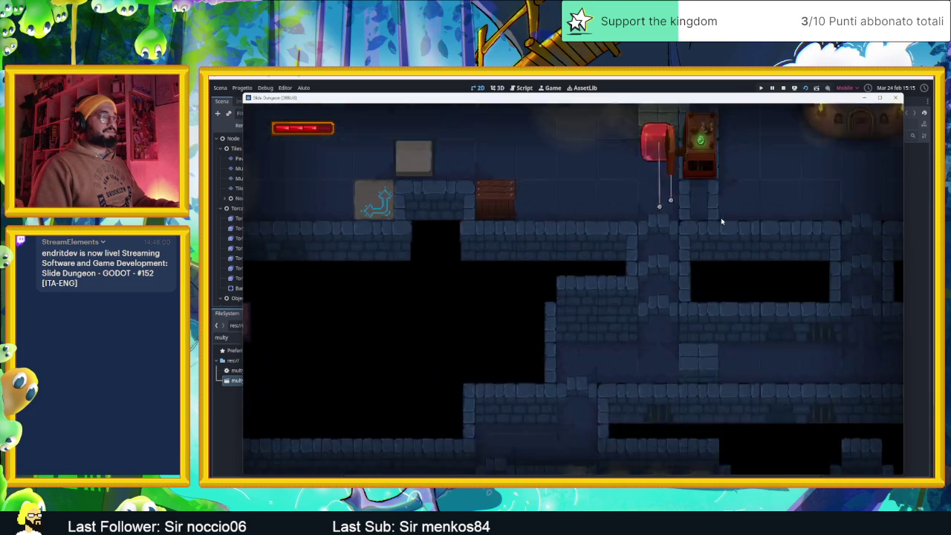
key(Left)
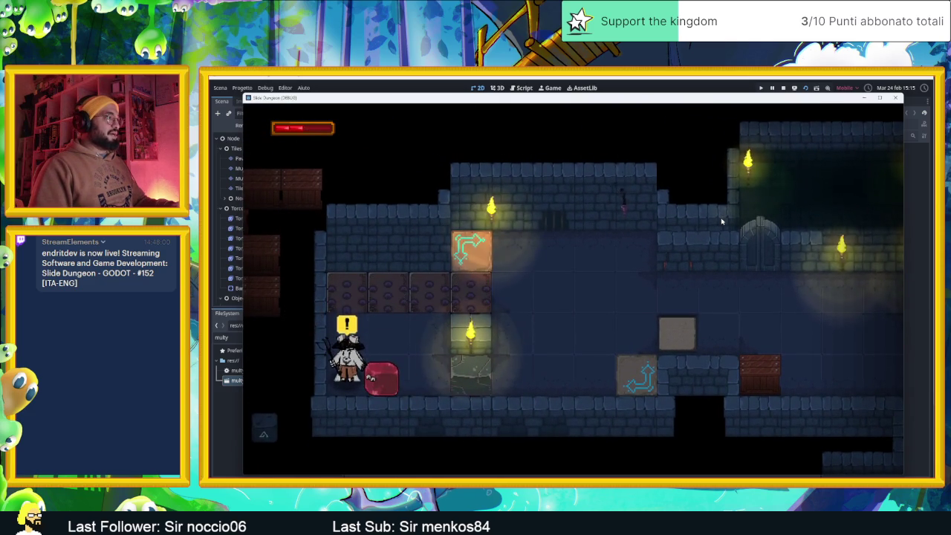
Step: Advance the NPC dialogue to its end and close the running game window
key(space)
key(space)
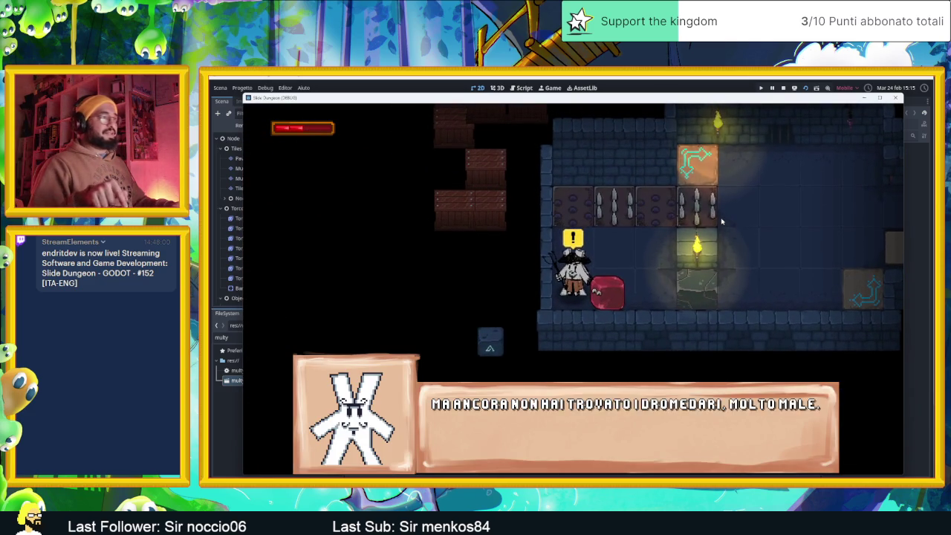
key(space)
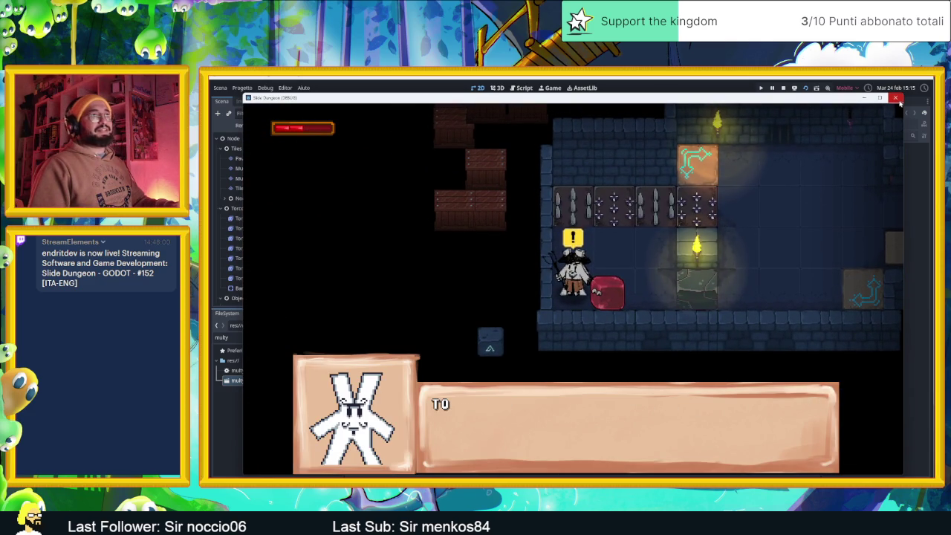
key(space)
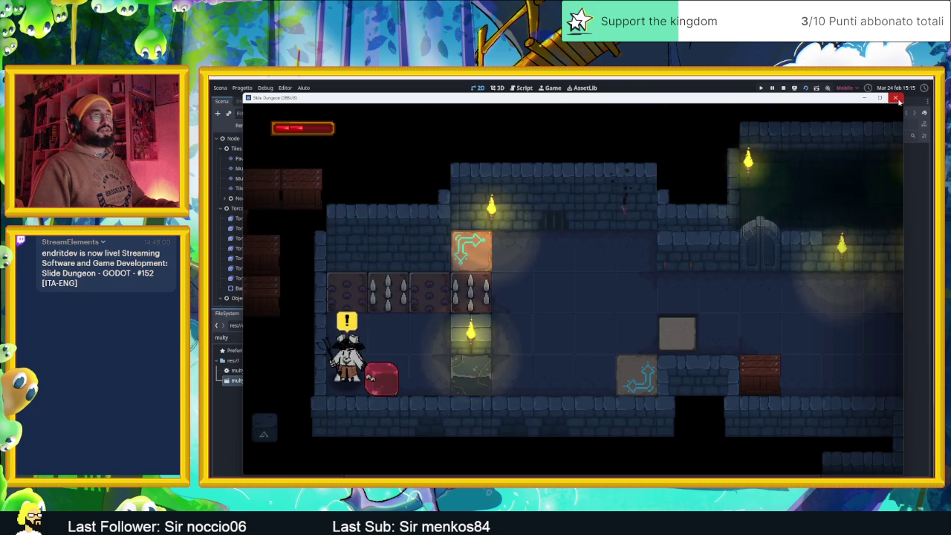
click(897, 98)
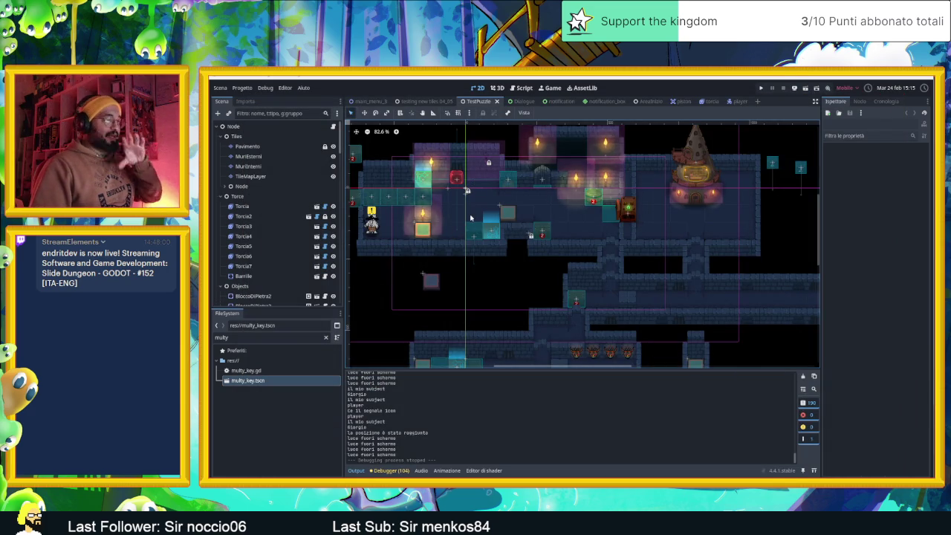
Step: Open zawardo_base.gd from the TestPuzzle root node's script icon
scroll(434, 211, up, 4)
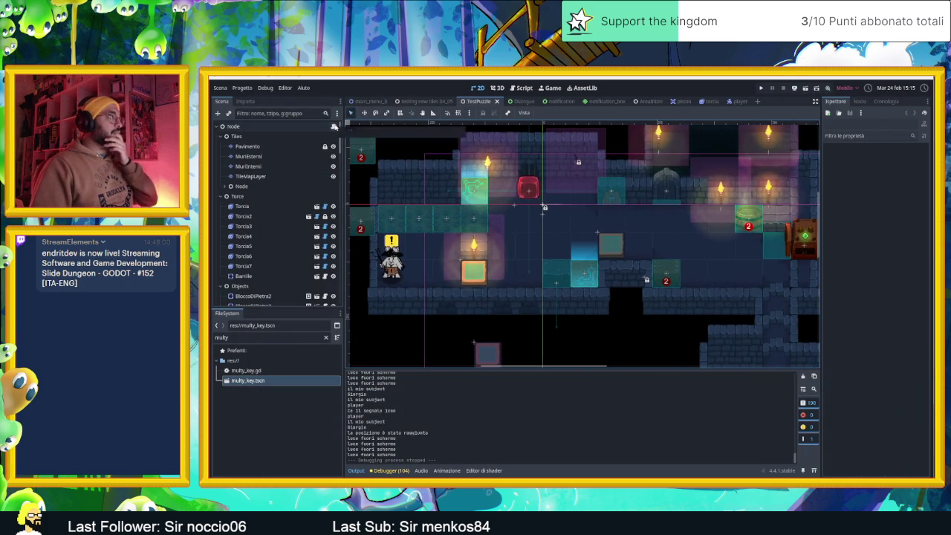
click(333, 126)
scroll(275, 212, down, 10)
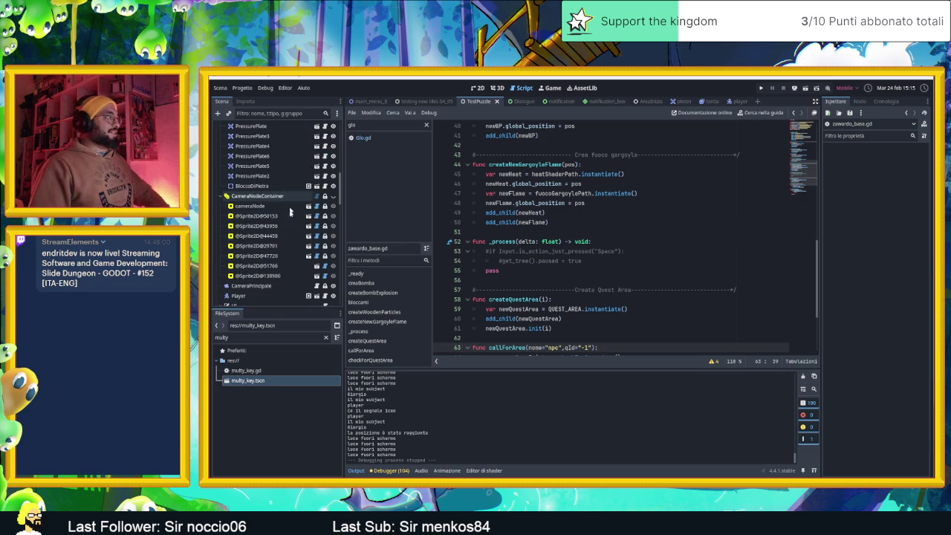
scroll(289, 216, down, 5)
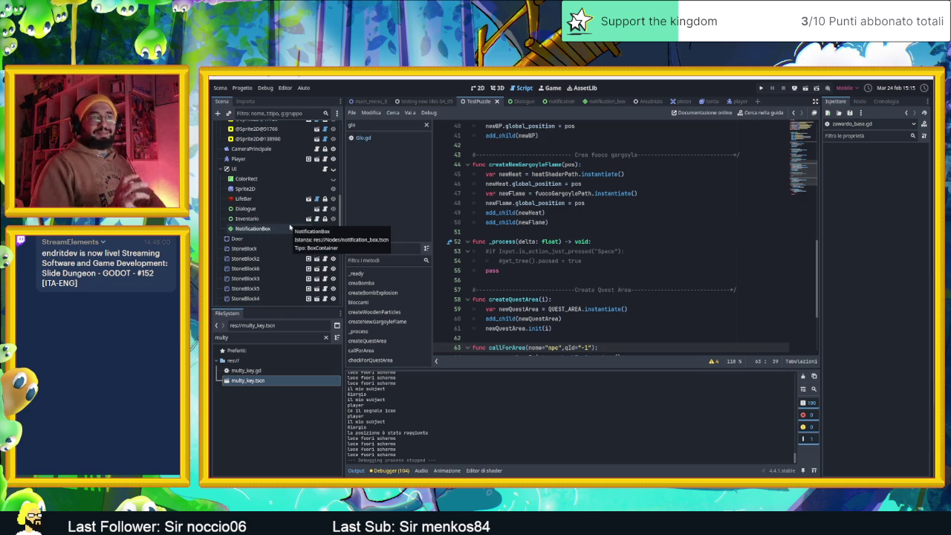
Step: Look through the TestPuzzle scene's nodes in the Scene dock and focus its filter field
scroll(290, 231, down, 5)
scroll(290, 234, down, 5)
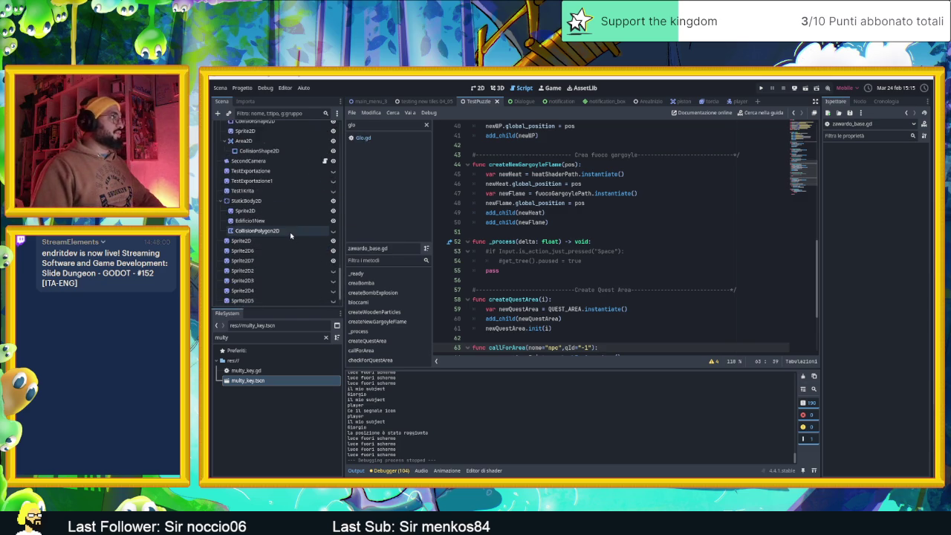
scroll(290, 235, up, 10)
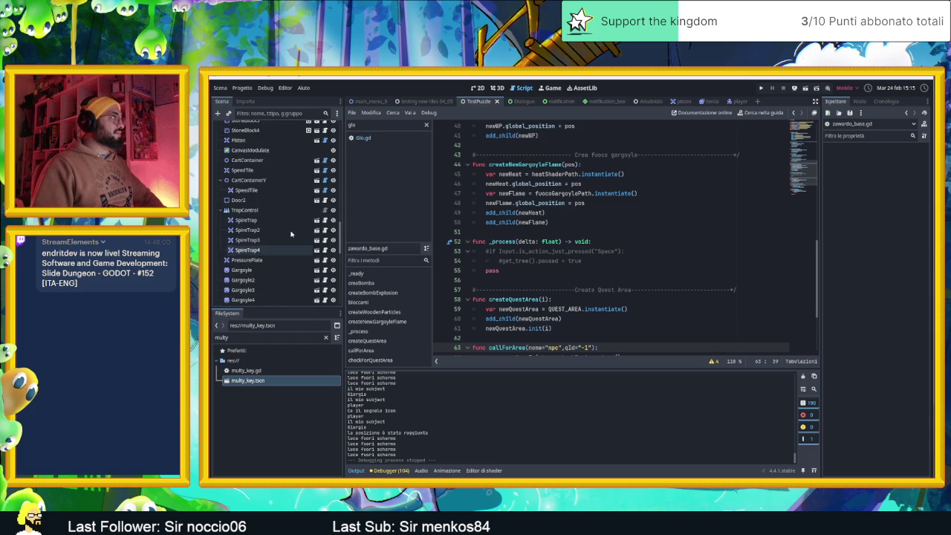
scroll(291, 234, up, 3)
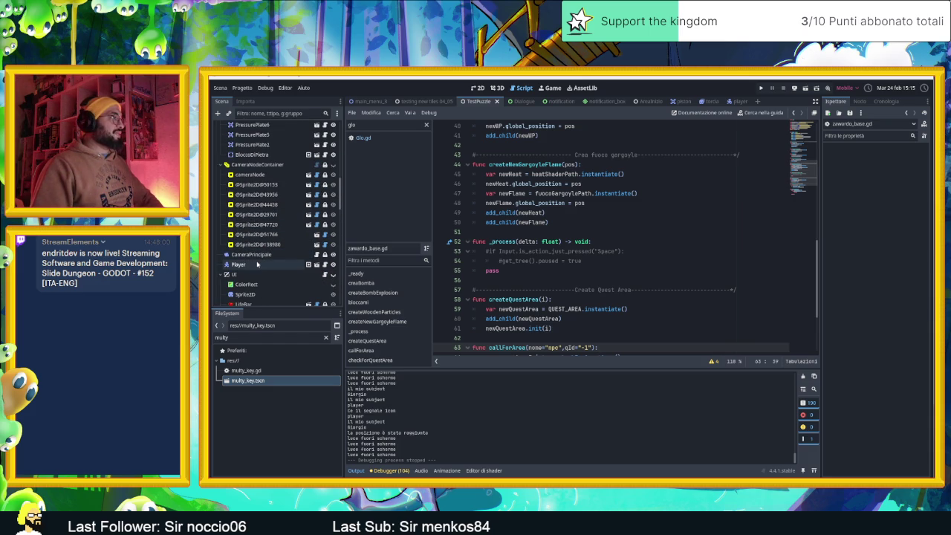
scroll(275, 265, down, 8)
scroll(275, 266, down, 3)
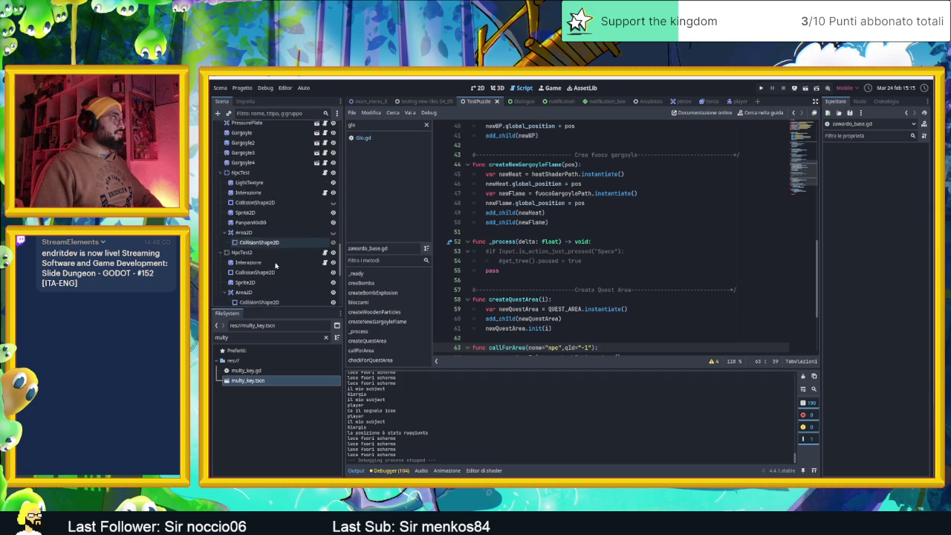
click(273, 114)
Step: Filter the Scene dock by 'sec' and inspect the SecondCamera node's context menu
text(c)
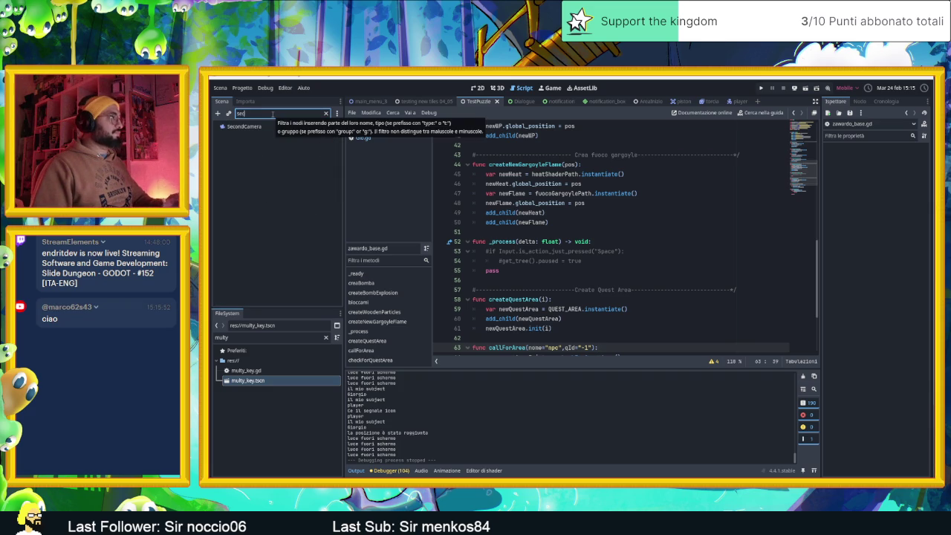
text(ec)
click(249, 127)
right_click(255, 128)
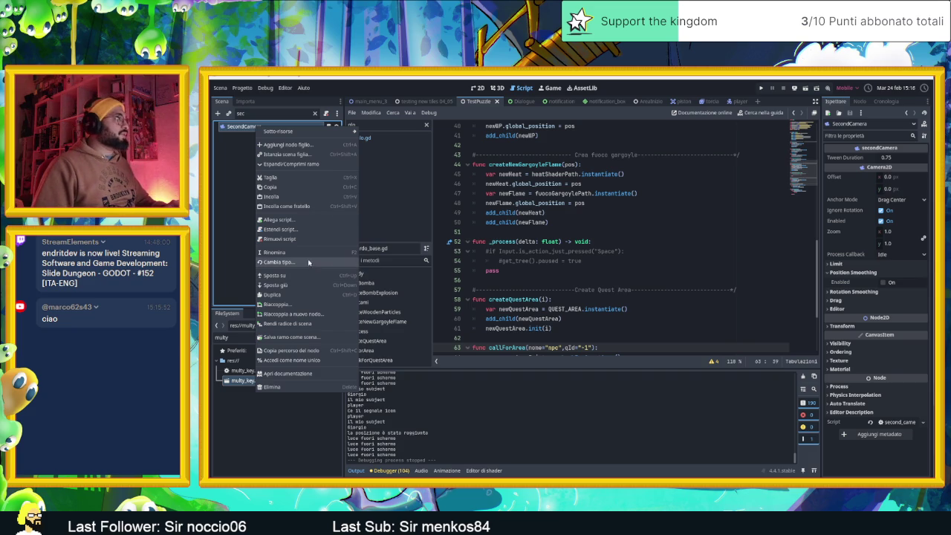
click(239, 195)
scroll(621, 207, up, 7)
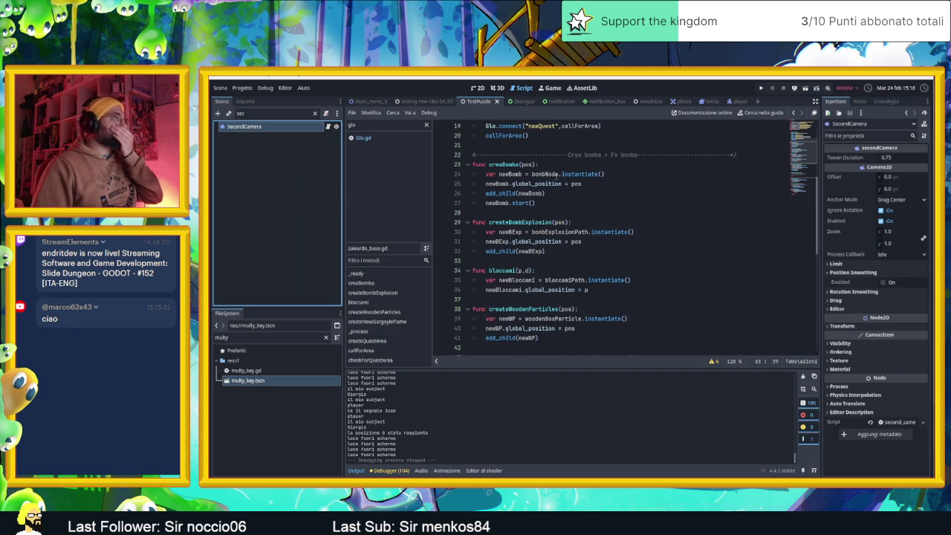
scroll(642, 210, up, 6)
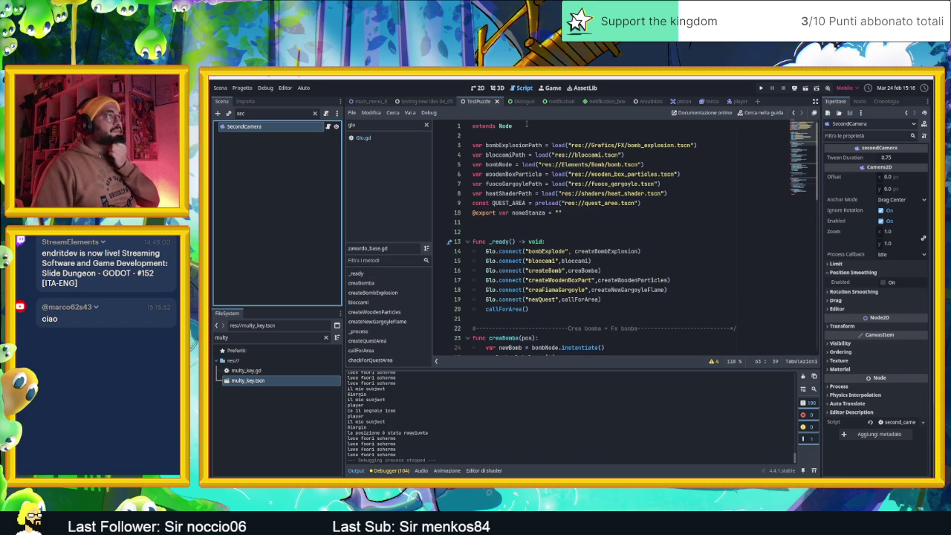
Step: Open second_camera.gd from SecondCamera's script icon and check its secondCamera class_name
click(329, 127)
scroll(596, 208, up, 5)
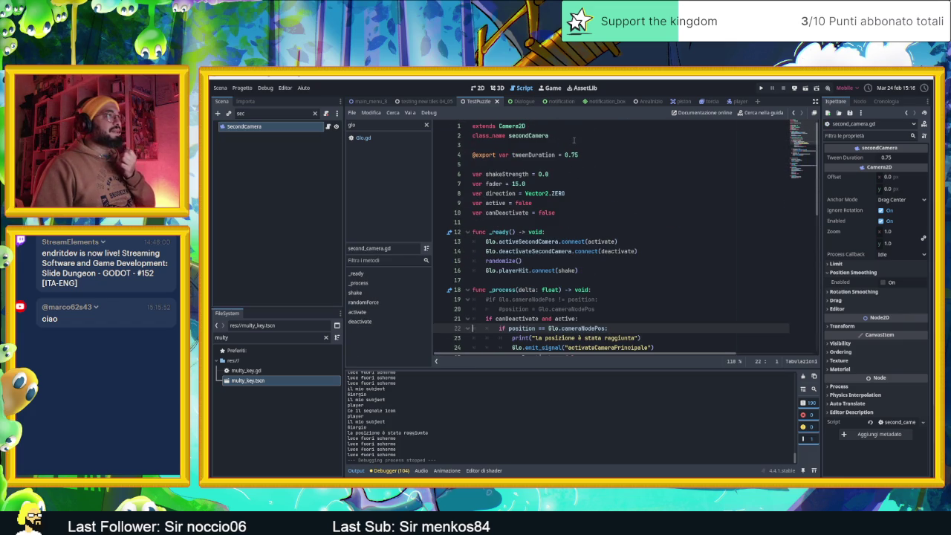
double_click(528, 135)
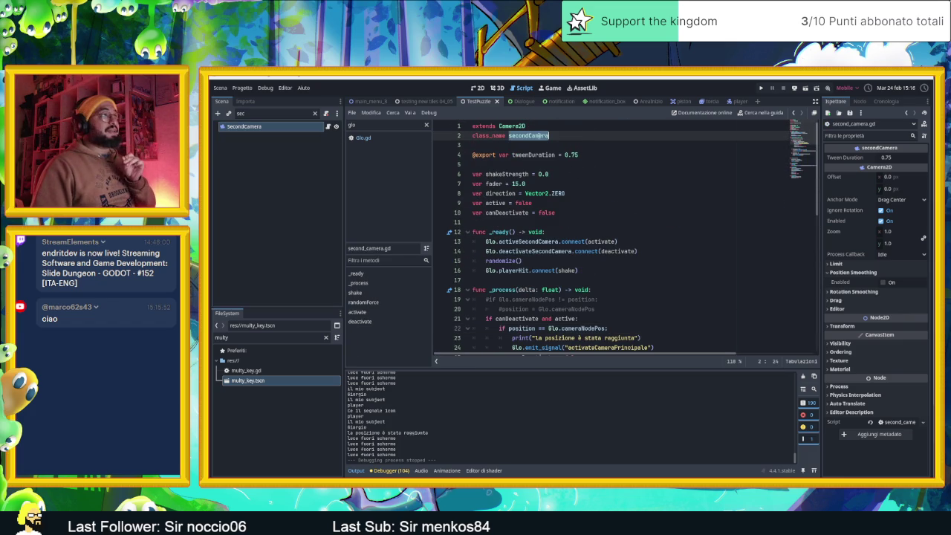
click(577, 137)
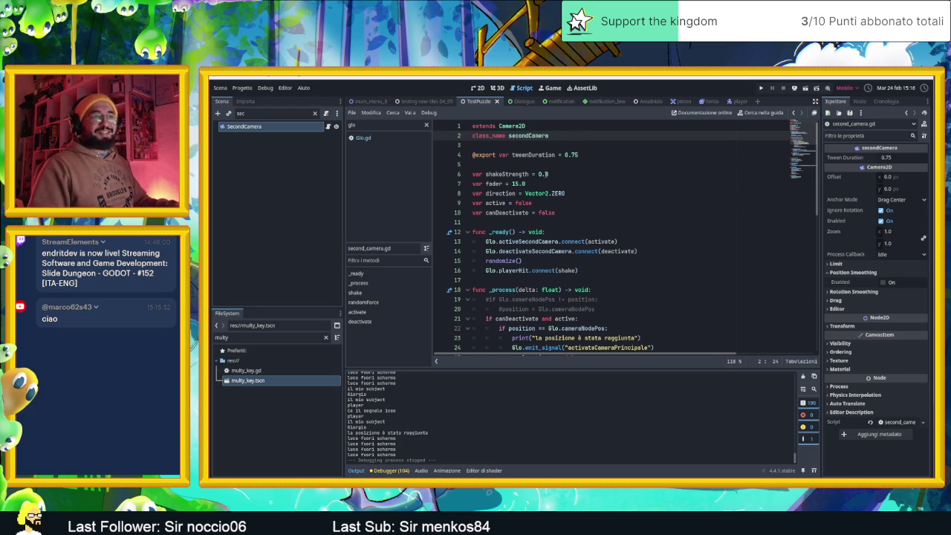
right_click(253, 129)
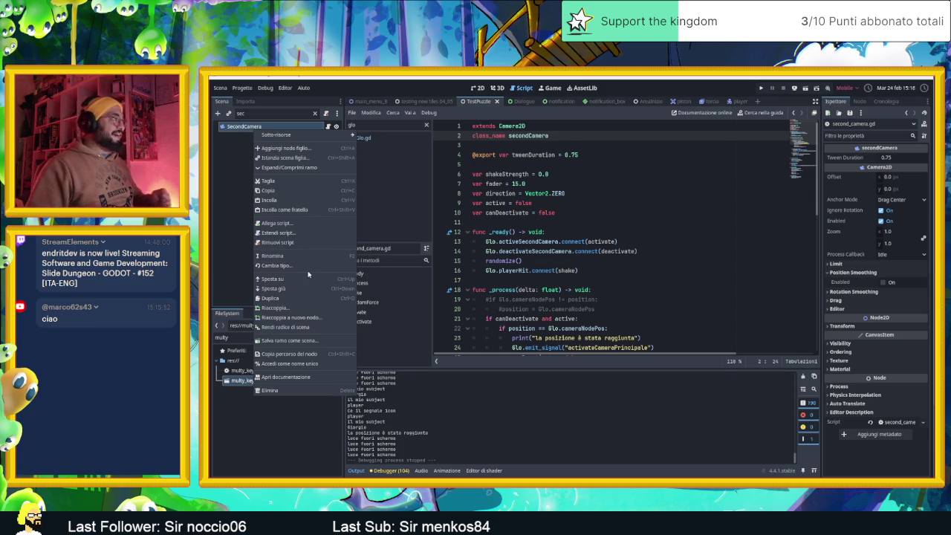
key(Escape)
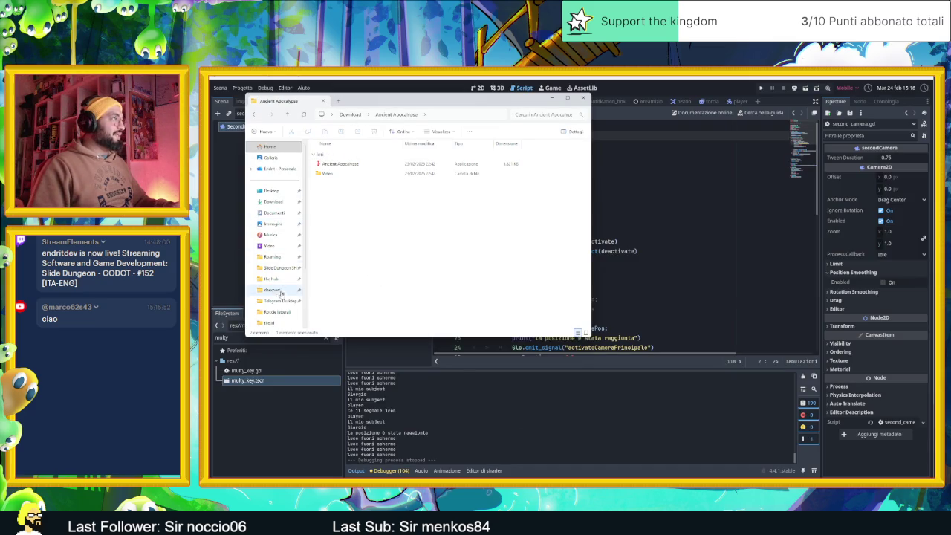
Step: Browse the tile jd folder, then go up through Slide Dungeon SHIT to the Esp folder
scroll(282, 290, down, 3)
click(269, 255)
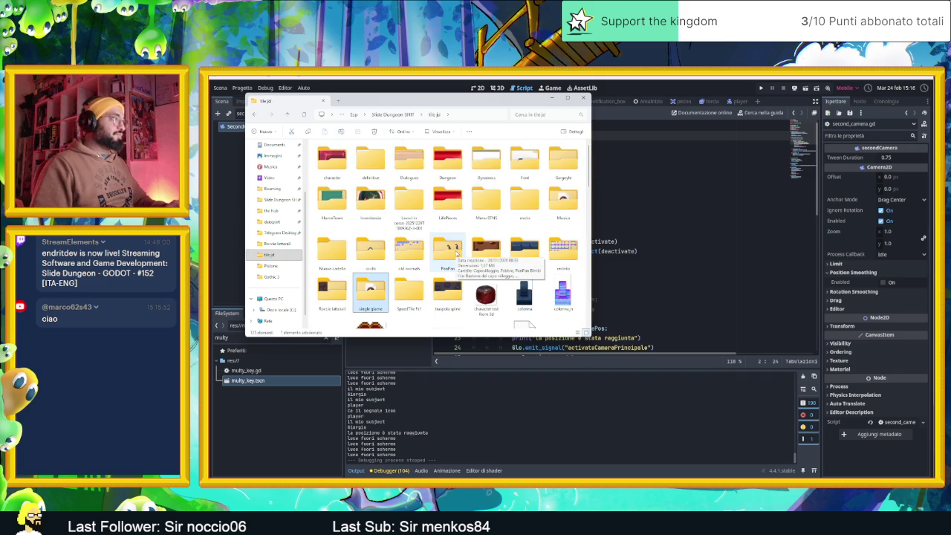
key(g)
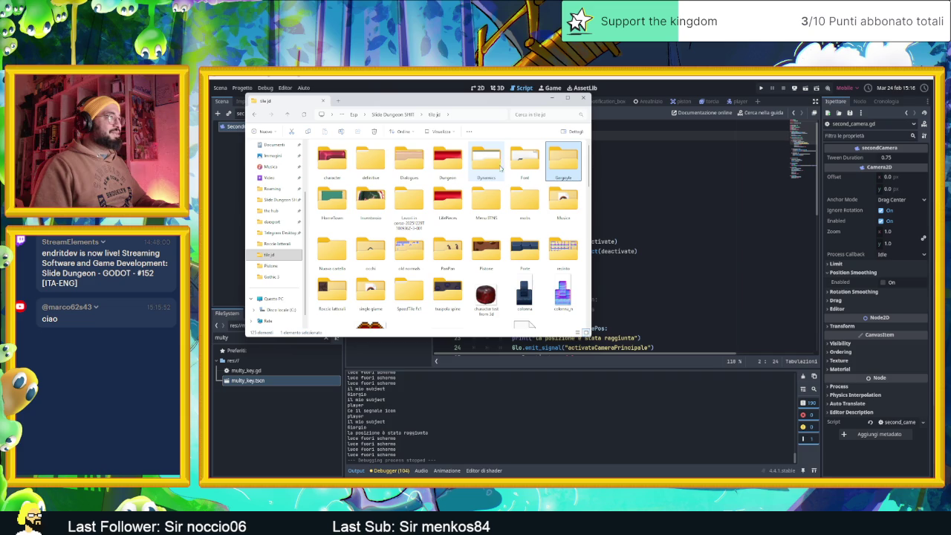
scroll(454, 216, down, 2)
scroll(454, 216, up, 2)
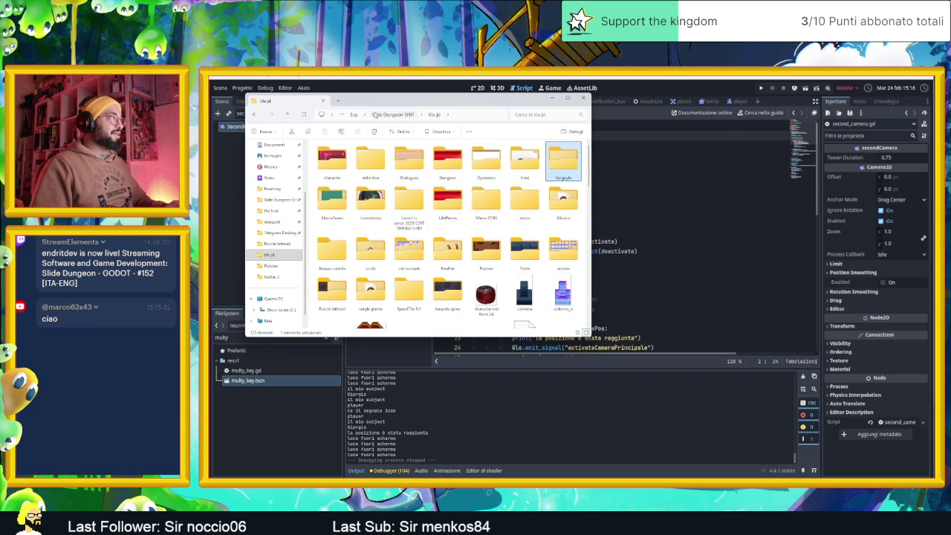
click(383, 114)
click(400, 114)
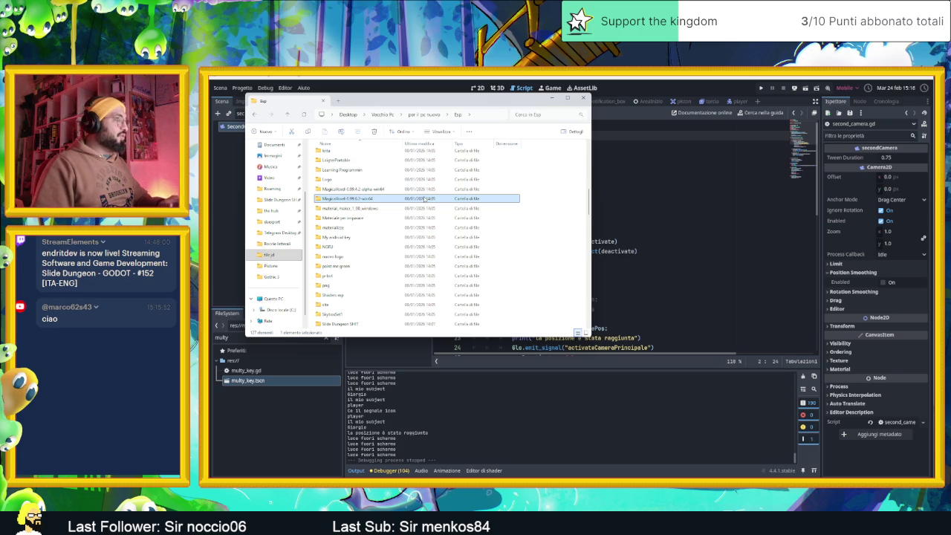
Step: Peek into the godot folder and come back up to Esp
key(Up)
key(Up)
key(Up)
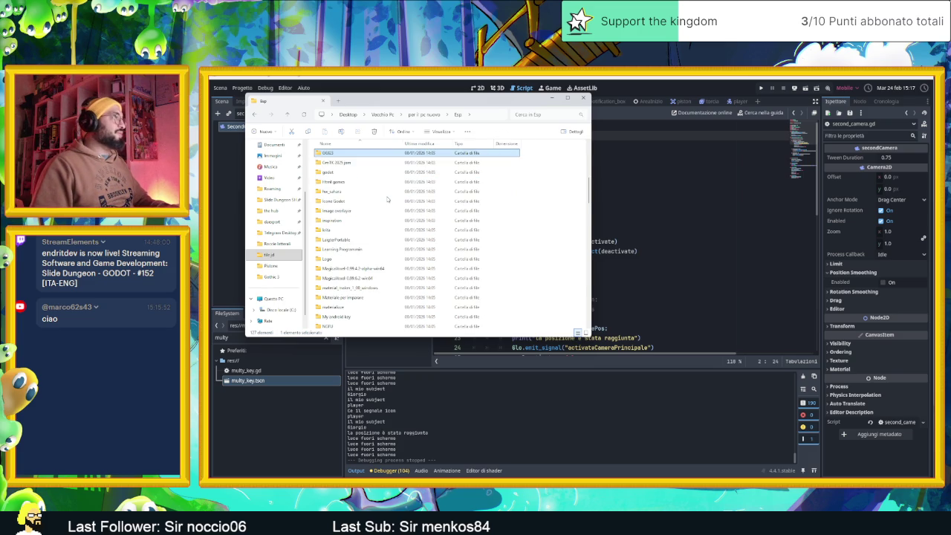
key(Down)
key(Down)
key(Return)
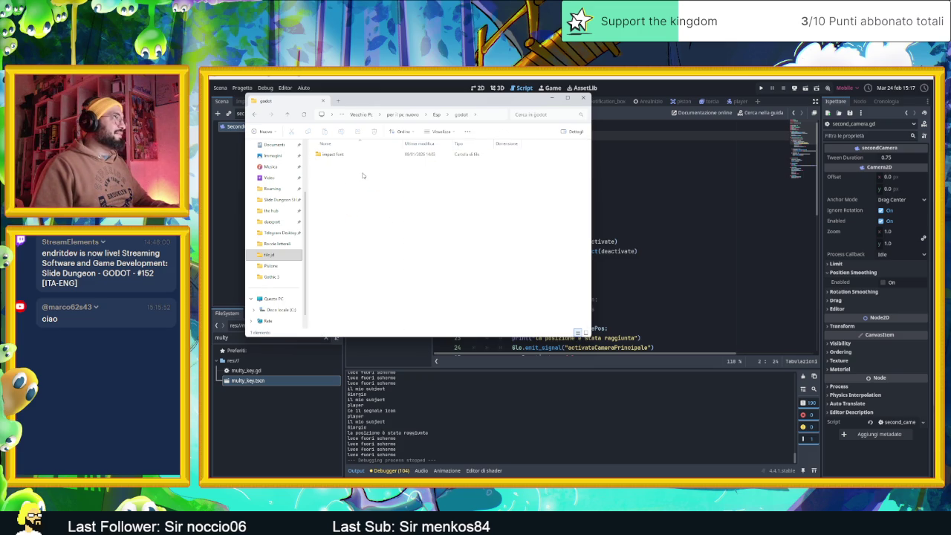
key(Down)
key(Return)
key(BackSpace)
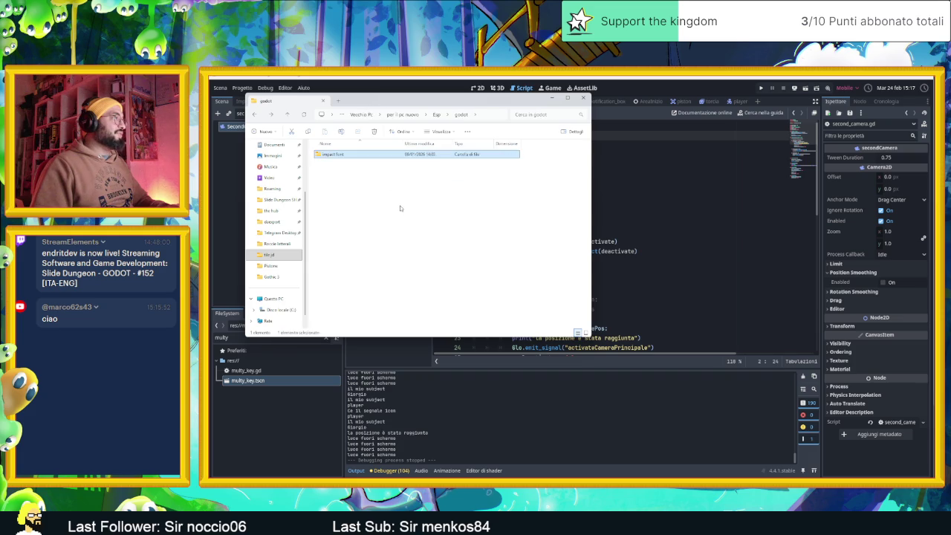
key(BackSpace)
Step: Open the Icone Godot folder from the Esp folder list
scroll(537, 248, down, 1)
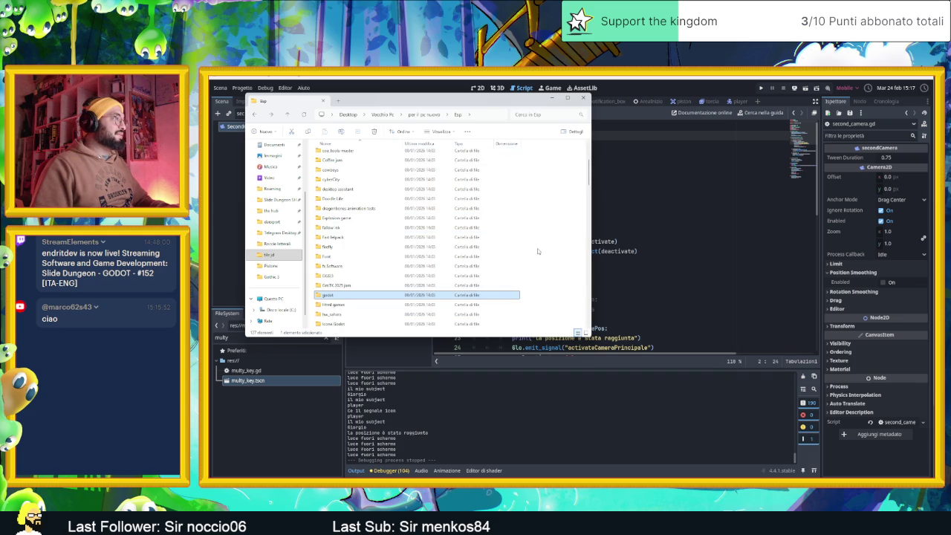
key(Up)
scroll(538, 248, down, 4)
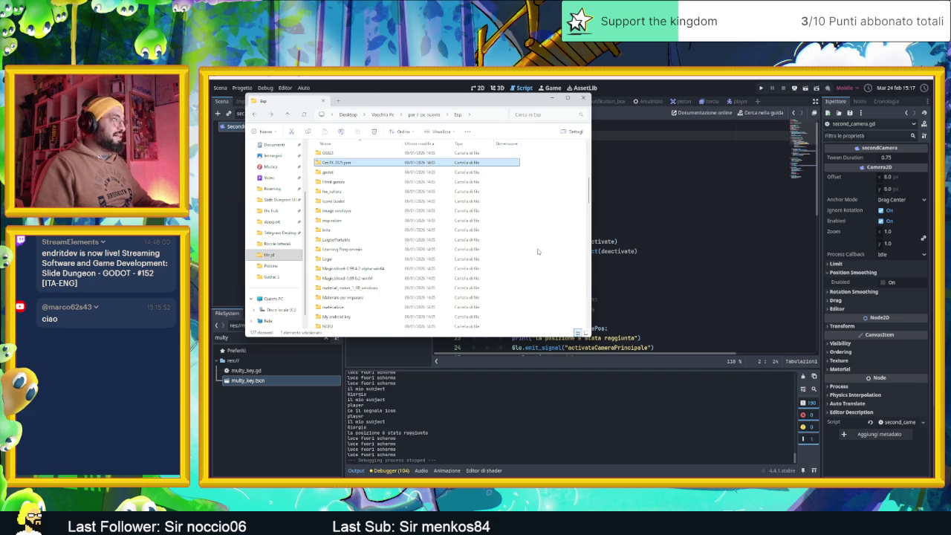
key(i)
key(m)
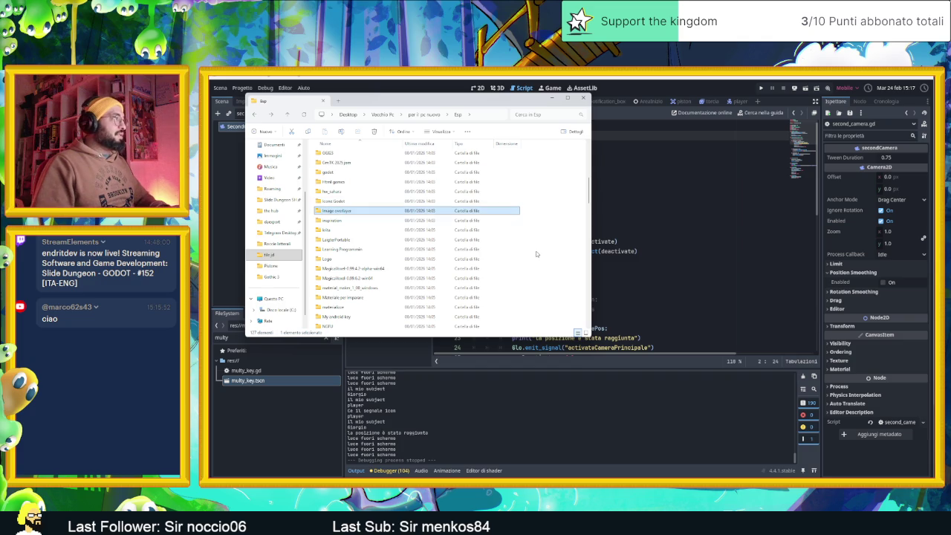
double_click(367, 200)
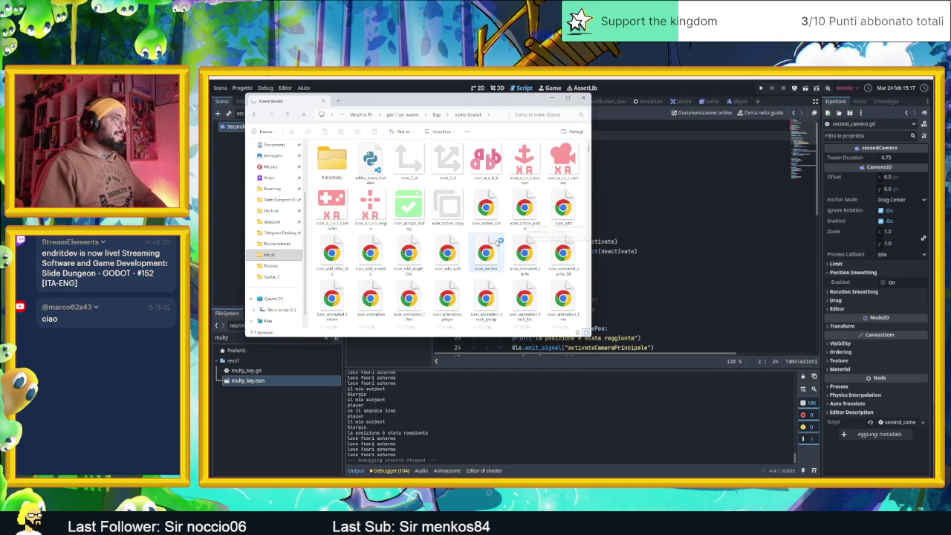
Step: Search Icone Godot for 'camera' and select the icon_camera_2d file
scroll(540, 272, down, 5)
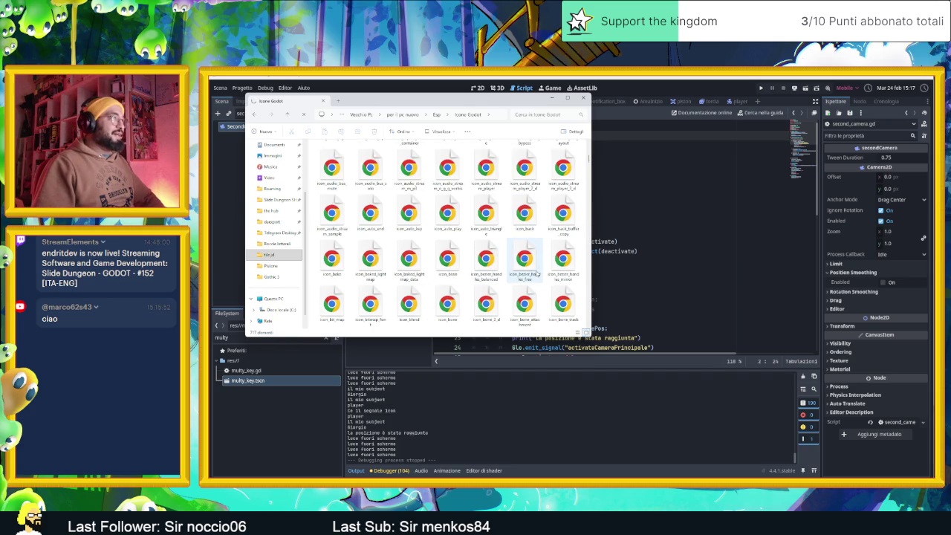
scroll(538, 275, up, 5)
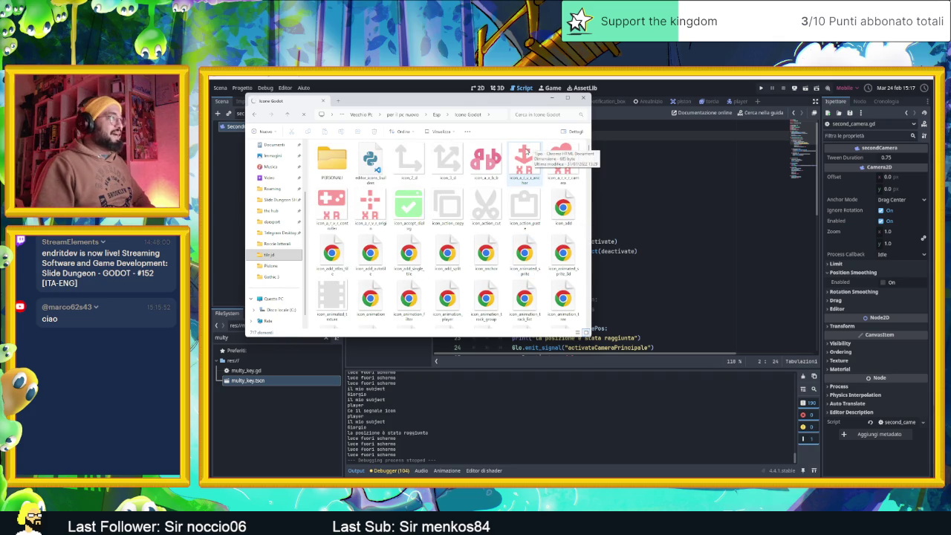
click(536, 114)
text(camera)
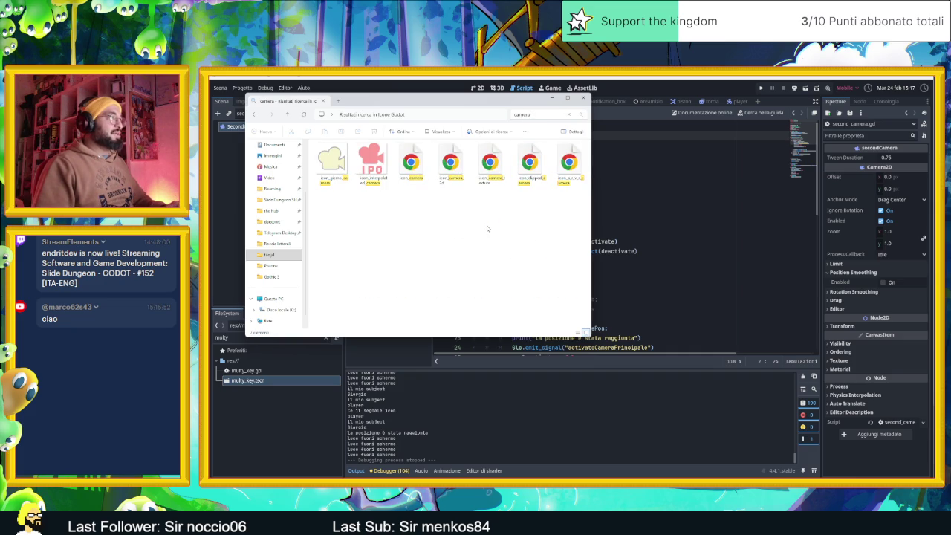
click(447, 167)
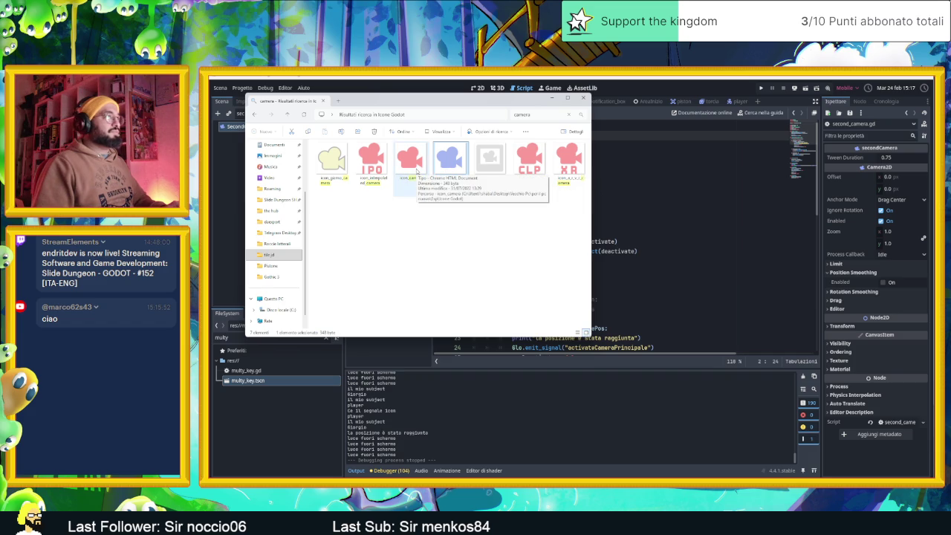
click(416, 171)
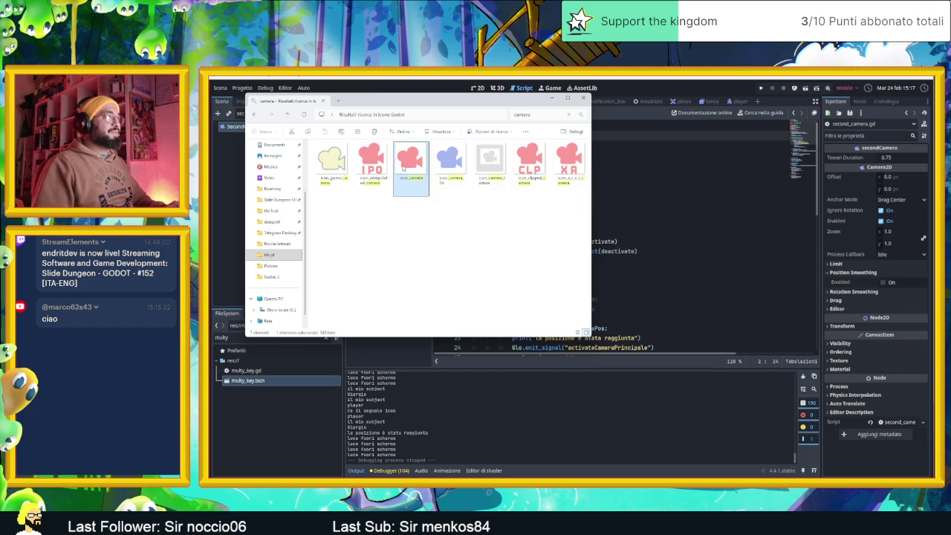
click(444, 165)
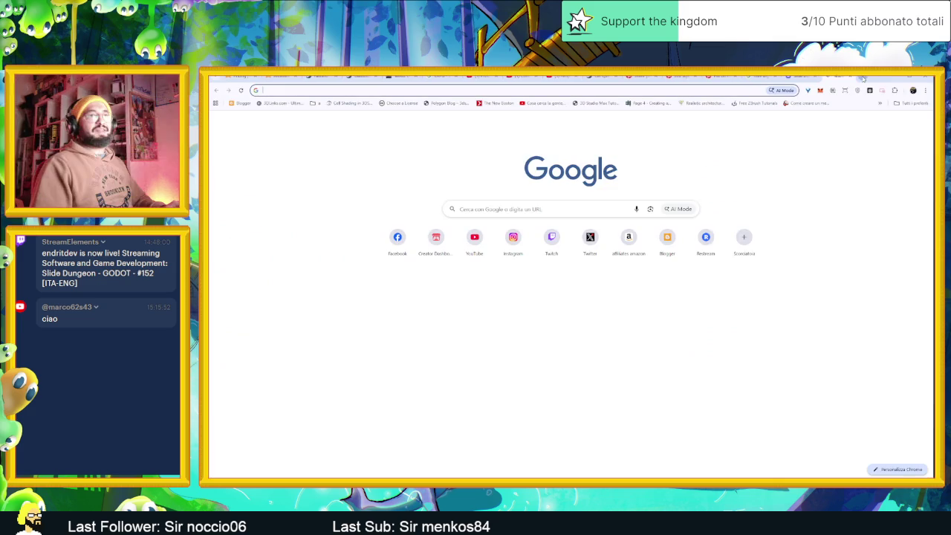
Step: Search Google for 'godot engine color node name'
click(475, 209)
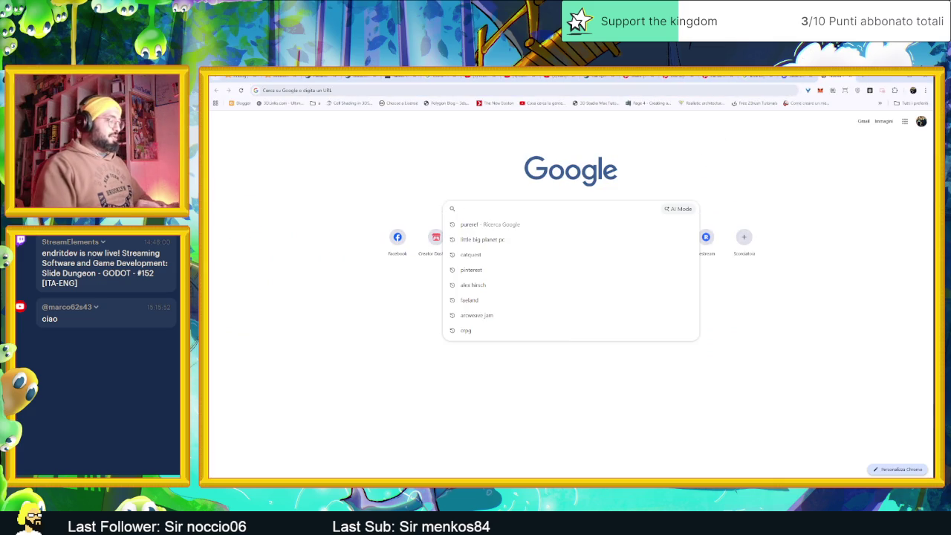
text(godot engine)
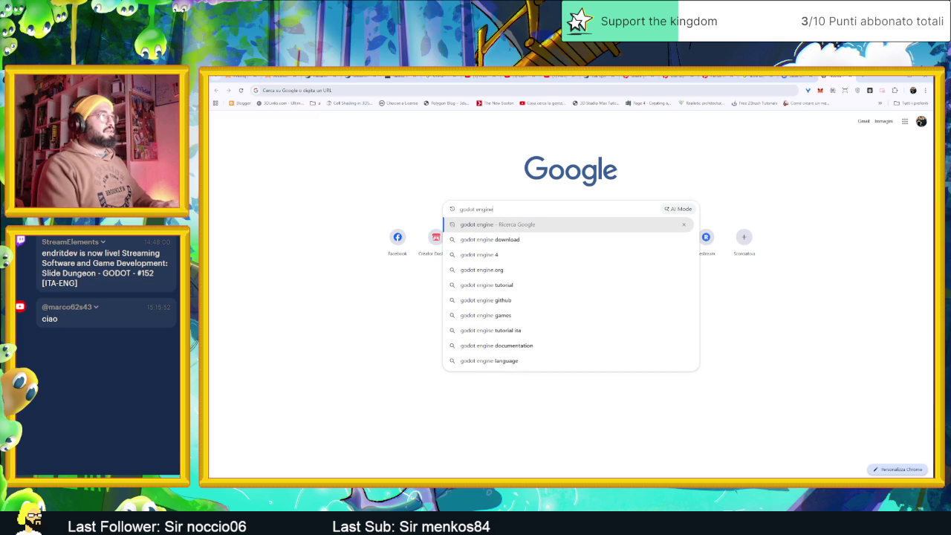
text( color)
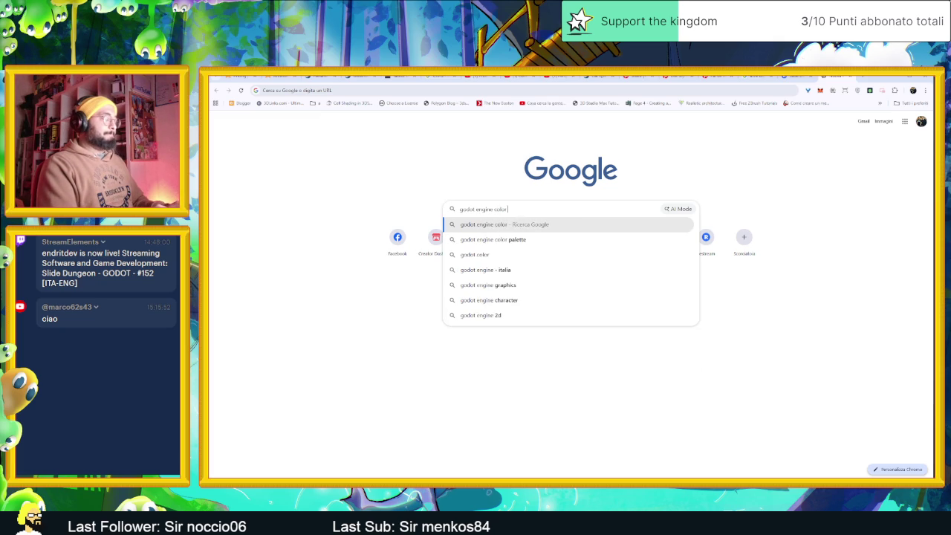
text(node name)
key(Return)
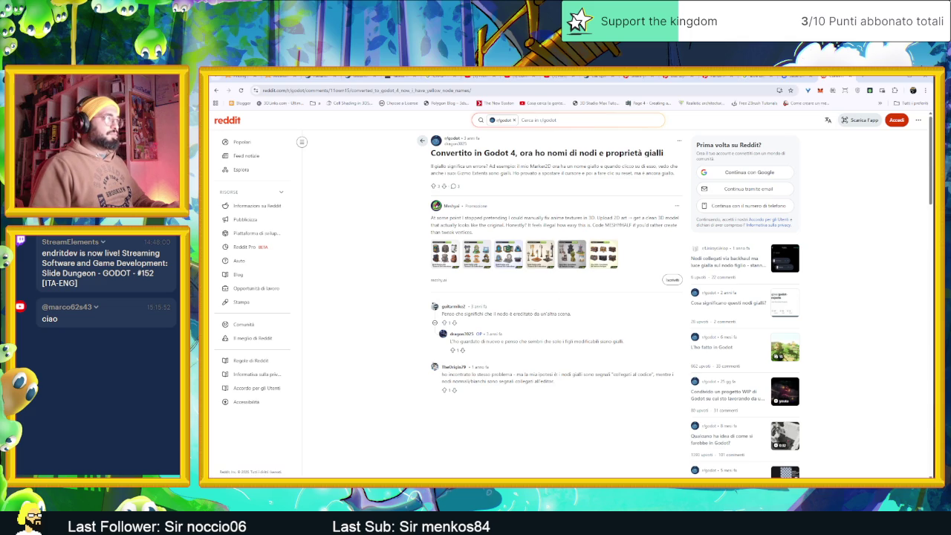
Step: Review the 'Node type customization using name suffixes' results, then return to Godot
key(alt+Left)
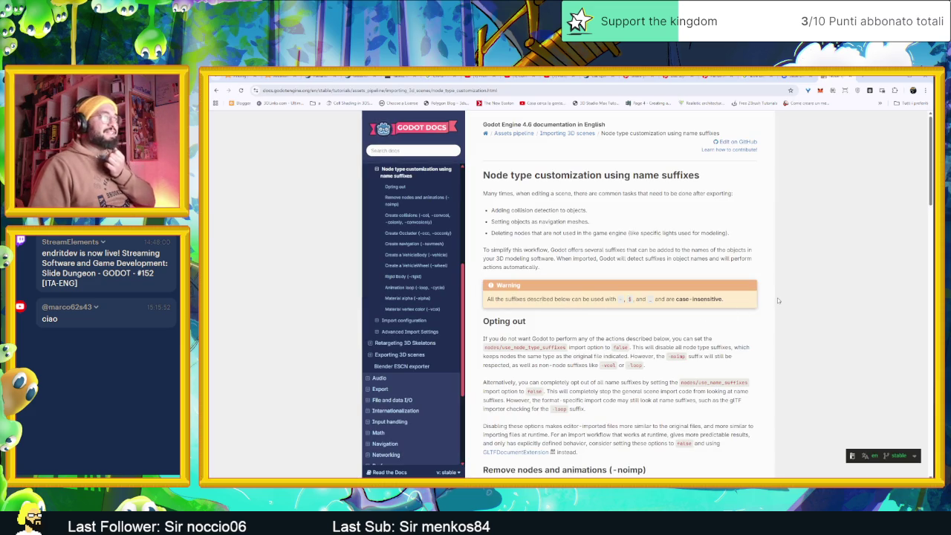
scroll(773, 314, down, 1)
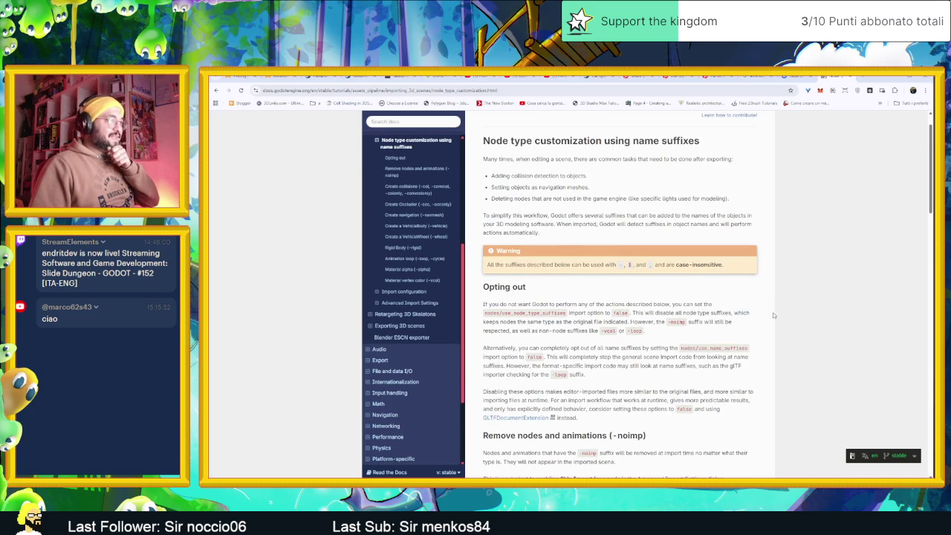
scroll(774, 315, down, 1)
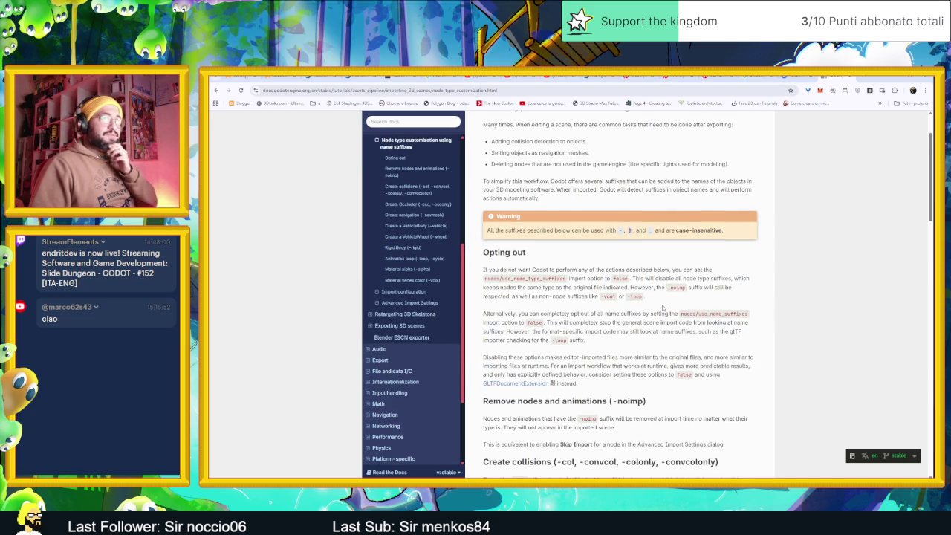
key(alt+Tab)
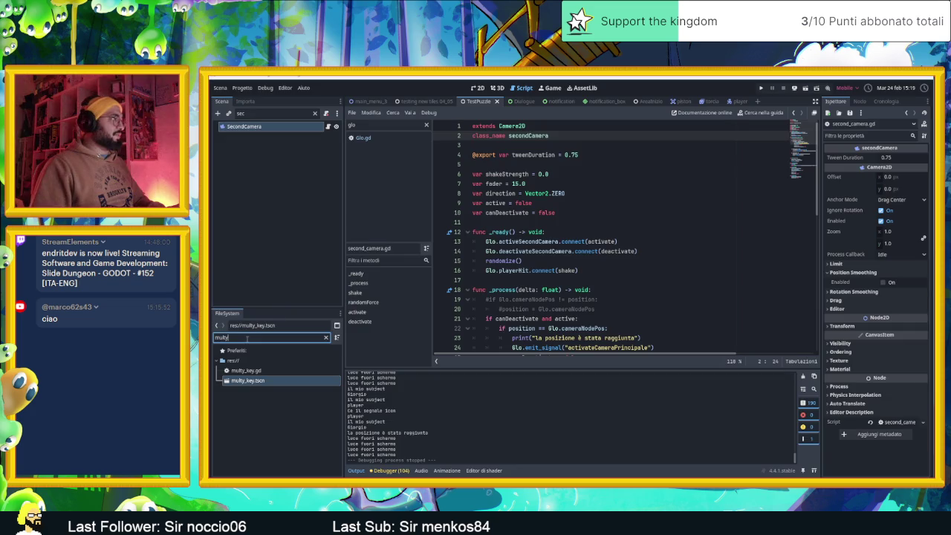
Step: Filter FileSystem by 'icon' and open the Camera folder in the system file manager
double_click(247, 338)
text(icon)
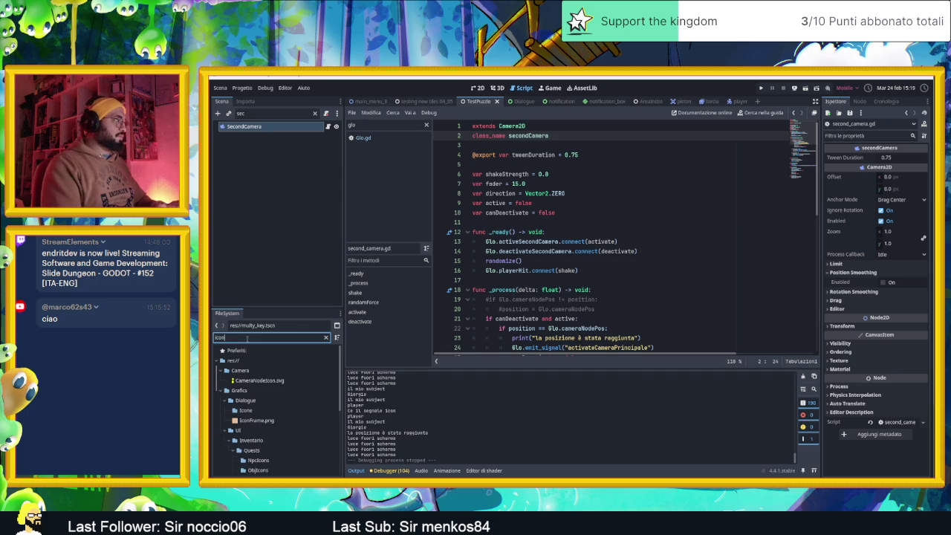
click(247, 371)
right_click(251, 371)
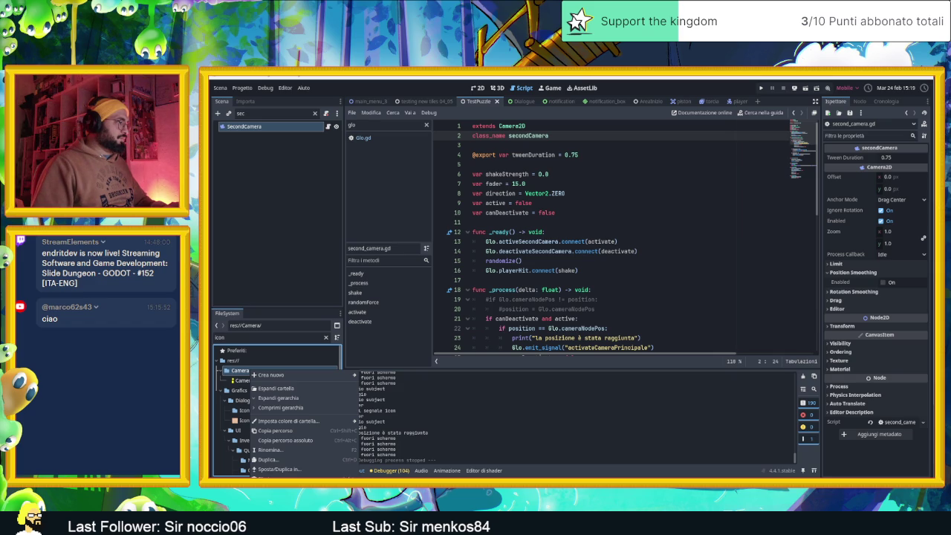
click(278, 498)
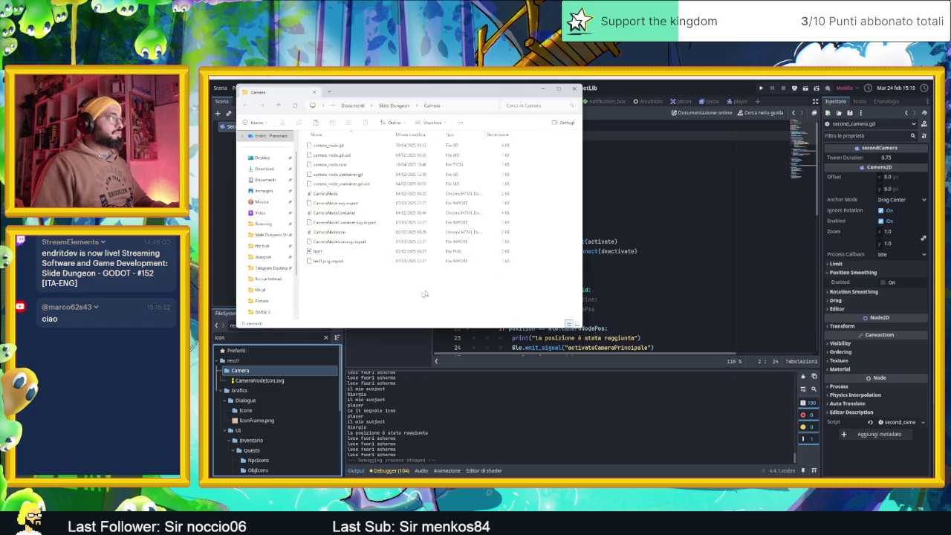
Step: Paste icon_camera into the Camera folder, view it as large icons, and open it in Chrome
key(ctrl+v)
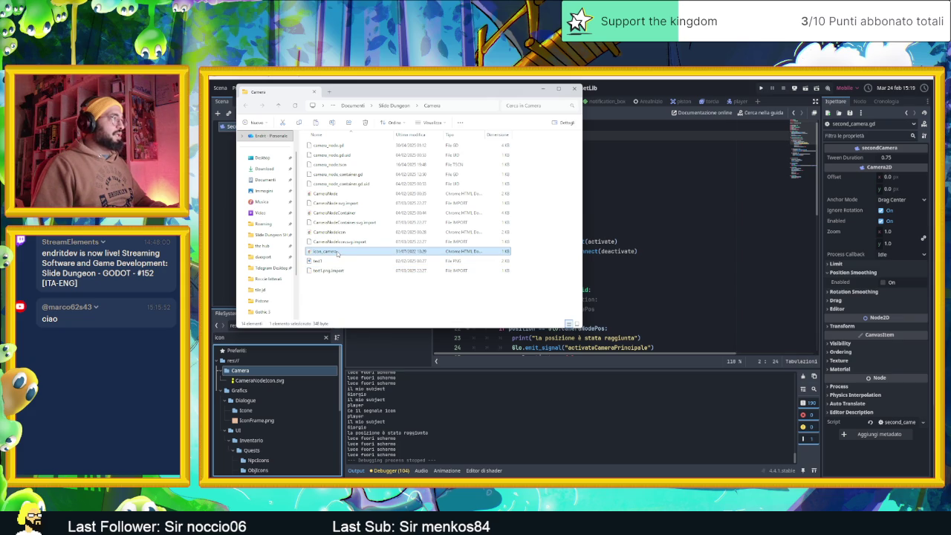
key(ctrl+shift+2)
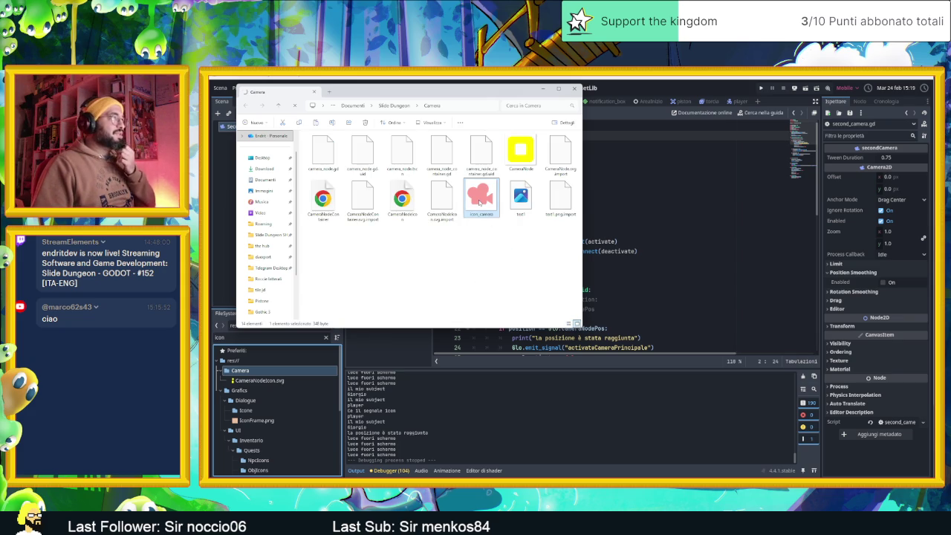
click(521, 248)
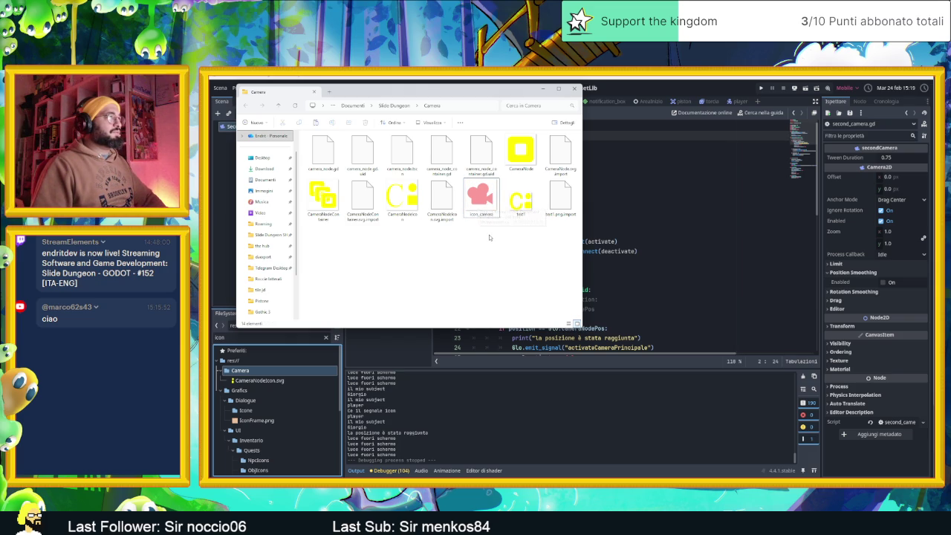
double_click(483, 198)
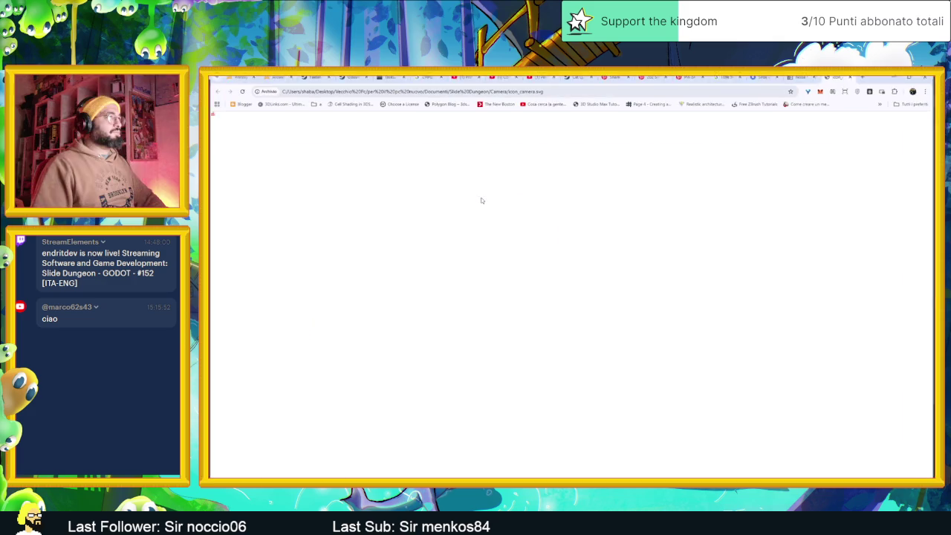
Step: Close the icon preview, search 'inkscape' in Start, and focus Chrome's address bar
click(892, 79)
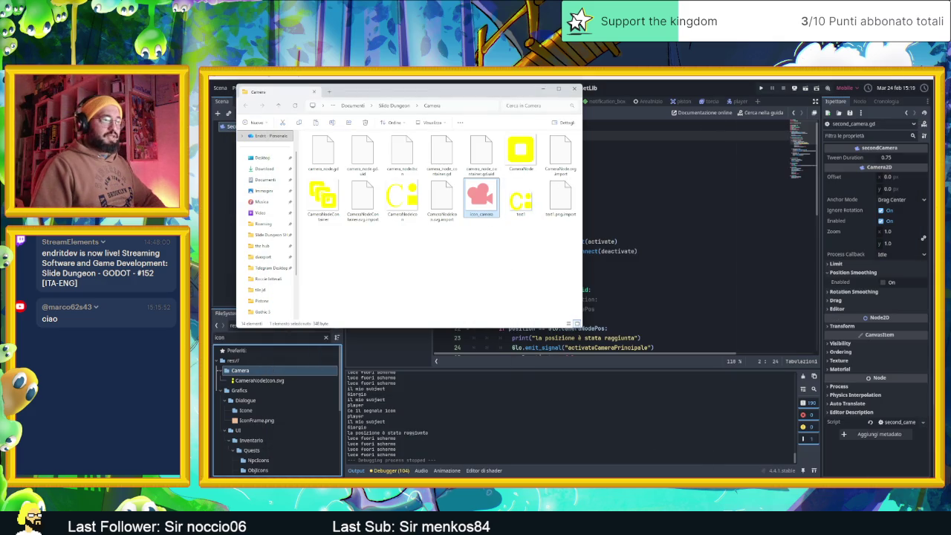
key(super)
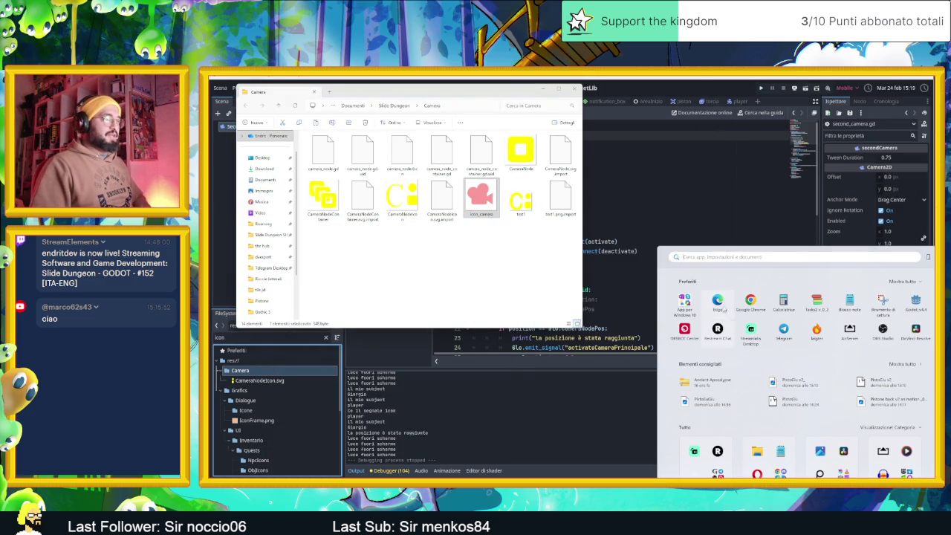
text(ink)
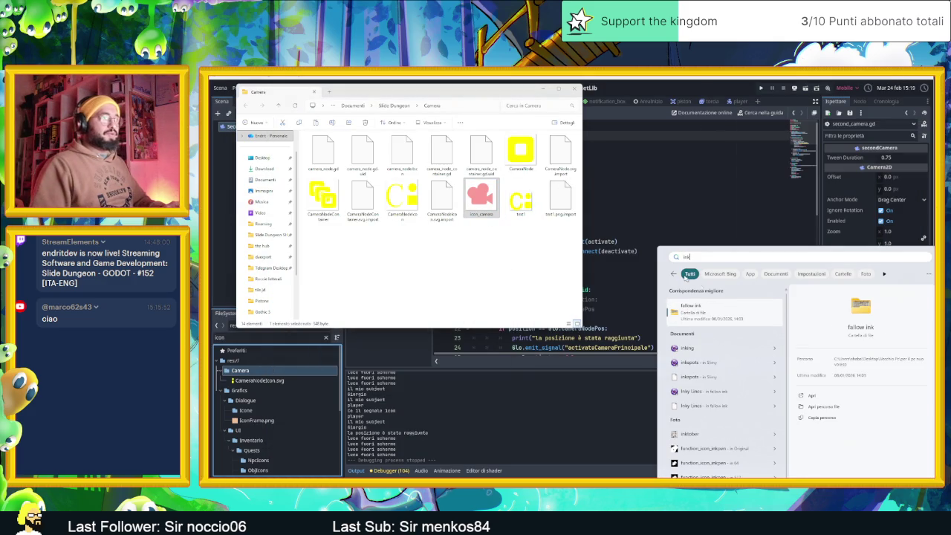
text(scape)
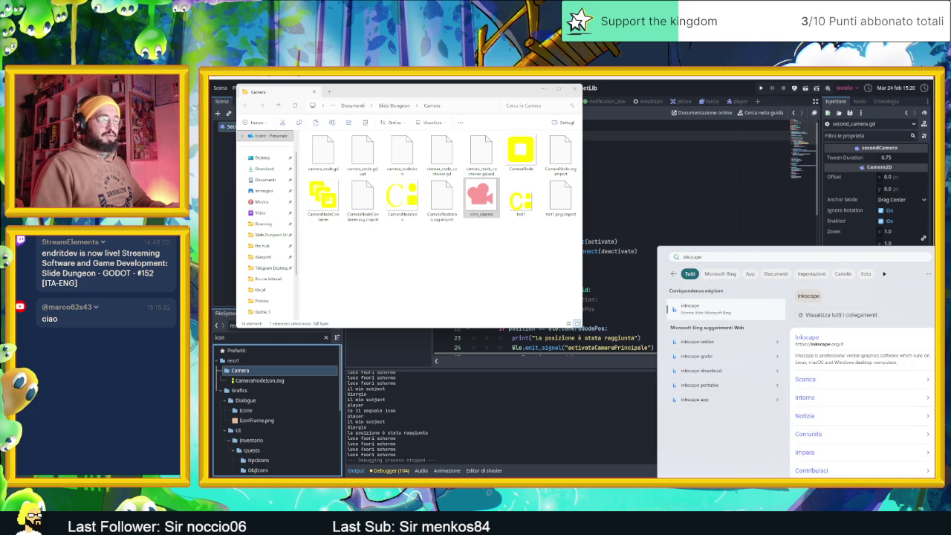
key(ctrl+l)
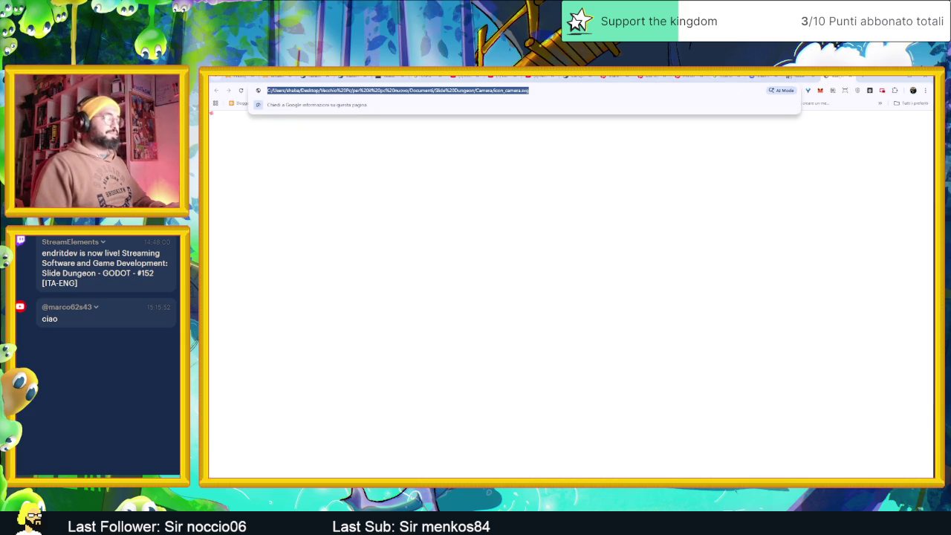
Step: Search the web for 'inkscape' and download the Windows installer
text(inkscape)
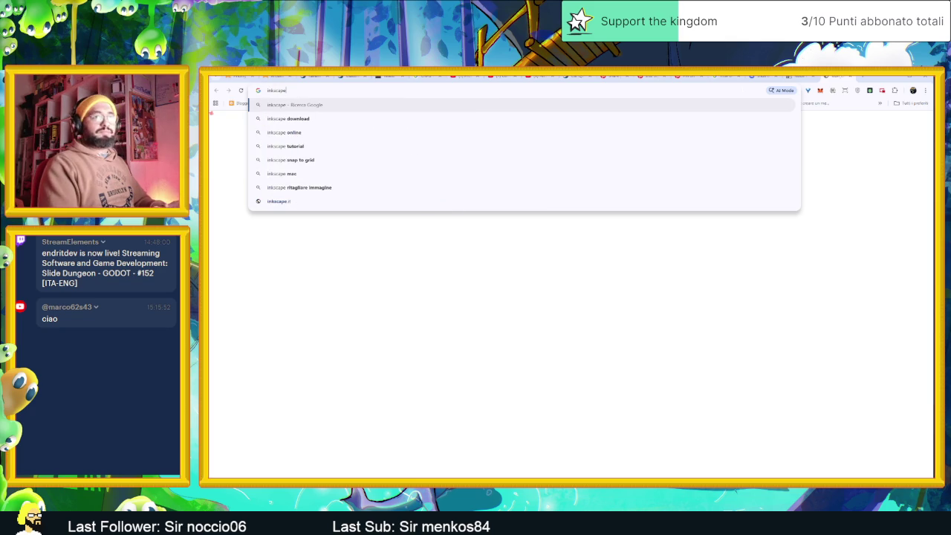
key(Return)
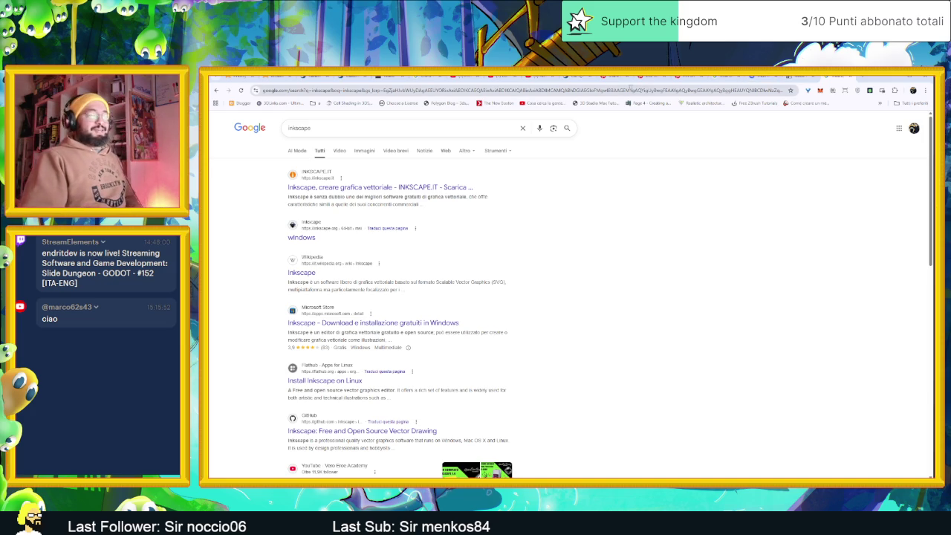
click(313, 239)
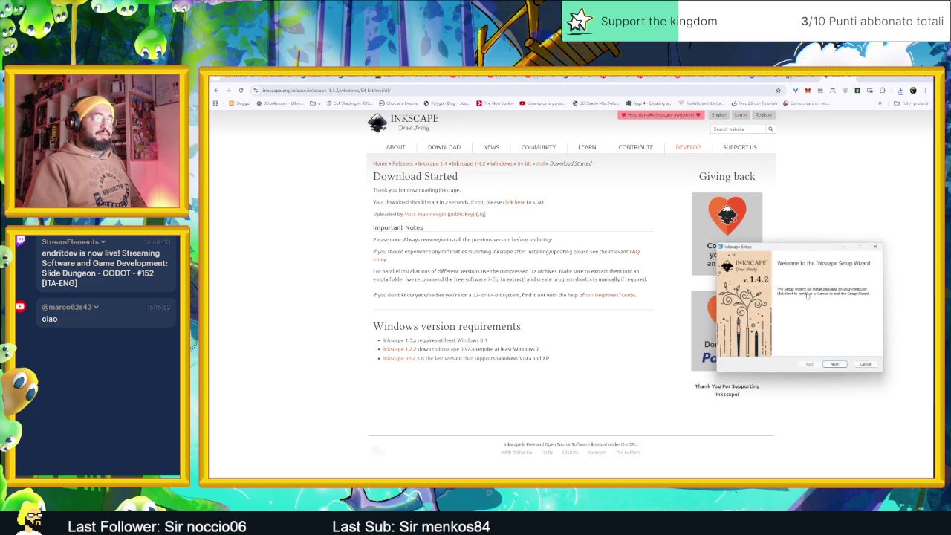
Step: Start installing Inkscape 1.4.2 with default components, then open a new Google tab
click(846, 371)
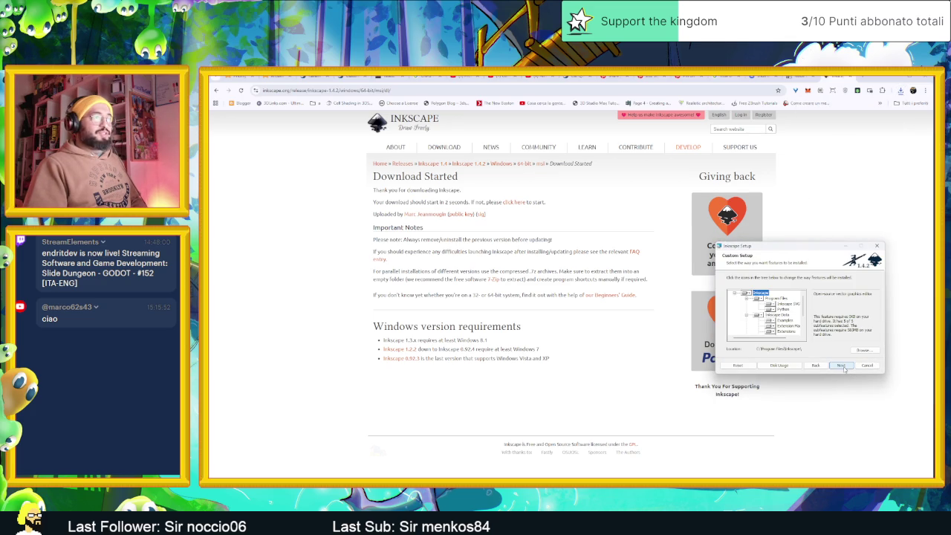
click(844, 369)
click(843, 368)
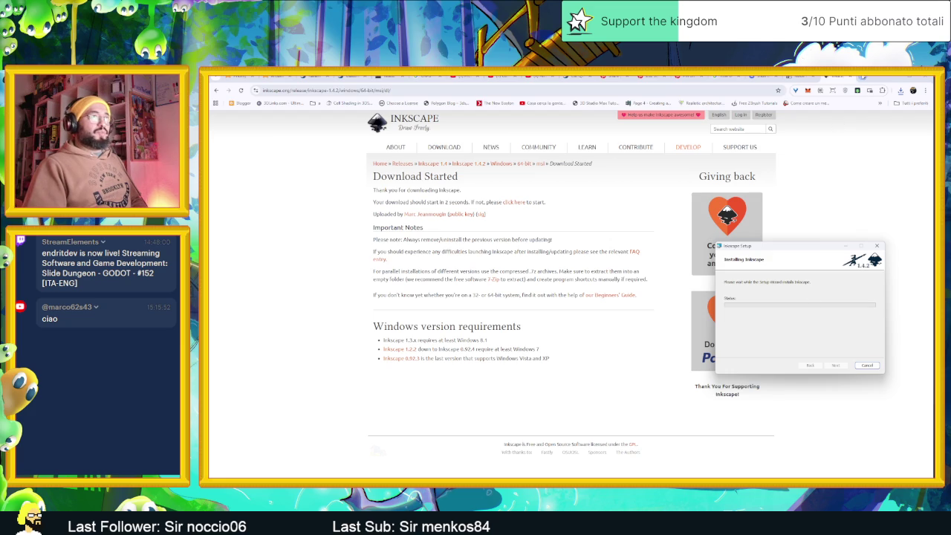
click(863, 78)
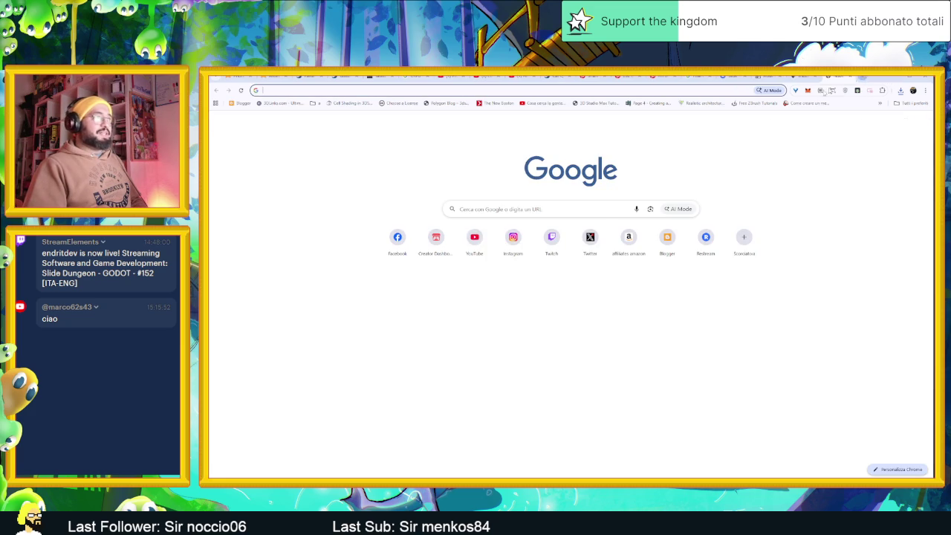
Step: Search YouTube for the book creator's channel, then open the copyright matches notification
click(475, 239)
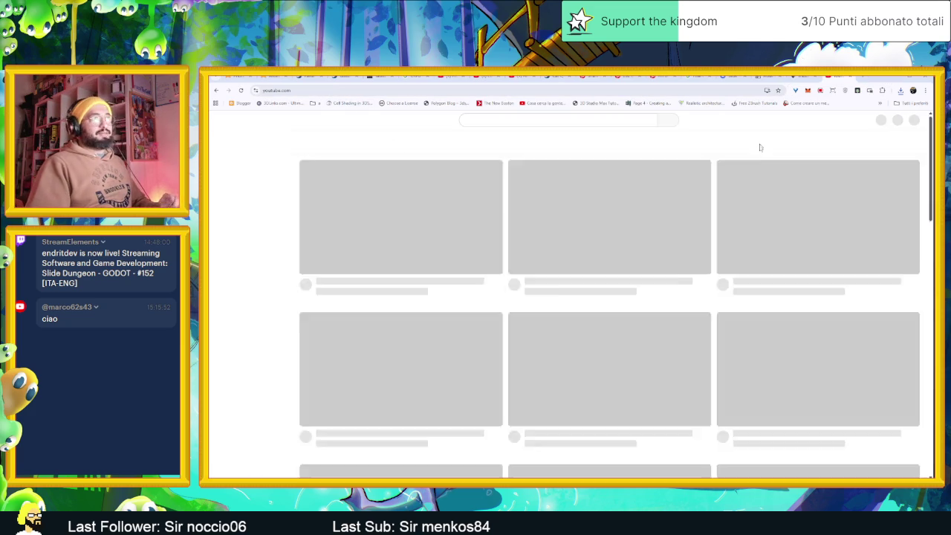
click(550, 120)
text(michele montelo)
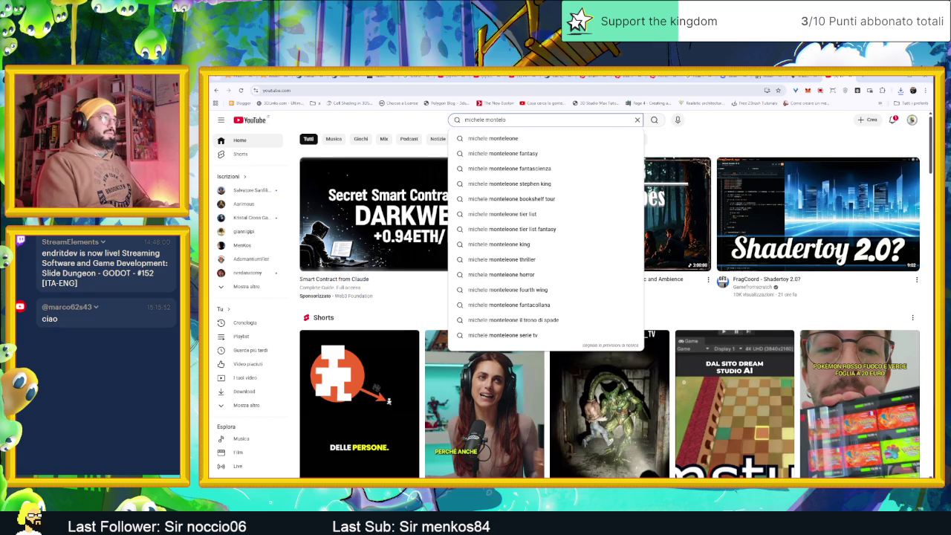
text(one)
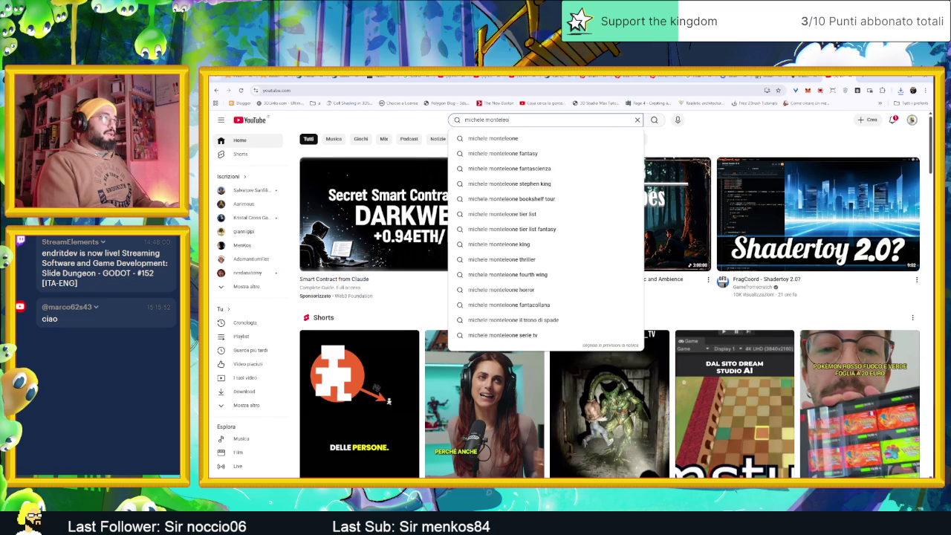
key(Return)
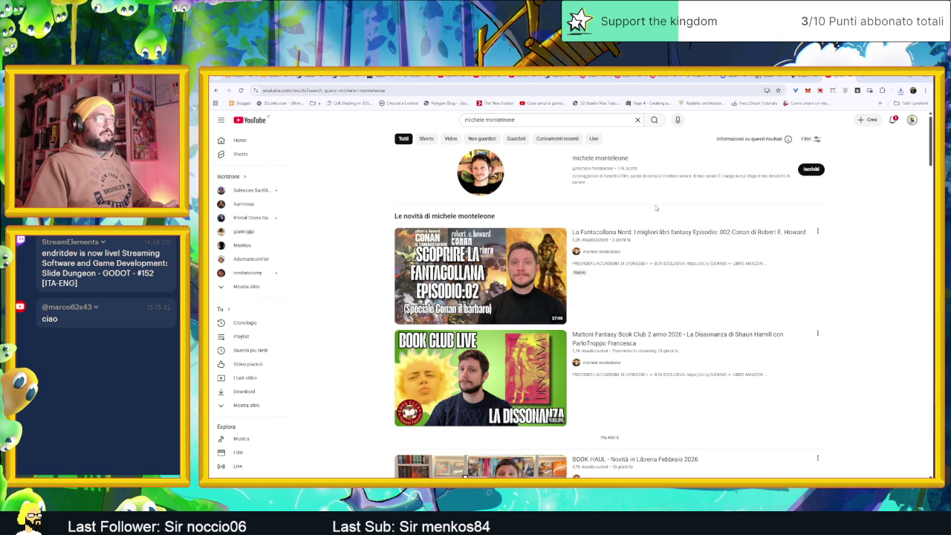
click(894, 120)
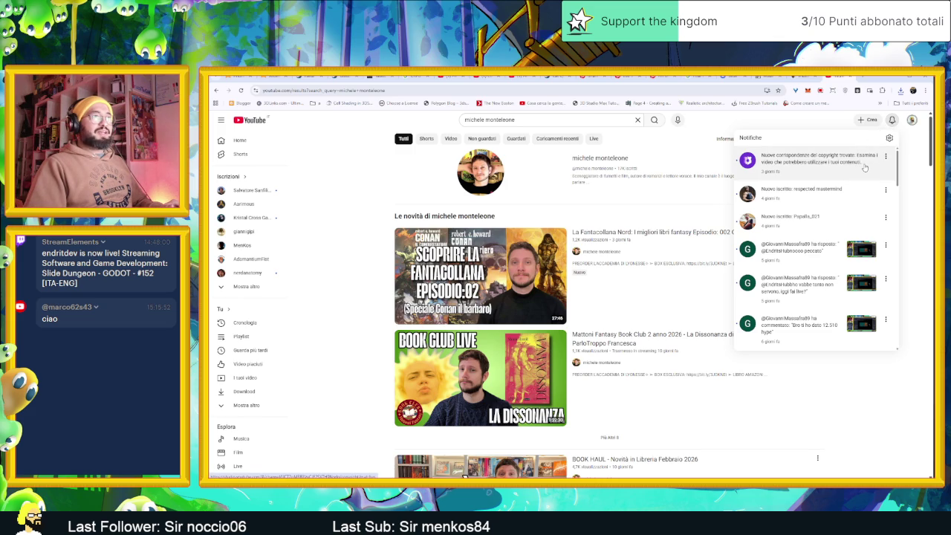
click(865, 168)
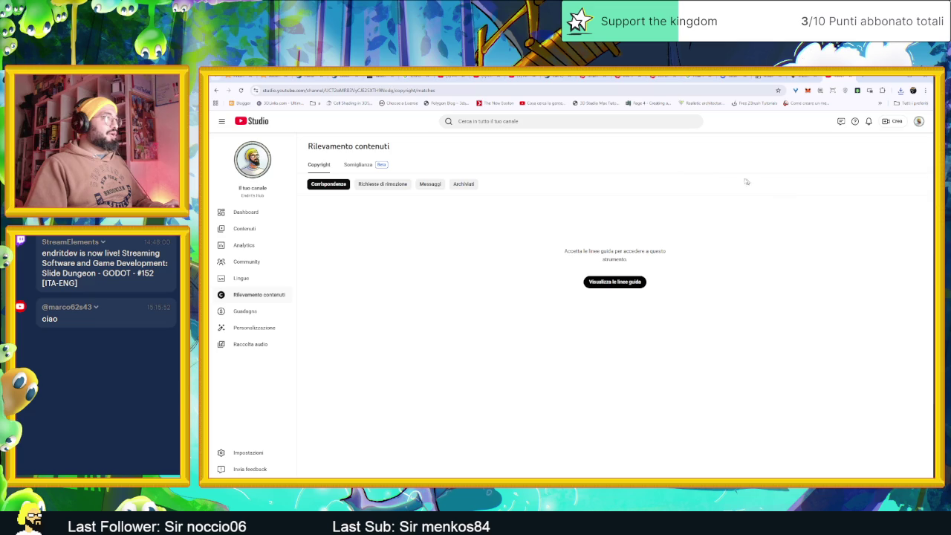
Step: Browse the Studio copyright sections and accept the copyright match tool guidelines
click(382, 184)
click(429, 184)
click(463, 183)
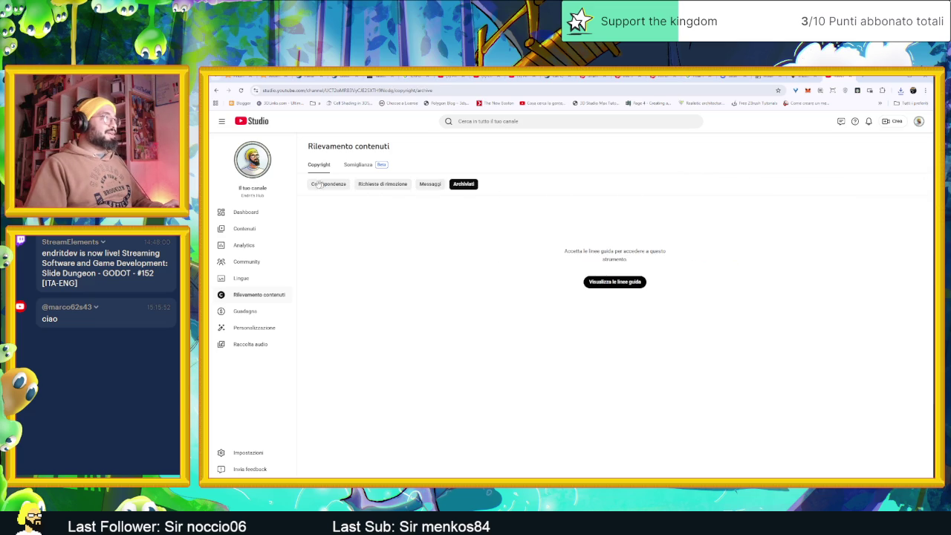
click(312, 184)
click(360, 165)
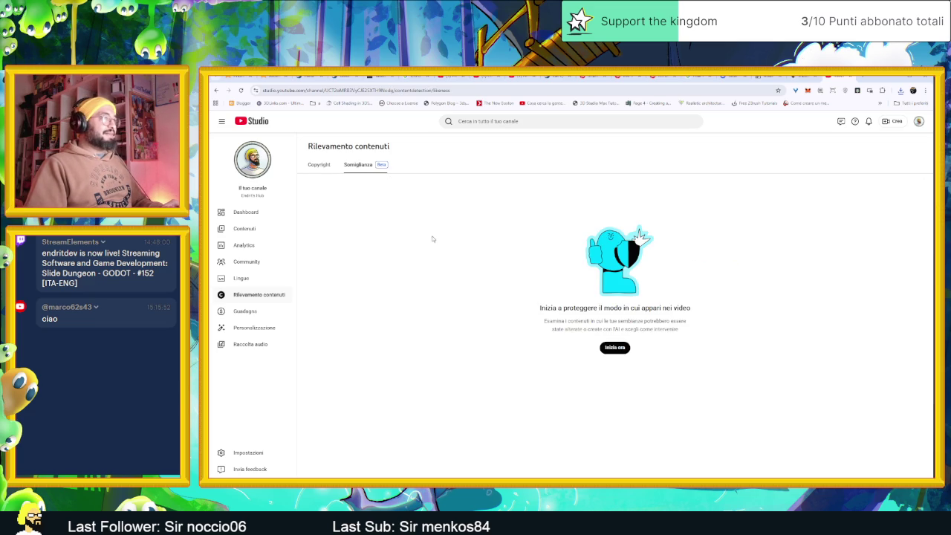
click(319, 165)
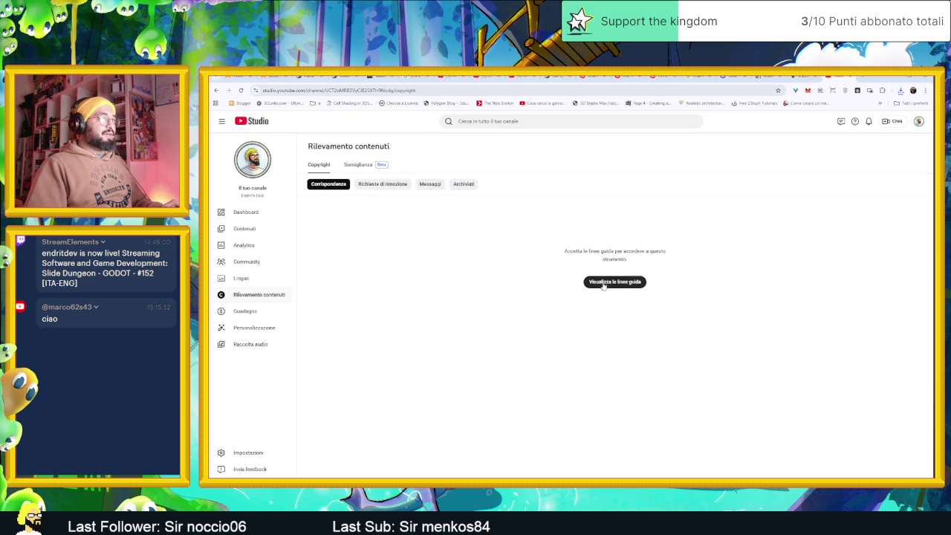
click(607, 282)
click(690, 405)
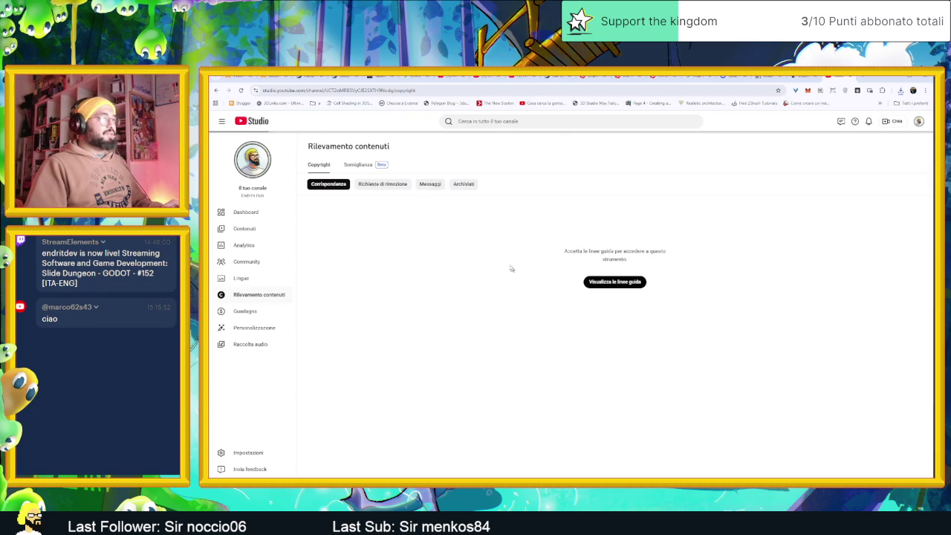
Step: Archive the Tasks 2 copyright match and start the Somiglianza likeness-detection setup
mouse_move(405, 236)
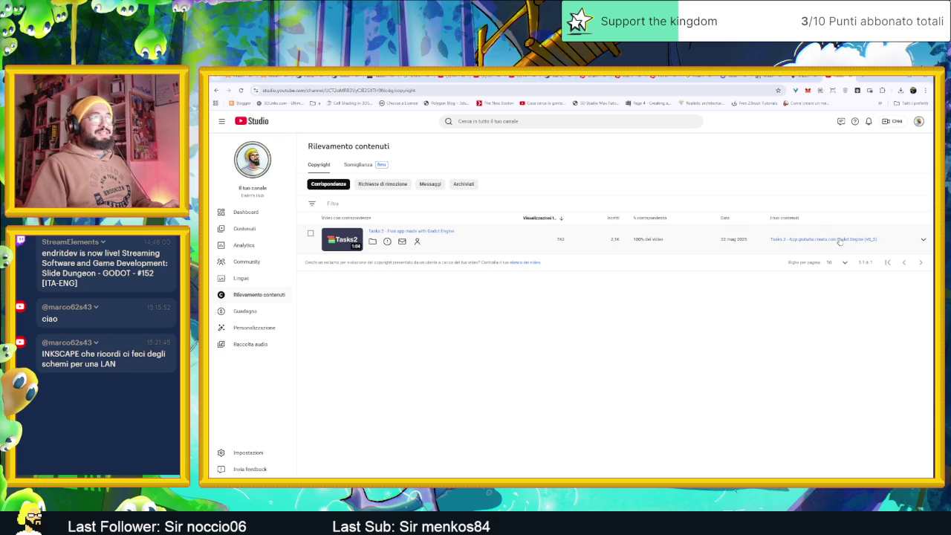
click(923, 240)
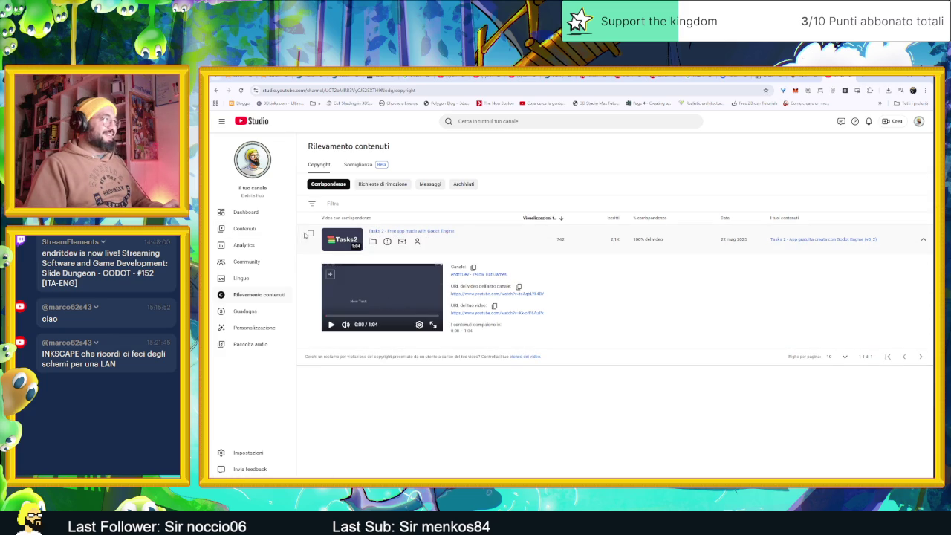
click(311, 234)
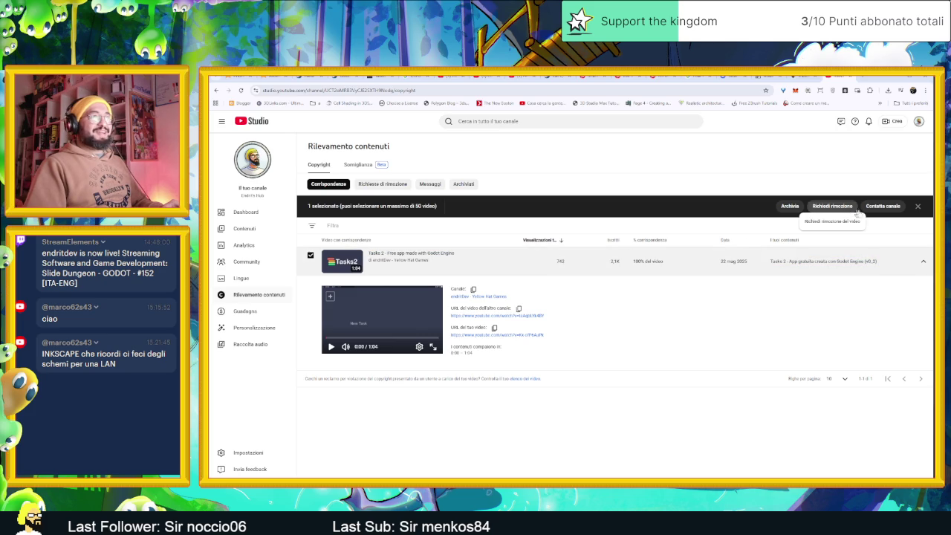
click(791, 207)
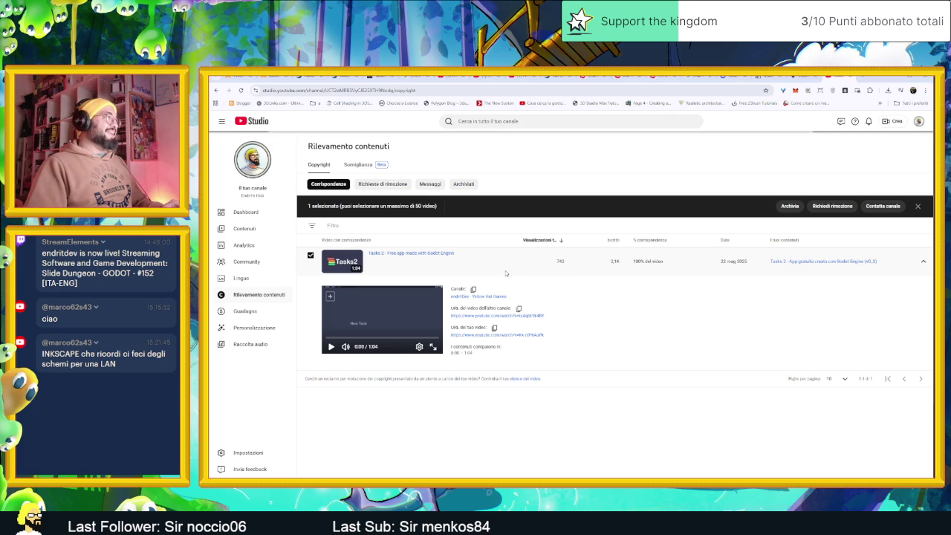
click(360, 164)
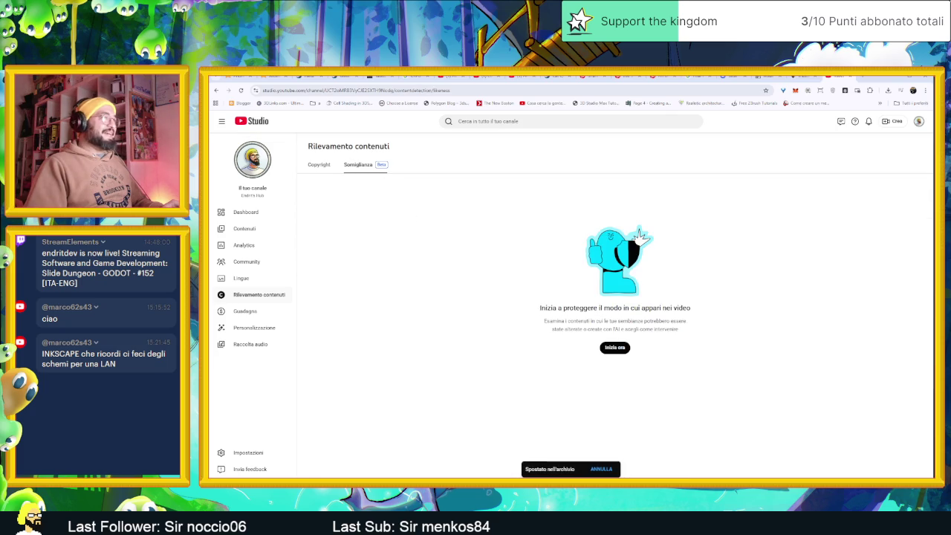
click(615, 347)
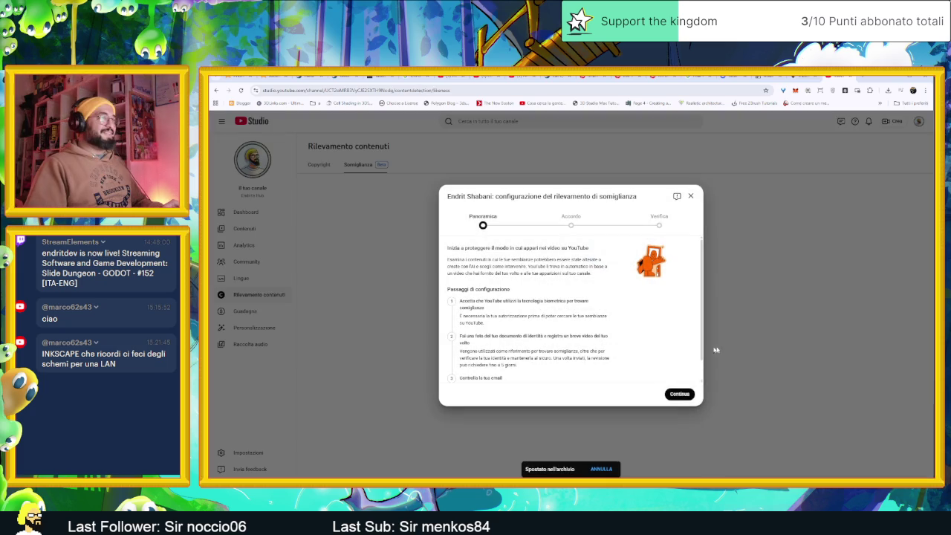
click(673, 397)
scroll(632, 335, down, 5)
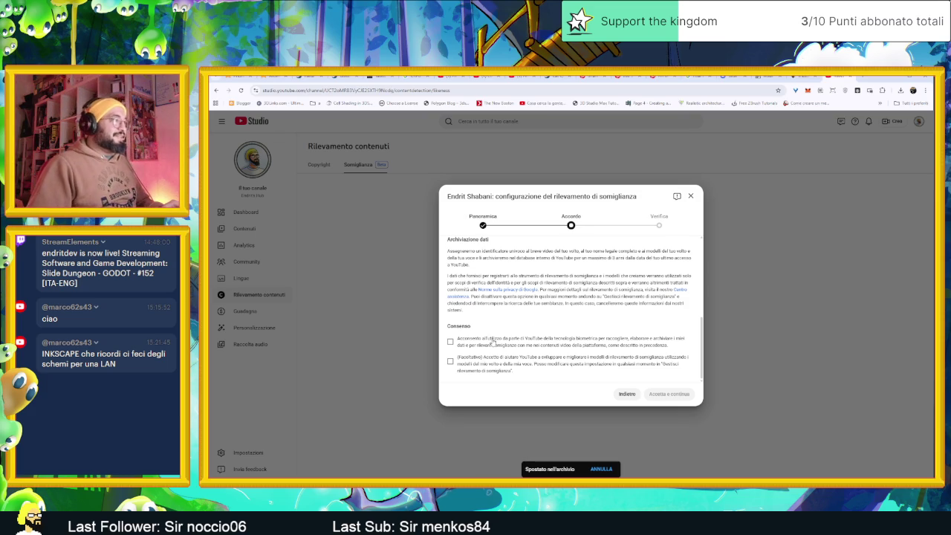
click(510, 345)
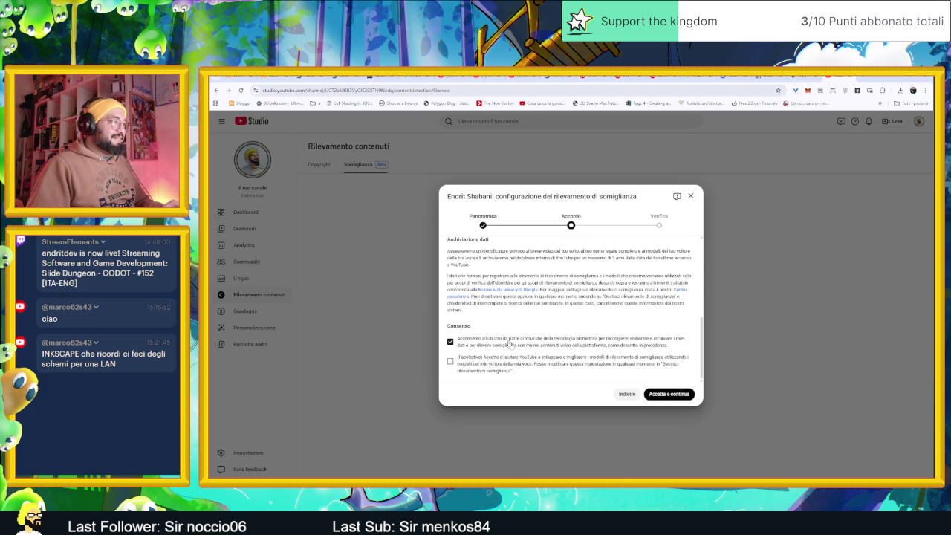
click(689, 397)
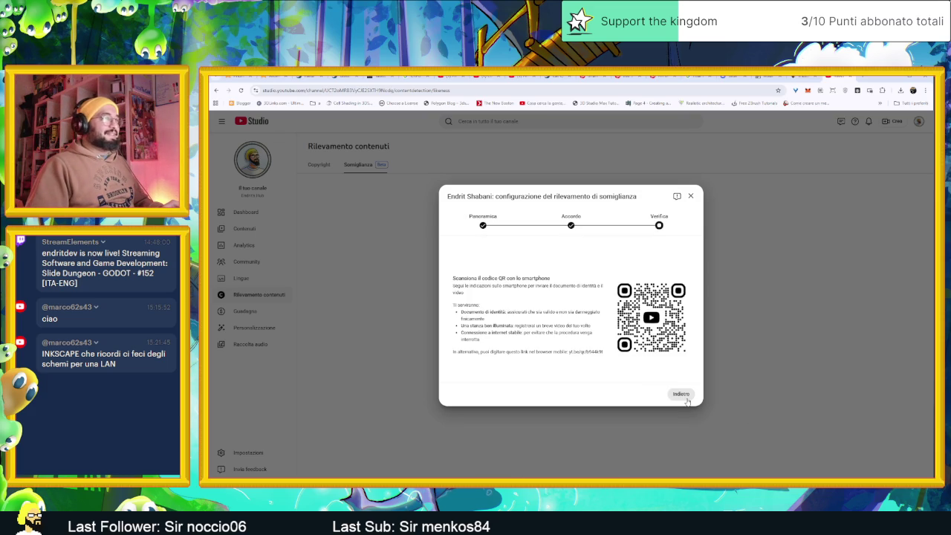
click(684, 397)
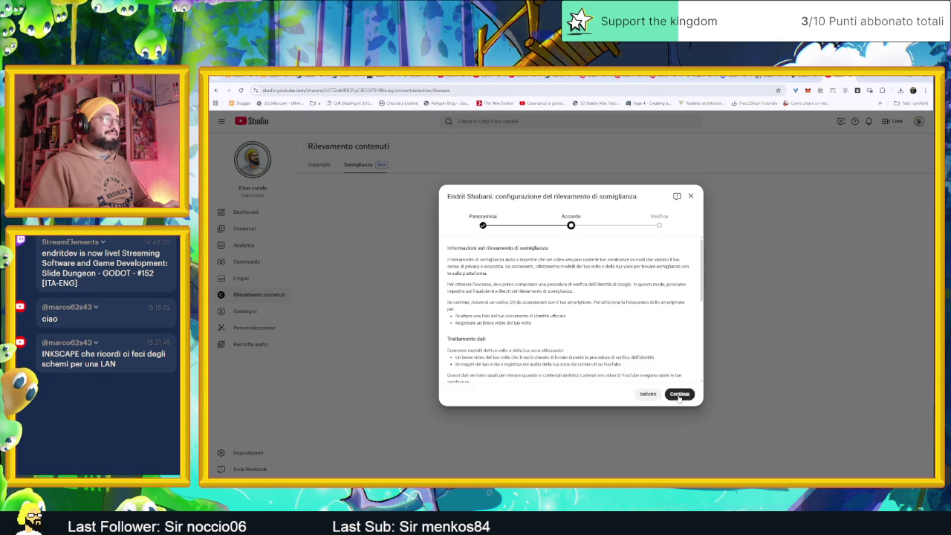
click(678, 395)
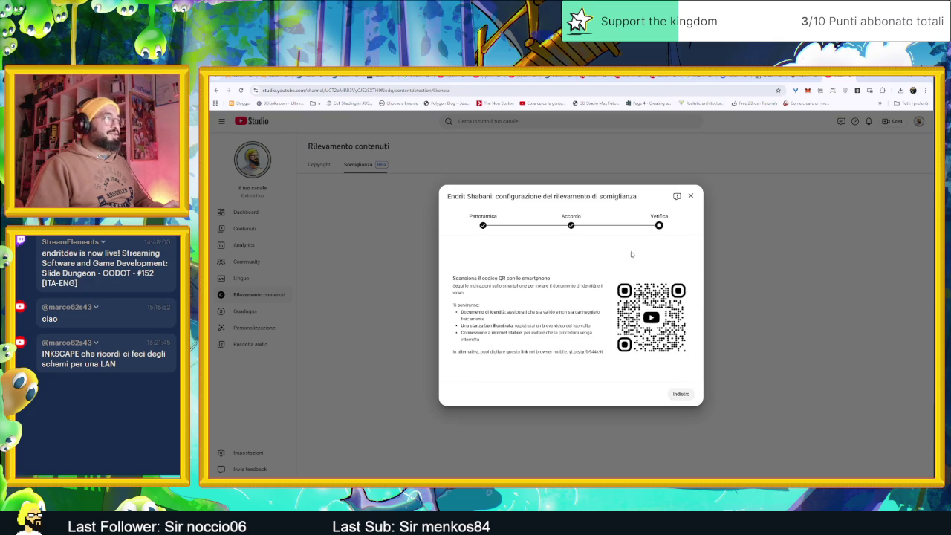
click(691, 196)
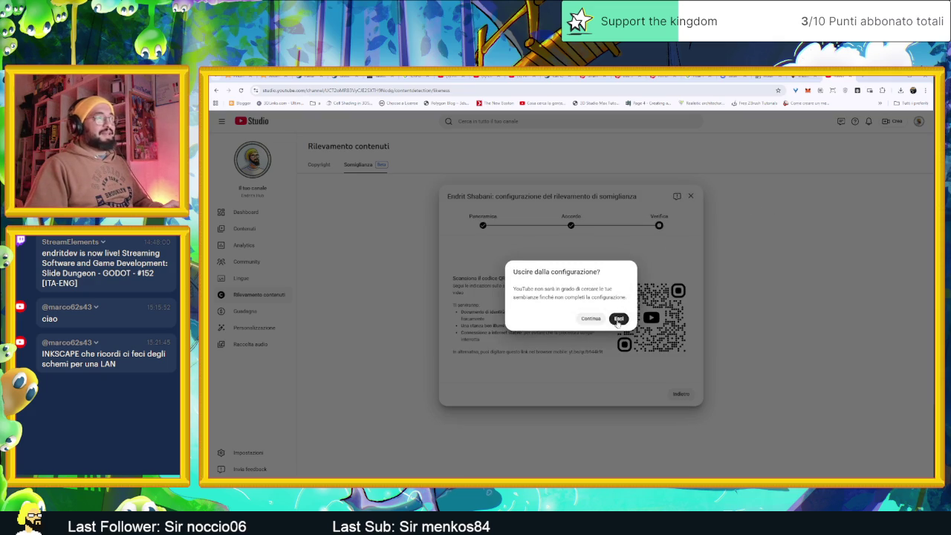
click(618, 320)
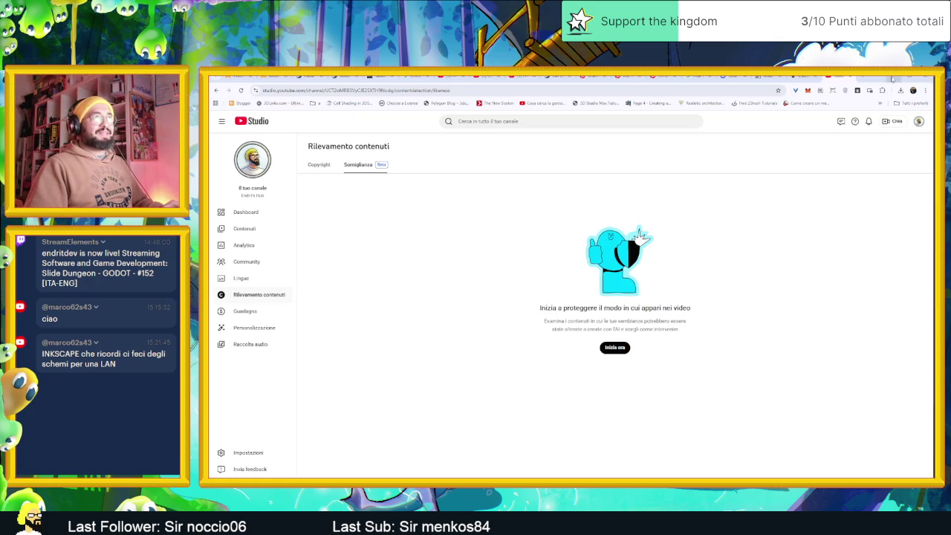
click(893, 77)
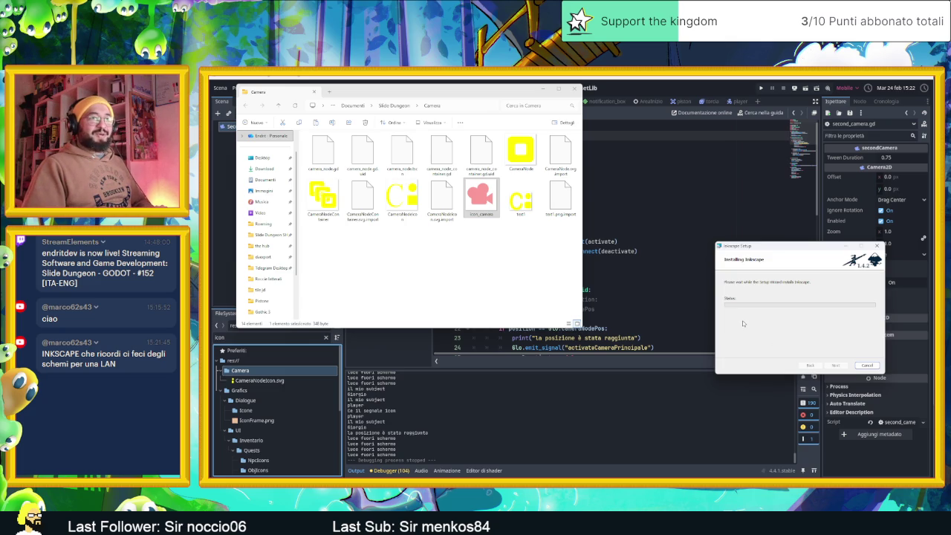
Step: Move the installer aside, close the Camera folder, and finish the Inkscape 1.4.2 install
drag(801, 251, 759, 249)
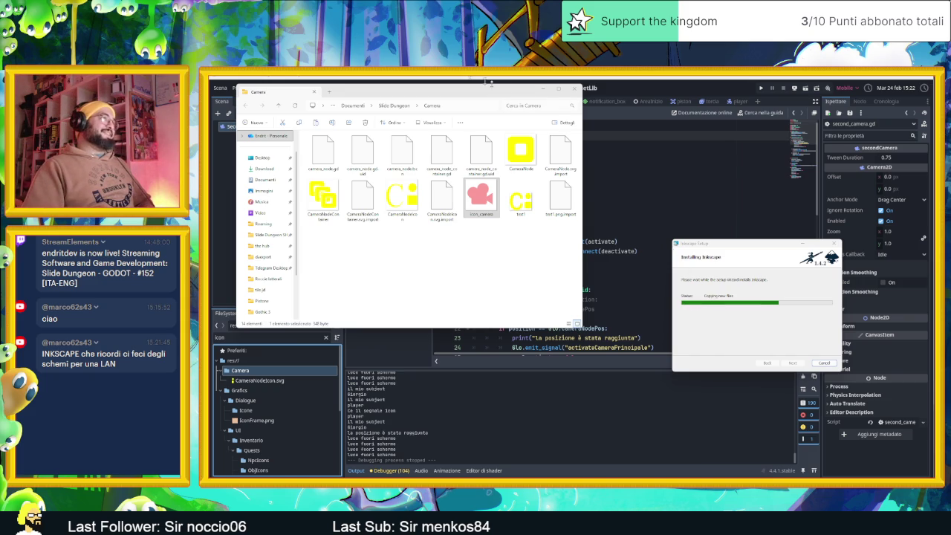
click(544, 88)
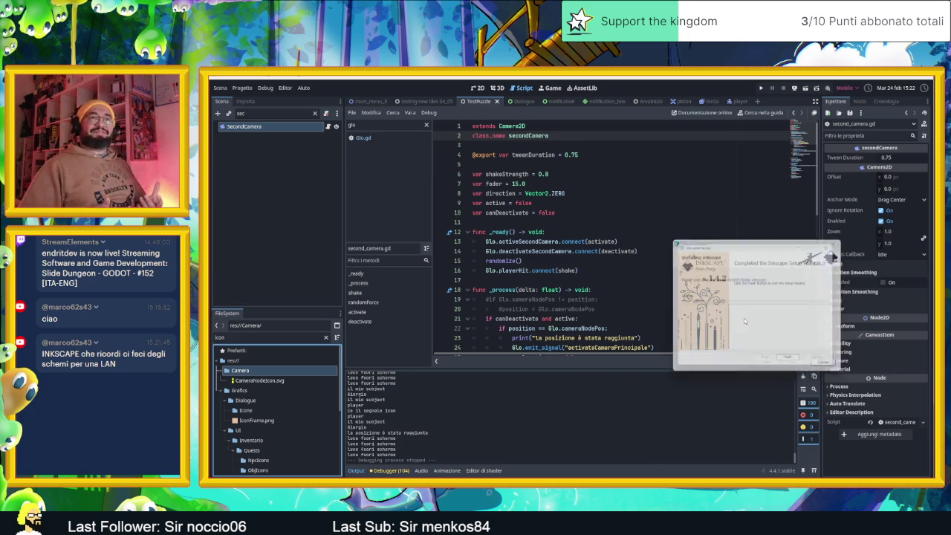
click(792, 363)
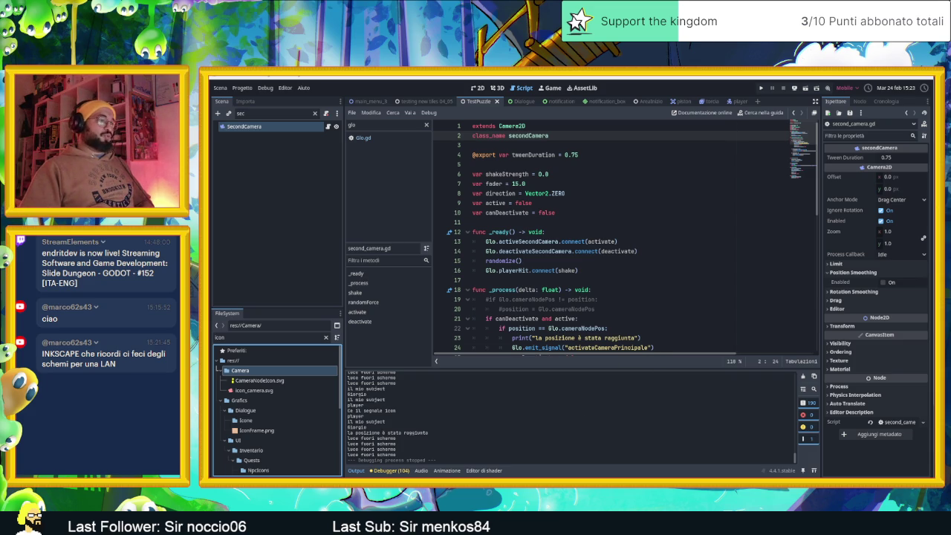
Step: Launch Inkview, open icon_camera.svg to preview the pink camera icon, then close it
key(super)
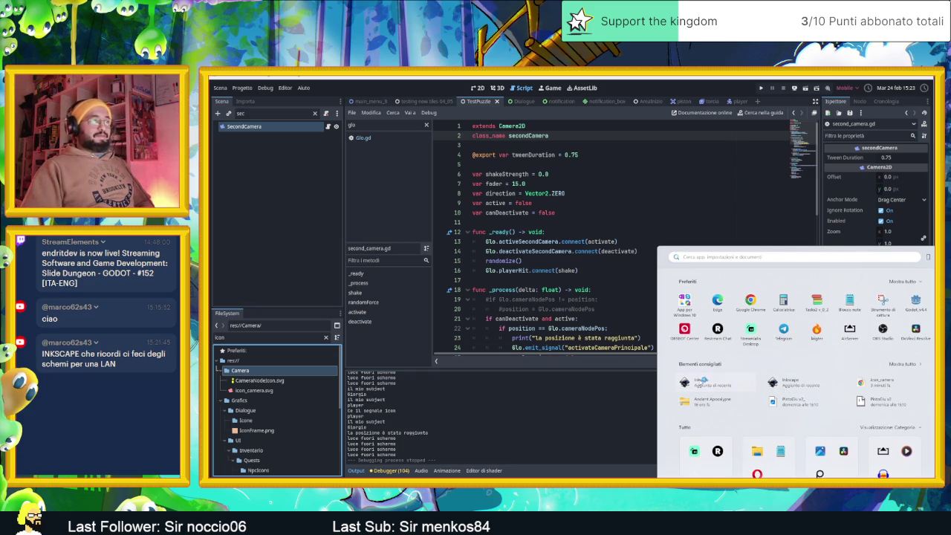
click(702, 381)
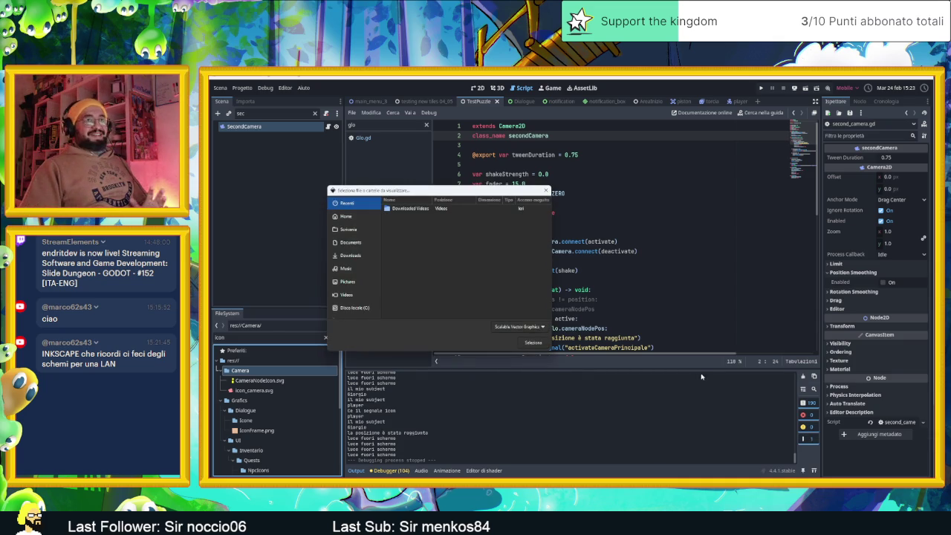
drag(454, 192, 574, 199)
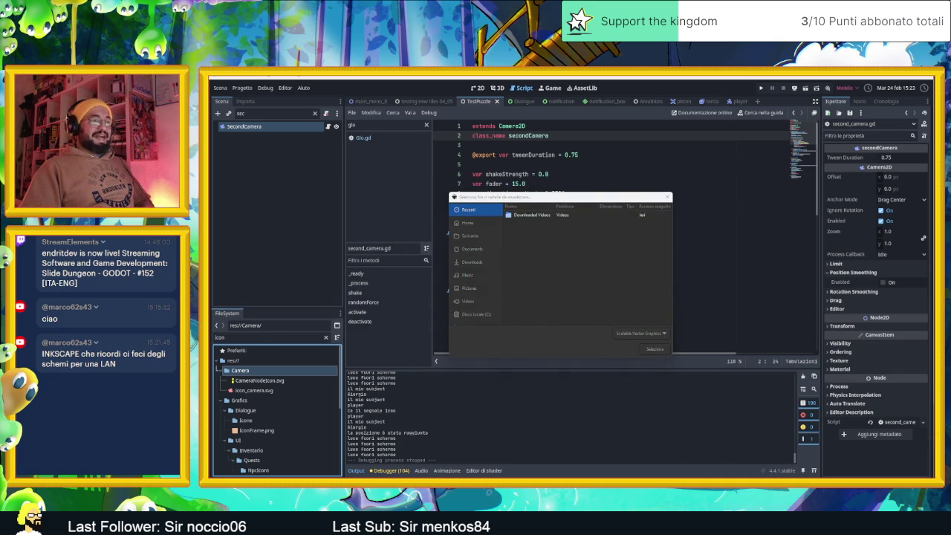
key(alt+Tab)
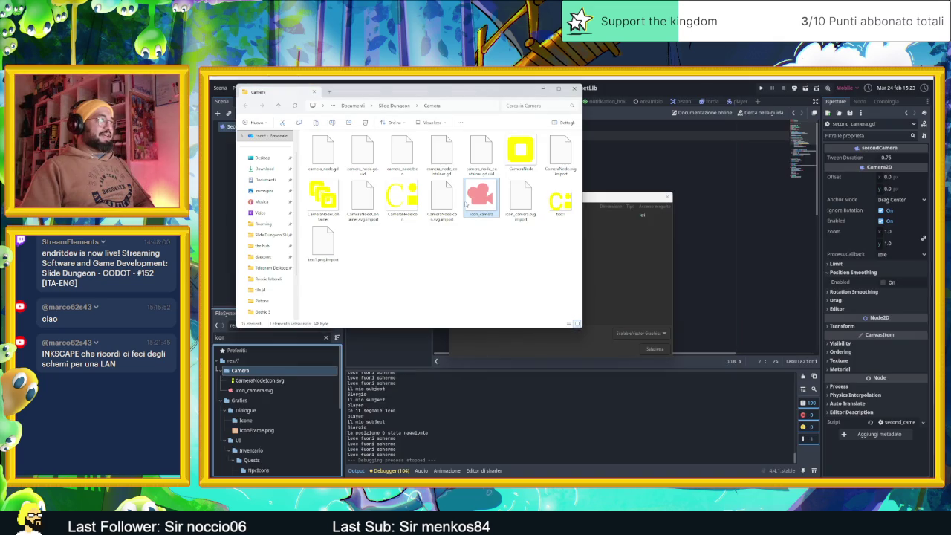
mouse_move(476, 205)
mouse_down()
mouse_move(458, 264)
mouse_move(612, 297)
mouse_move(613, 288)
mouse_up()
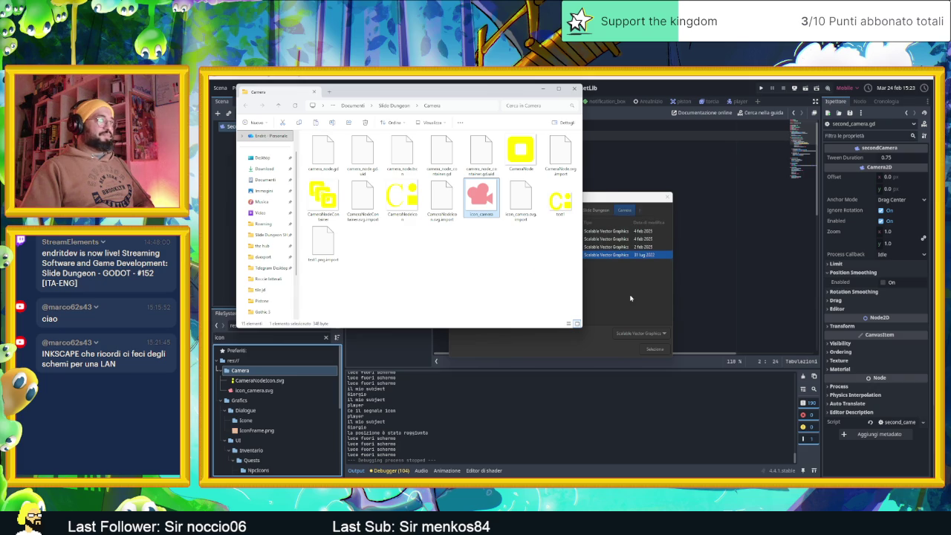
click(630, 298)
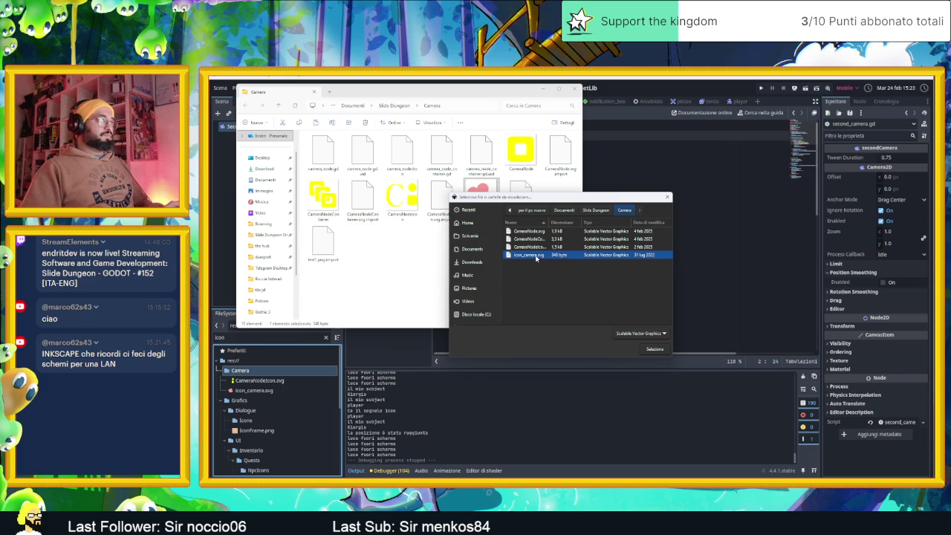
drag(544, 203, 616, 216)
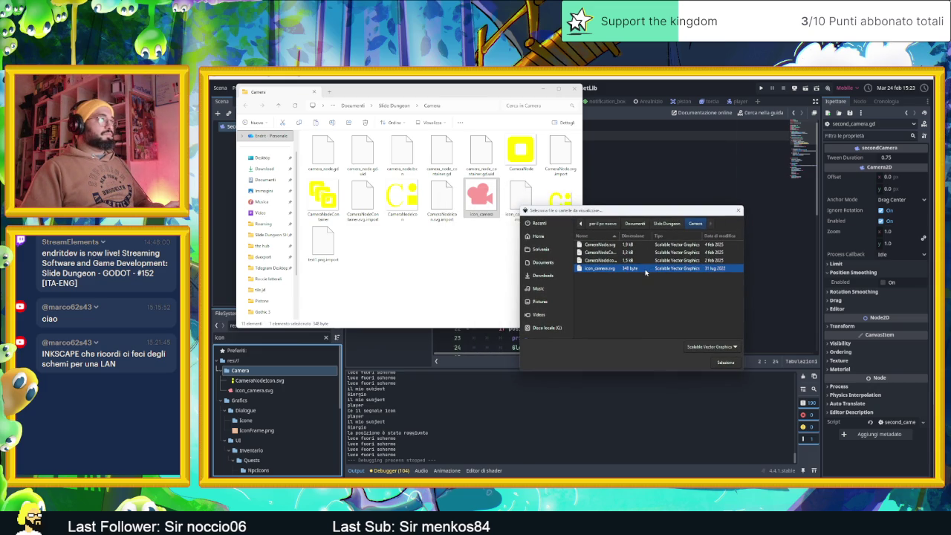
click(722, 362)
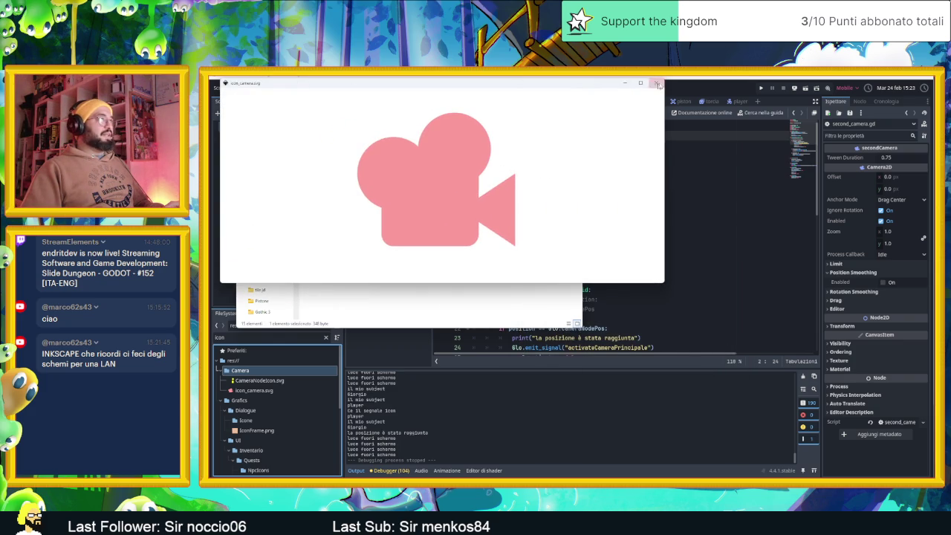
click(657, 84)
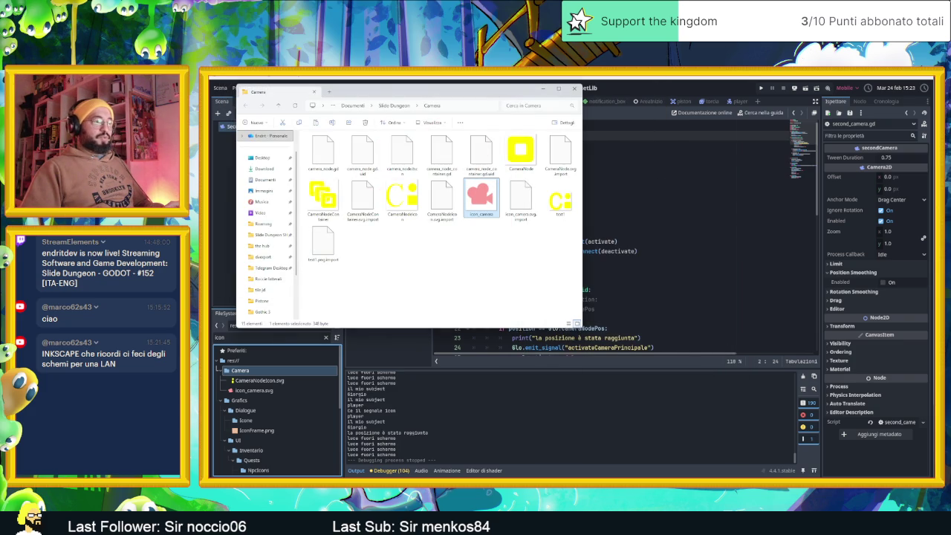
Step: Pick icon_camera.svg in the viewer's file picker to display the pink camera icon
key(super)
key(Escape)
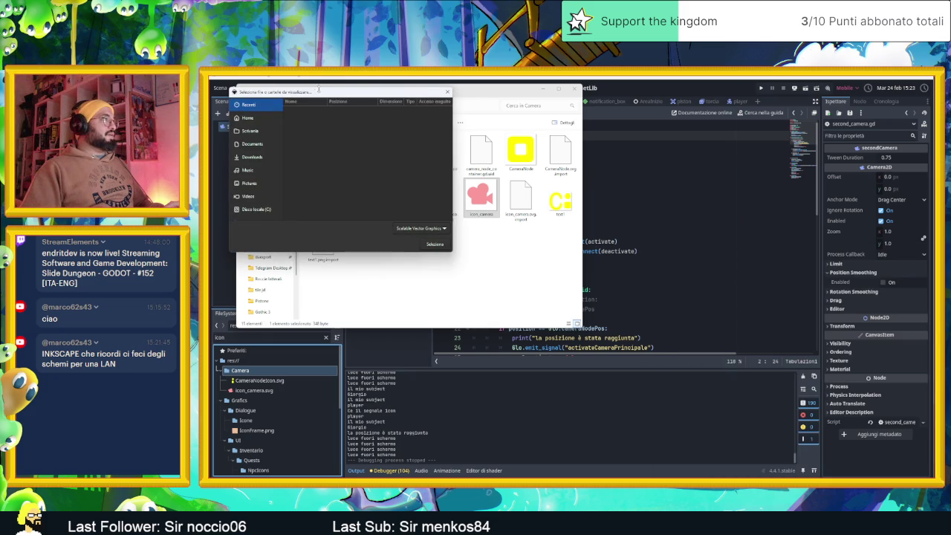
mouse_move(318, 89)
mouse_down()
mouse_move(514, 180)
mouse_move(588, 233)
mouse_up()
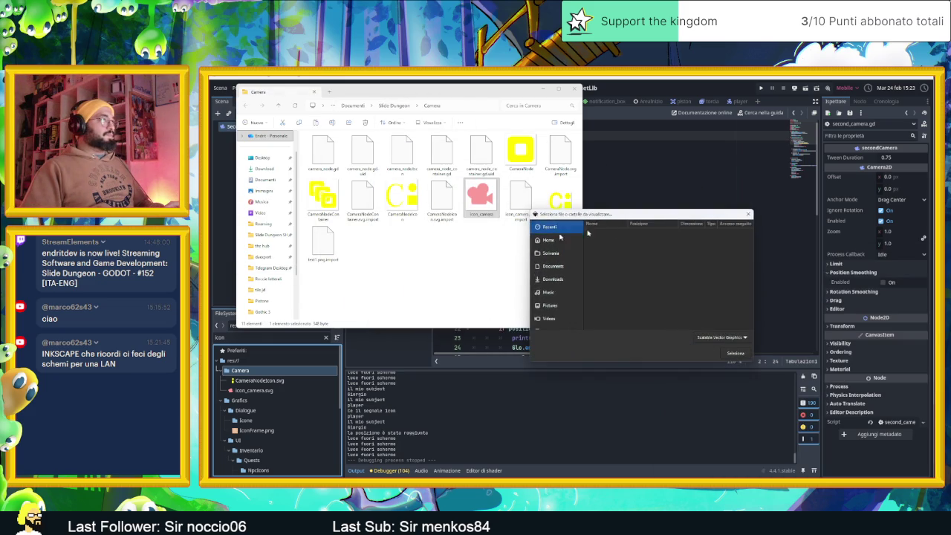
click(463, 238)
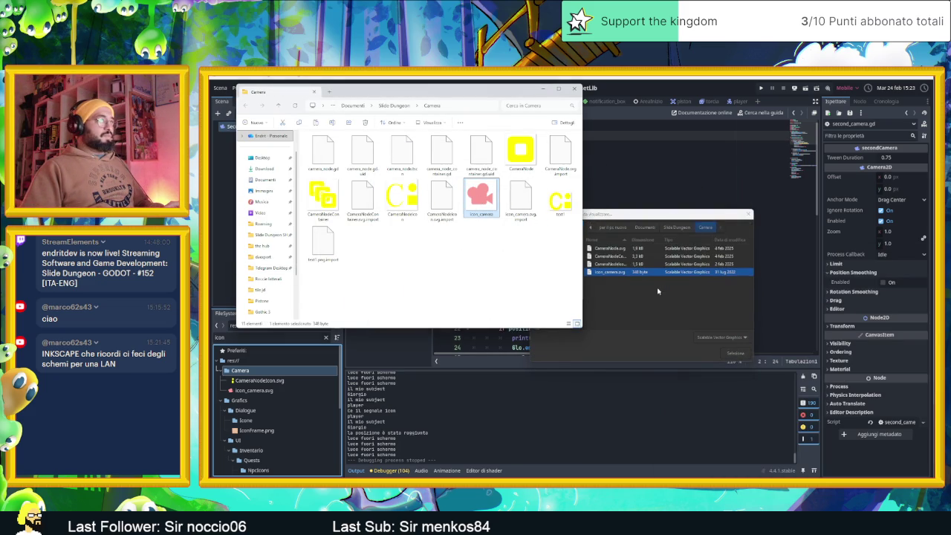
click(599, 274)
right_click(600, 276)
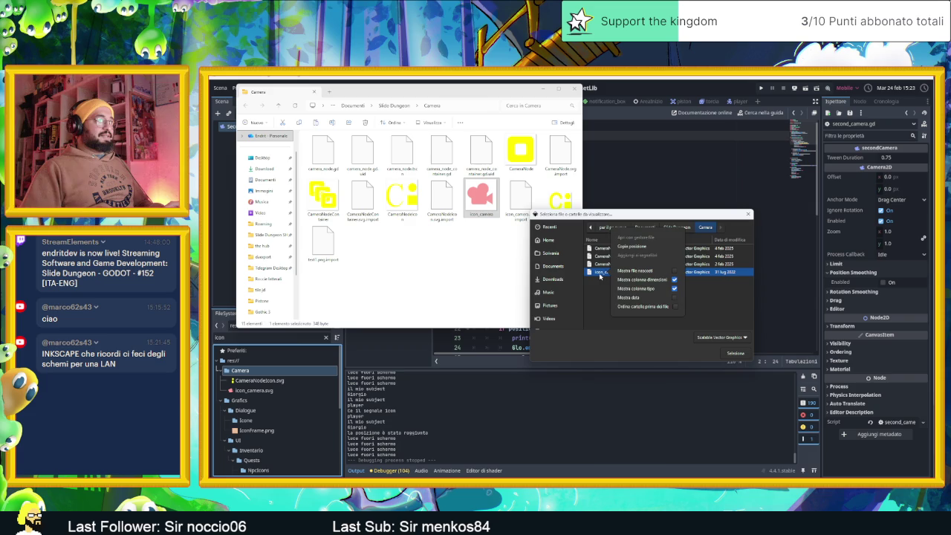
click(600, 277)
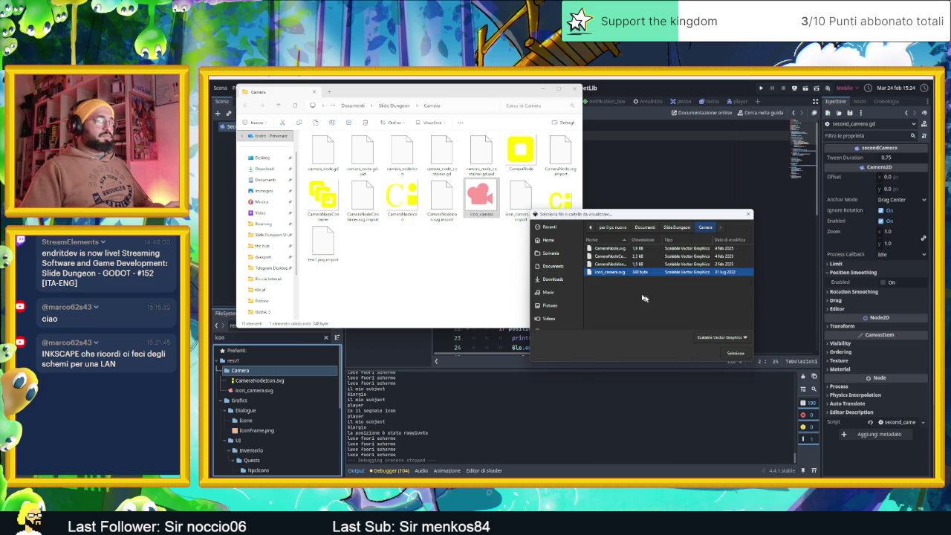
click(741, 339)
click(740, 338)
click(736, 354)
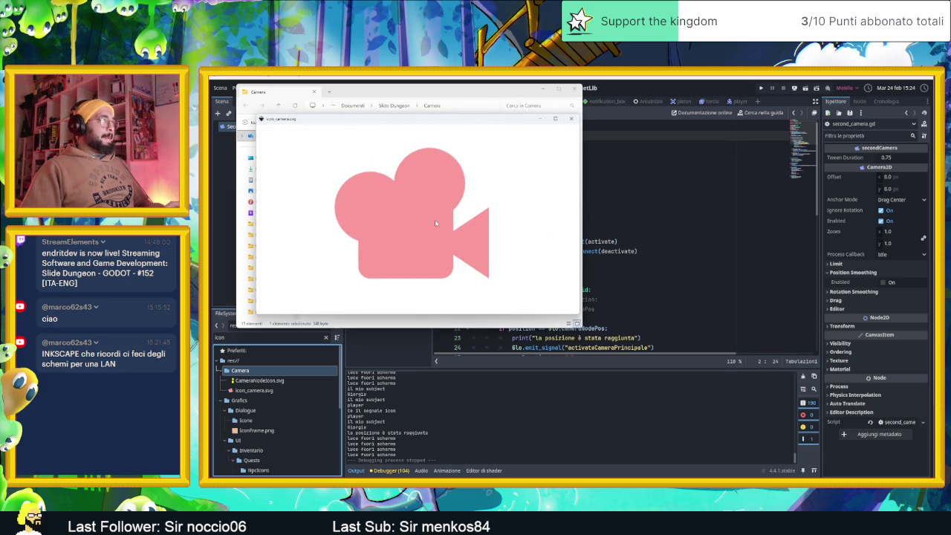
Step: Dismiss the extra viewer file chooser and launch Inkscape from the Start menu
key(super)
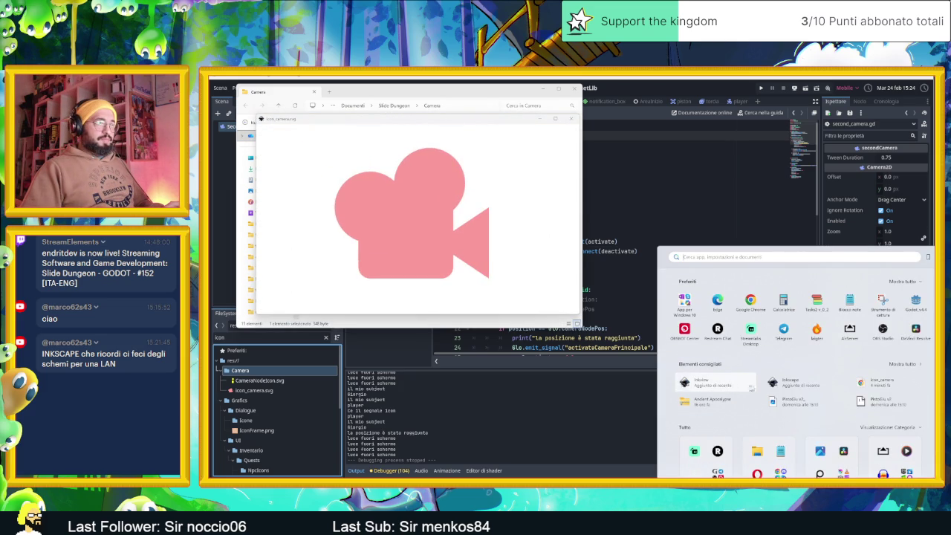
click(710, 380)
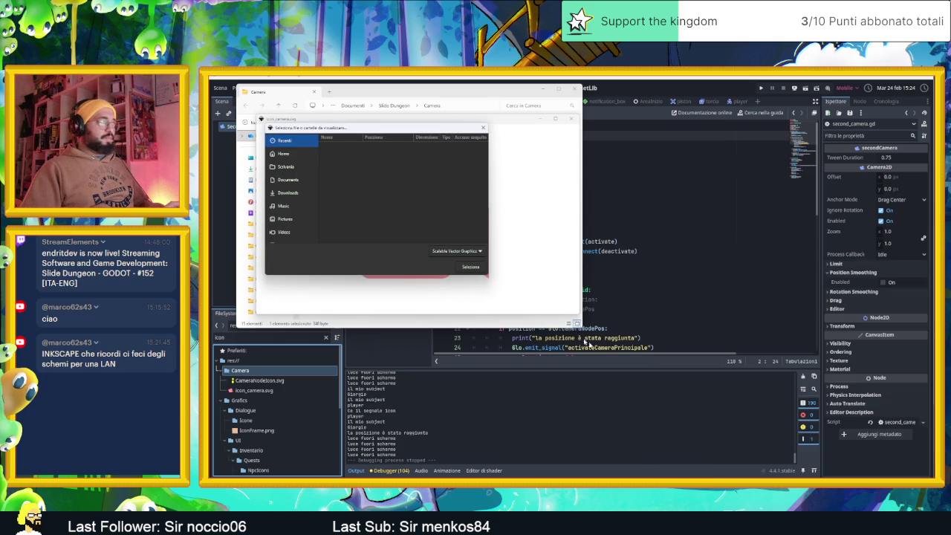
click(483, 127)
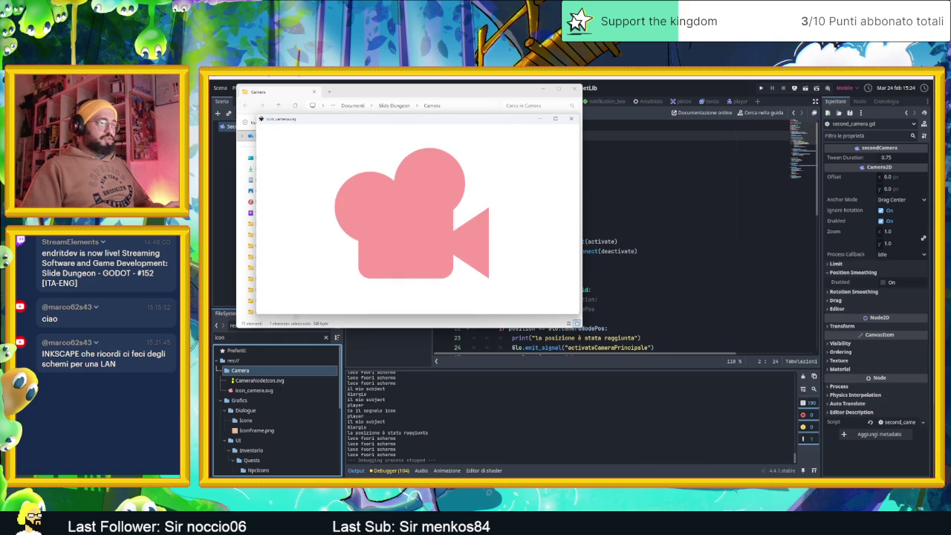
key(super)
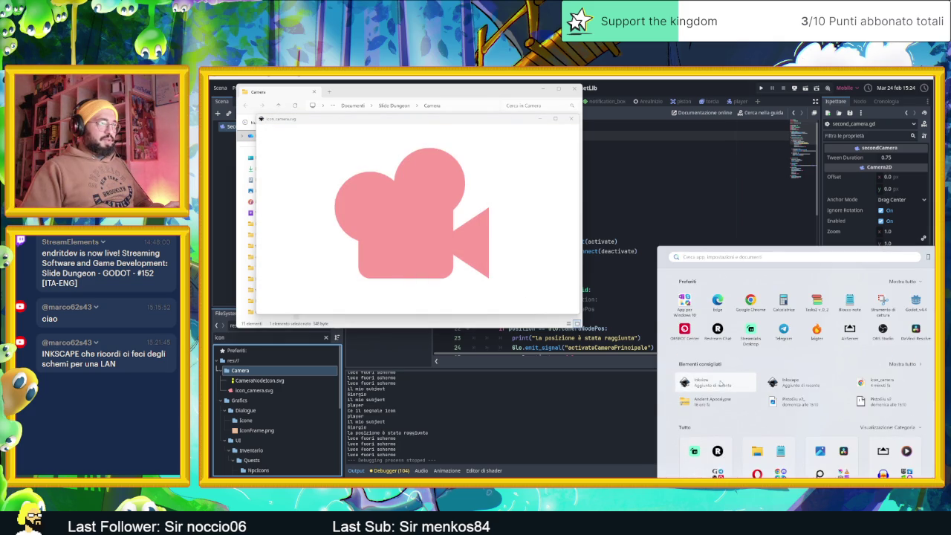
click(790, 383)
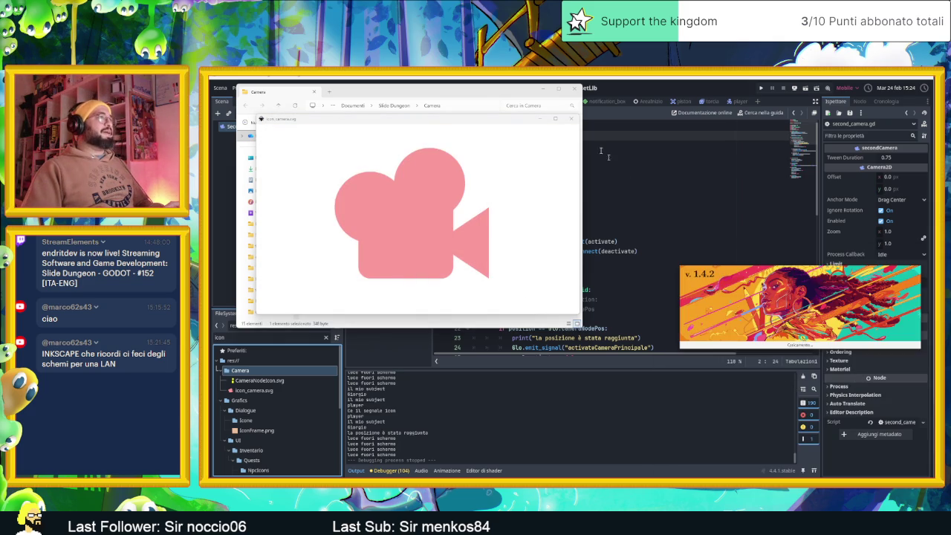
Step: Close the camera icon viewer and minimize the Camera folder and search results windows
click(571, 118)
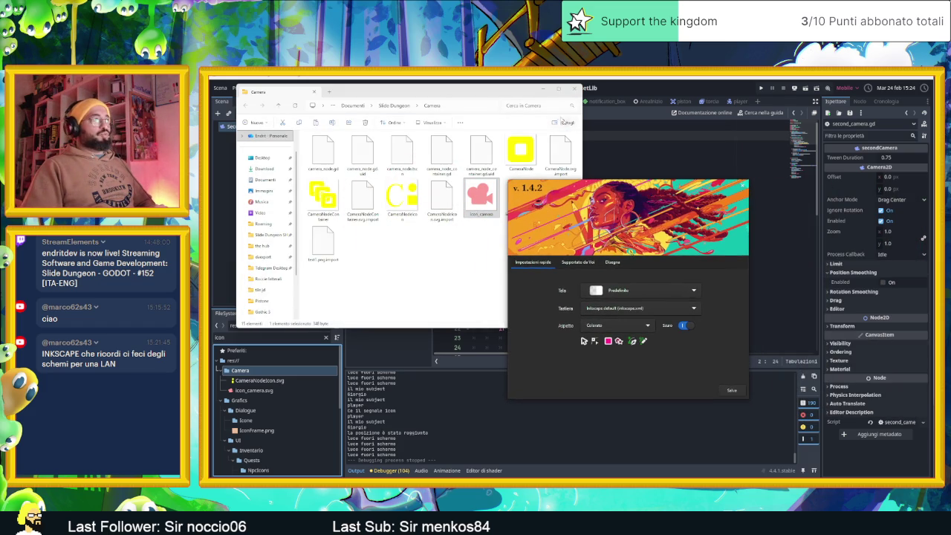
click(544, 90)
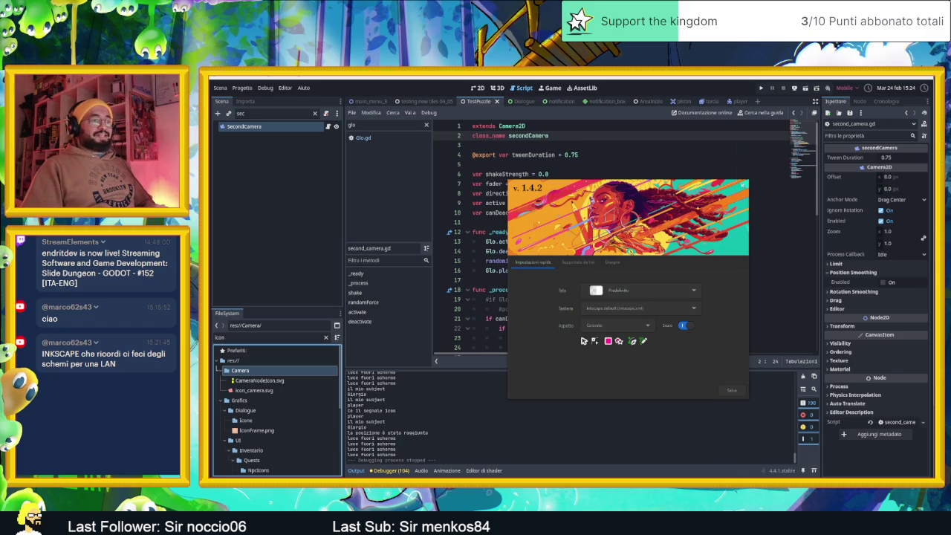
key(alt+Tab)
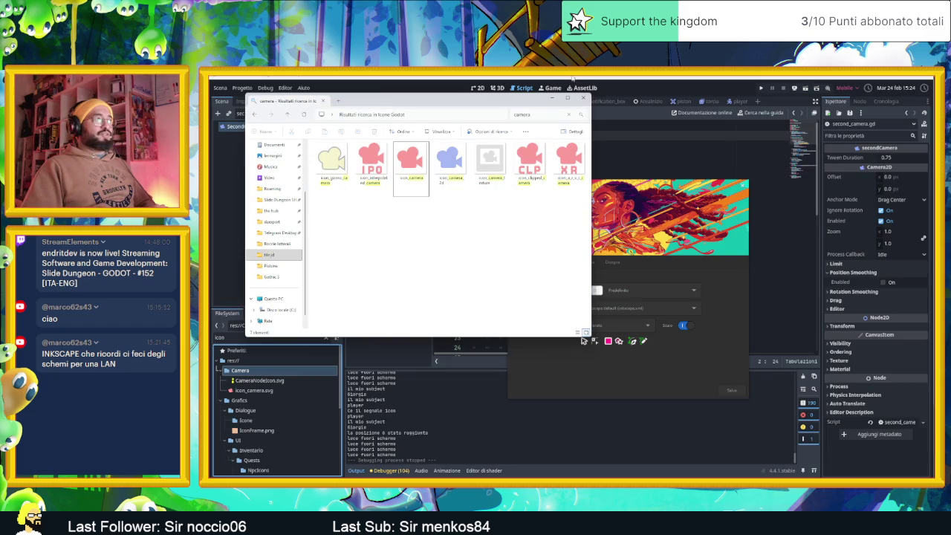
click(584, 98)
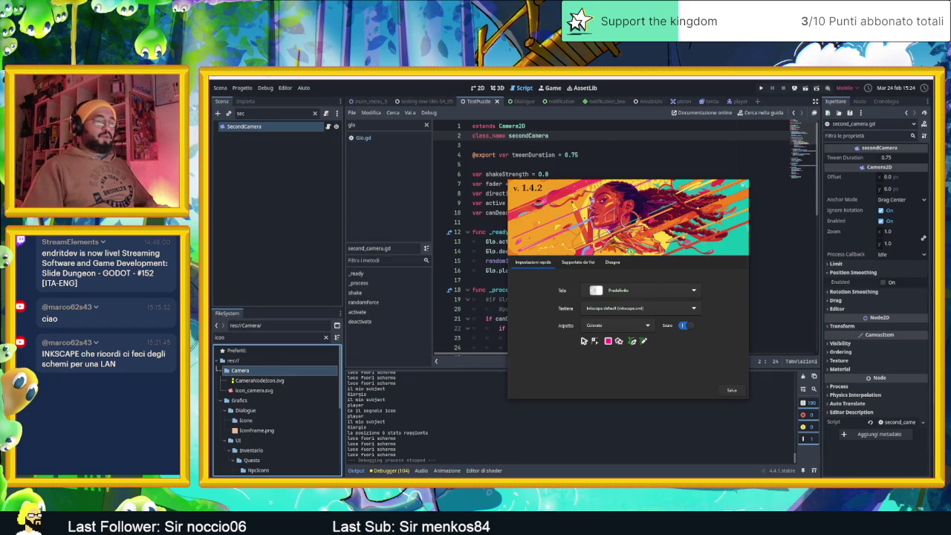
Step: Bring Inkscape's welcome dialog forward, save the quick settings (Salva) and dismiss the support page (Grazie)
key(alt+Tab)
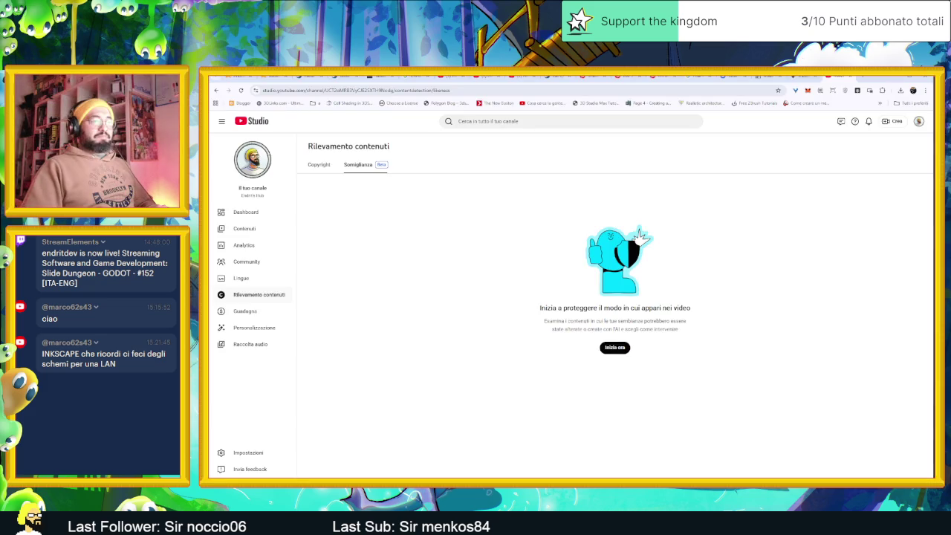
key(alt+Tab)
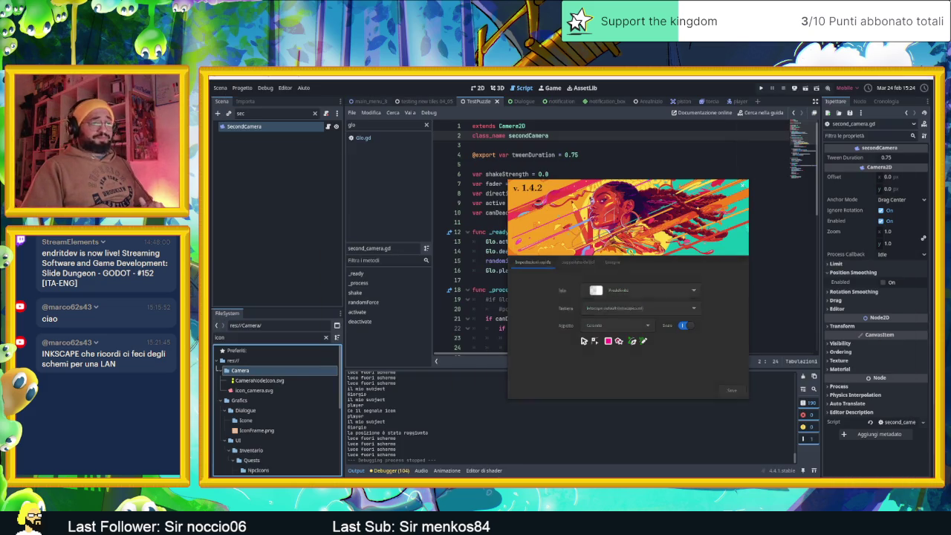
key(alt+Tab)
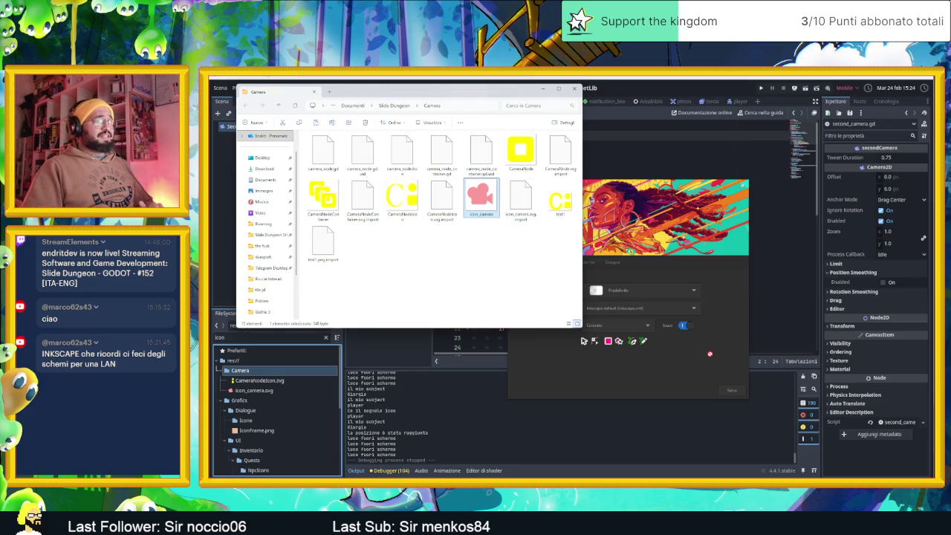
key(alt+Tab)
click(489, 242)
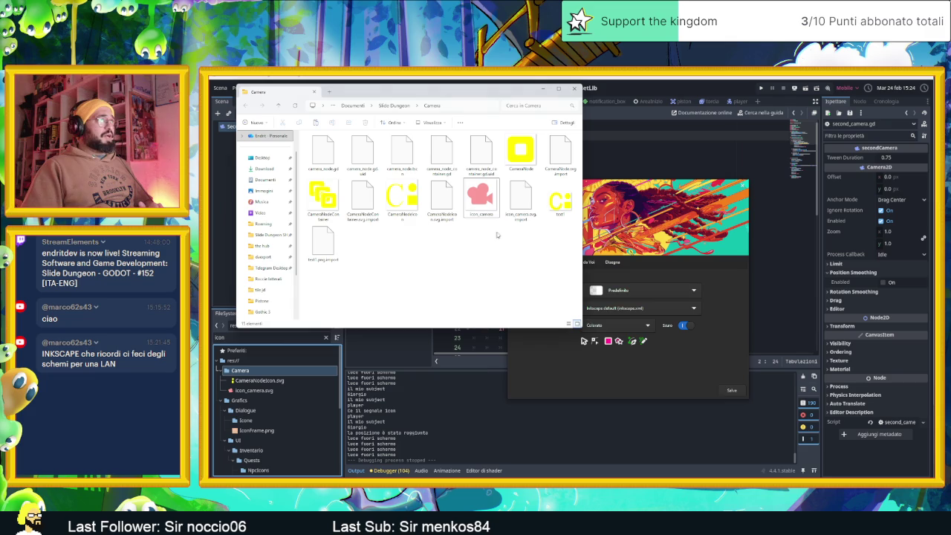
click(695, 237)
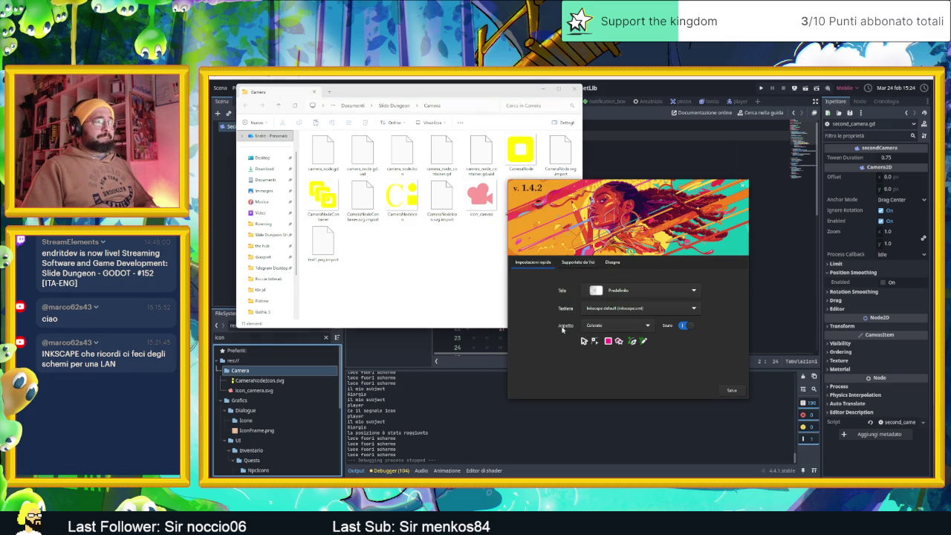
click(732, 390)
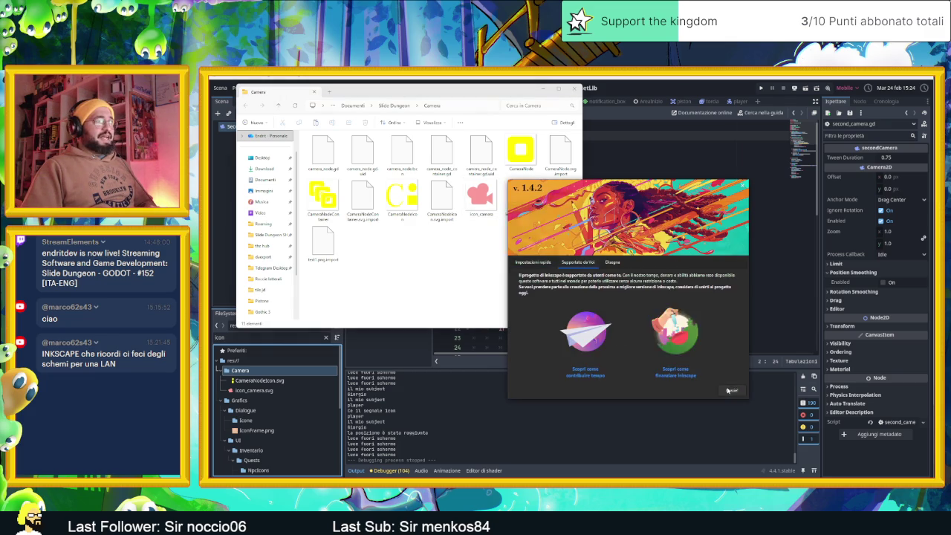
click(733, 391)
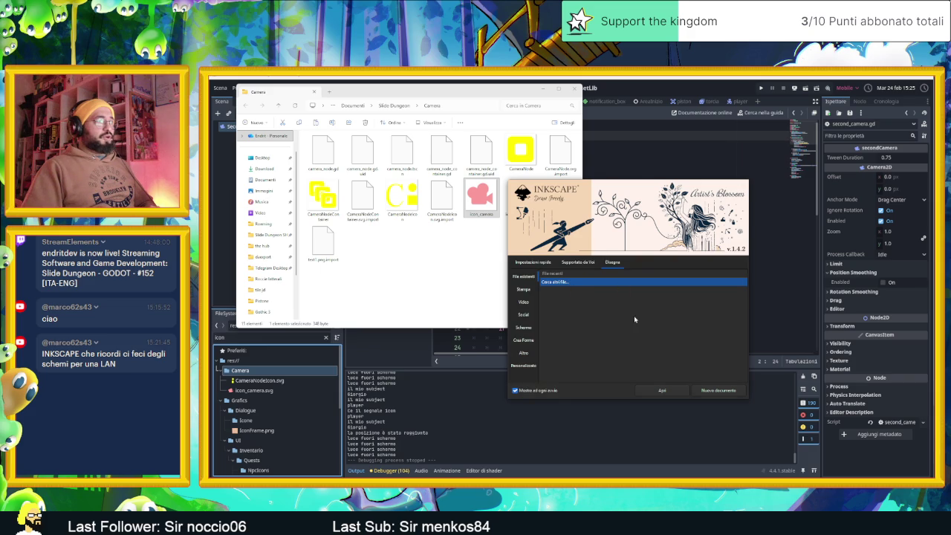
Step: Start opening an existing drawing with Apri and browse into the Documenti folder
click(660, 391)
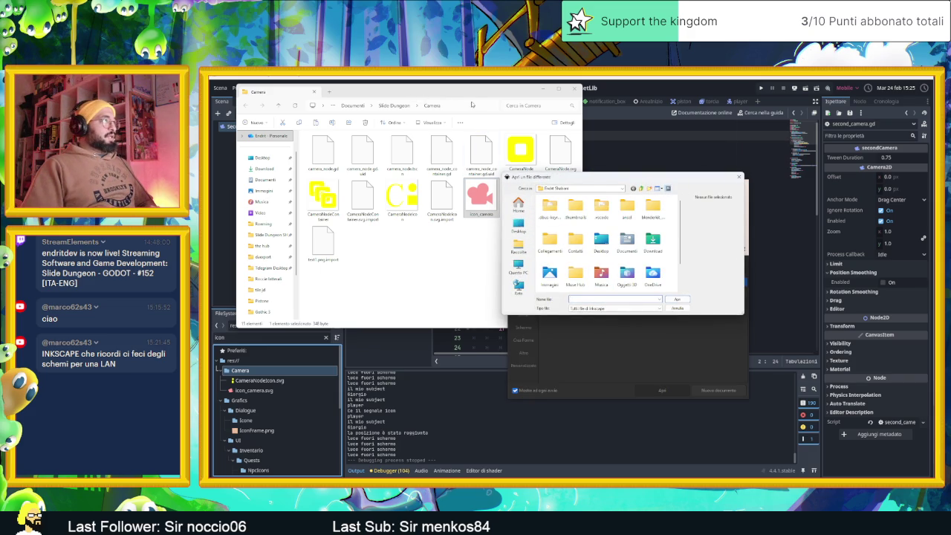
click(415, 105)
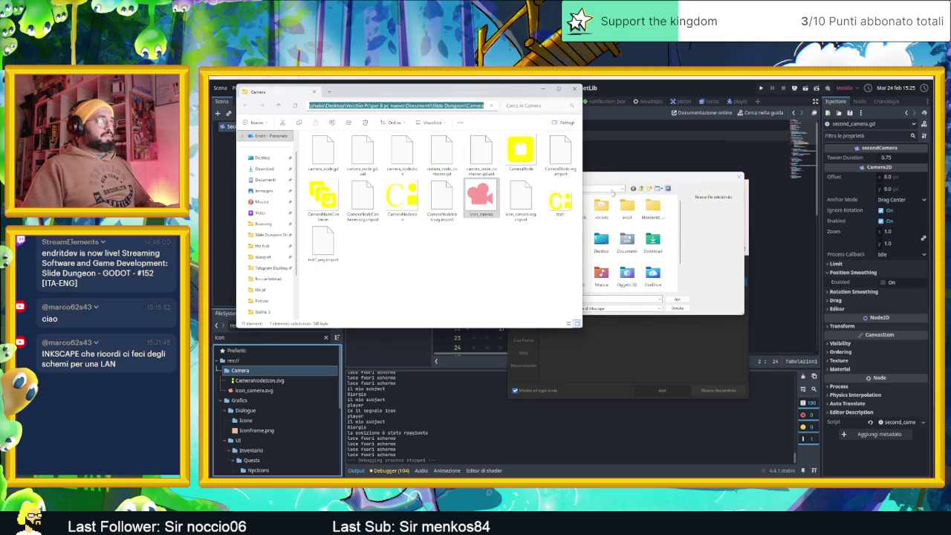
click(612, 190)
click(612, 192)
click(612, 192)
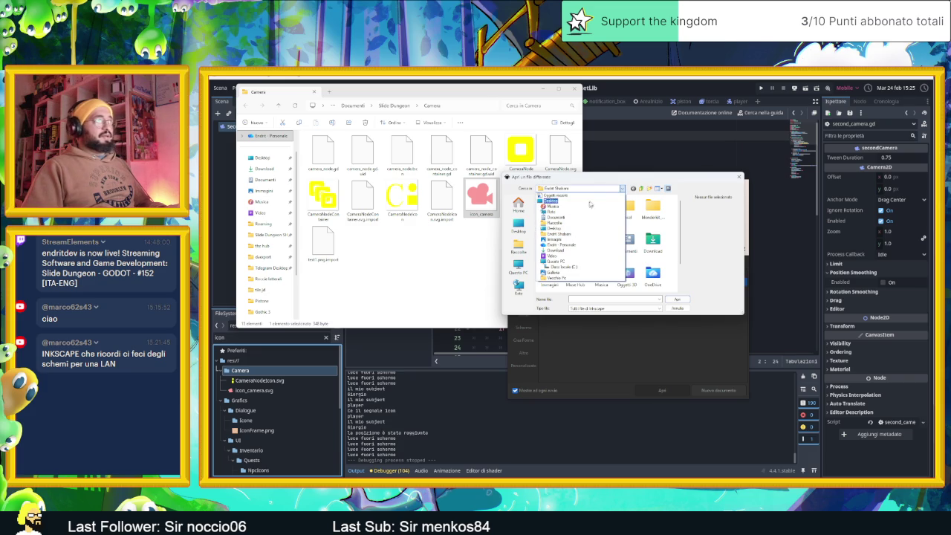
key(Escape)
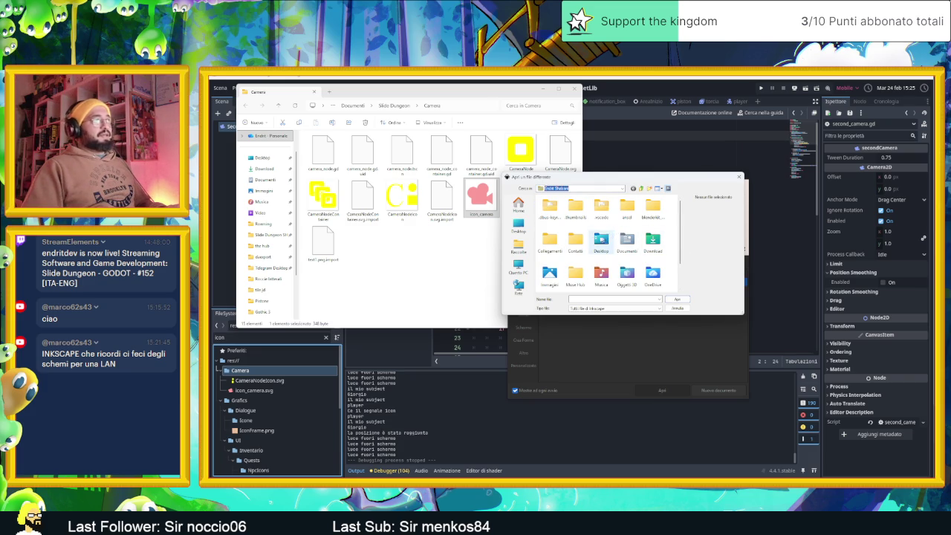
double_click(620, 242)
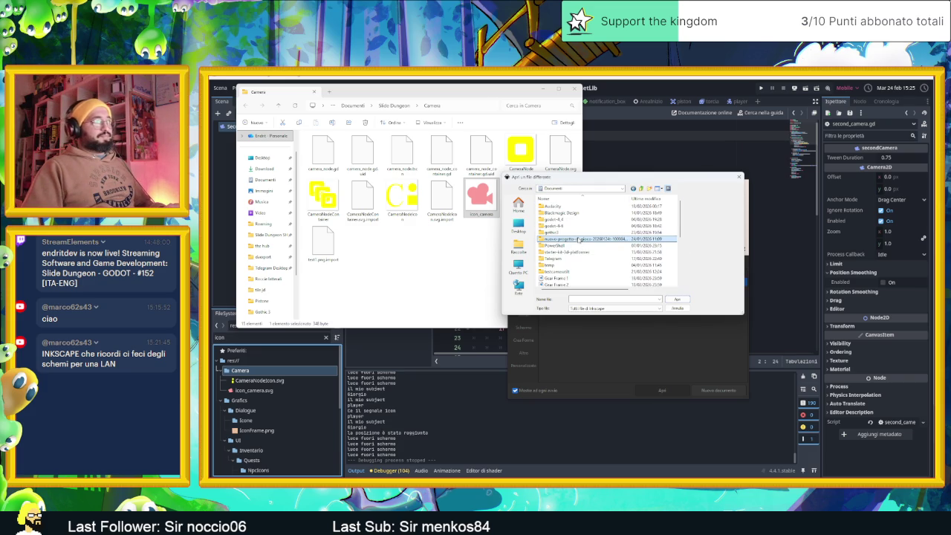
click(600, 238)
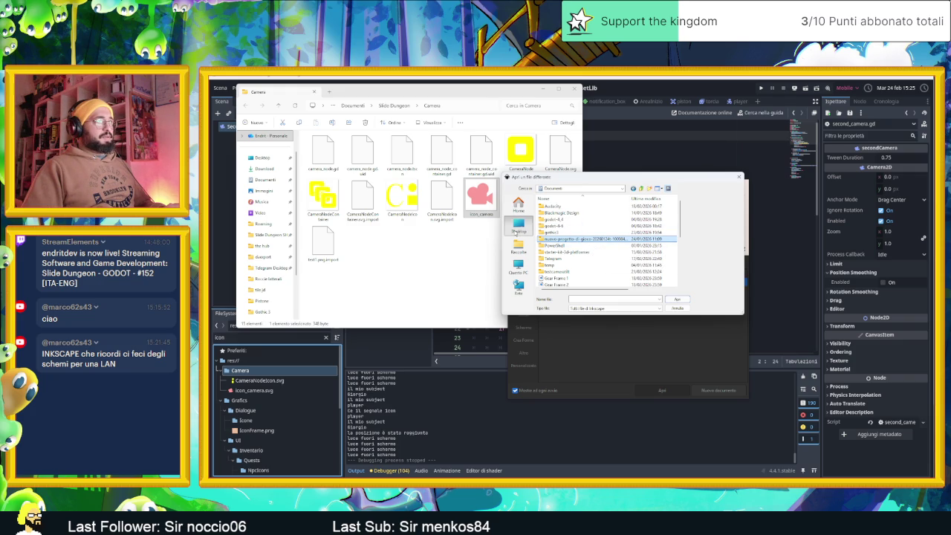
scroll(582, 249, down, 3)
scroll(584, 248, up, 3)
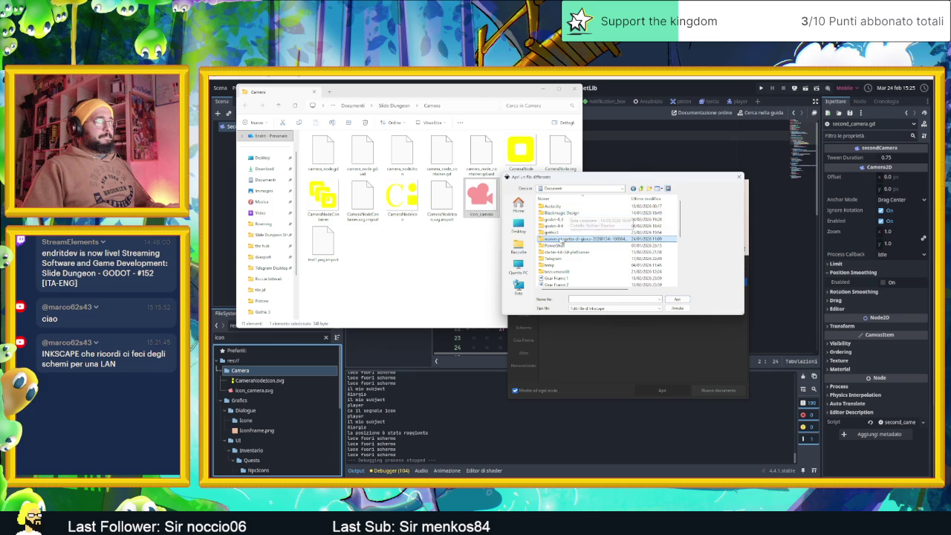
Step: Browse from Desktop into Vecchio Pc > per il pc nuovo > Documenti
click(519, 226)
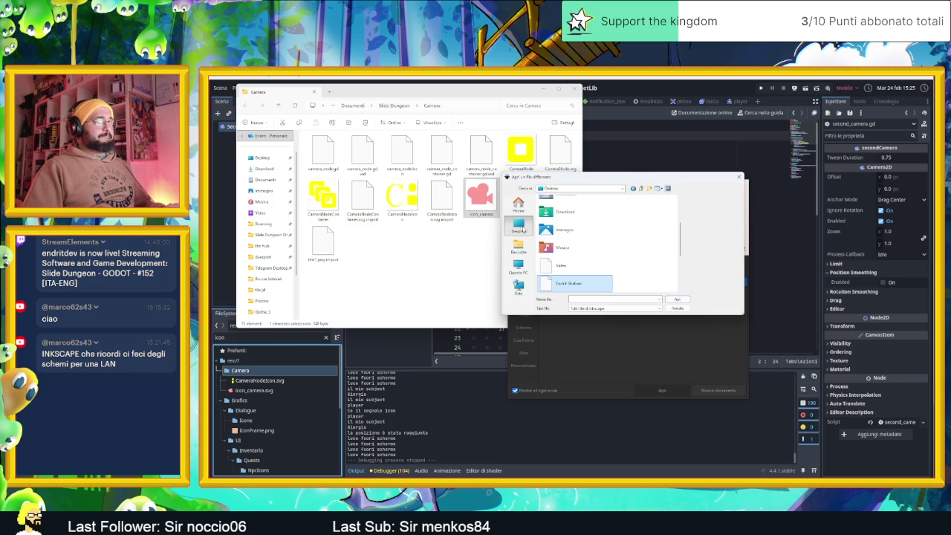
scroll(602, 259, down, 3)
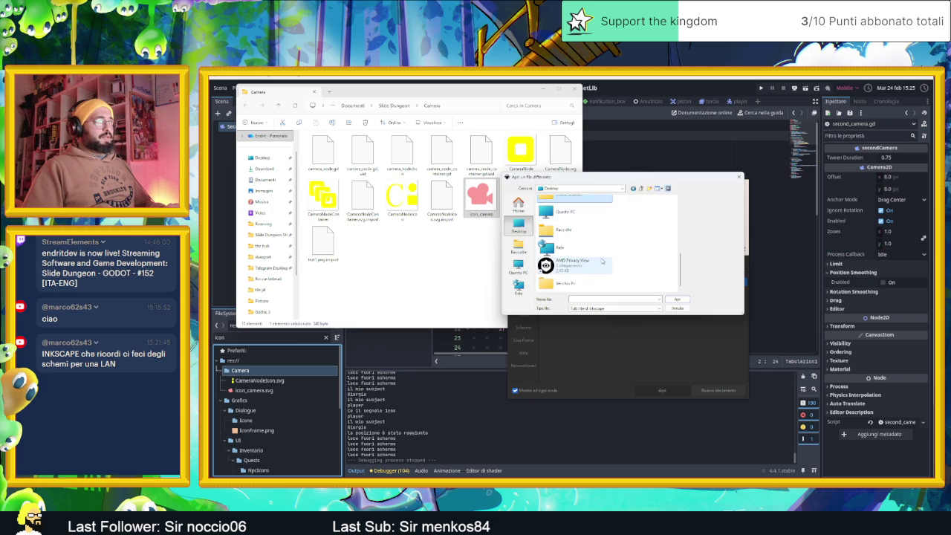
click(588, 276)
double_click(588, 285)
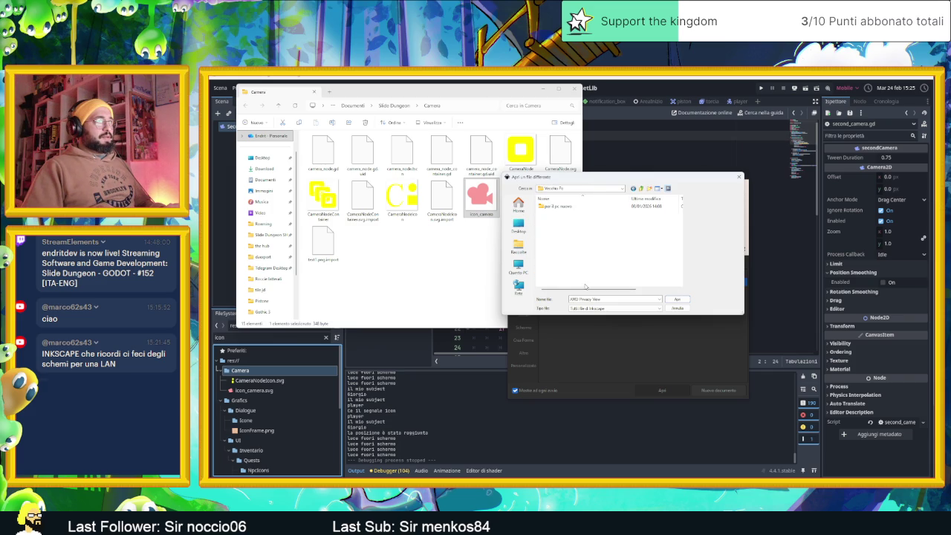
double_click(571, 208)
double_click(571, 215)
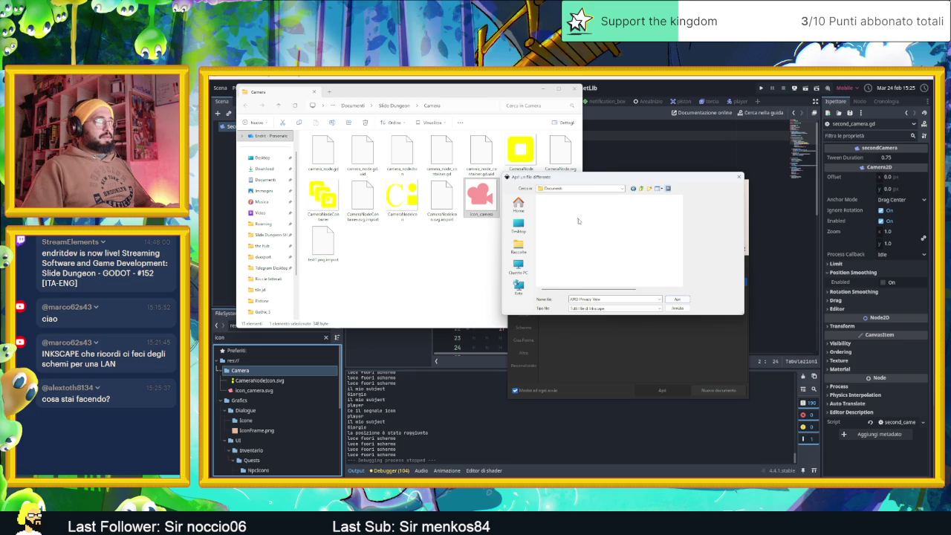
scroll(595, 245, down, 10)
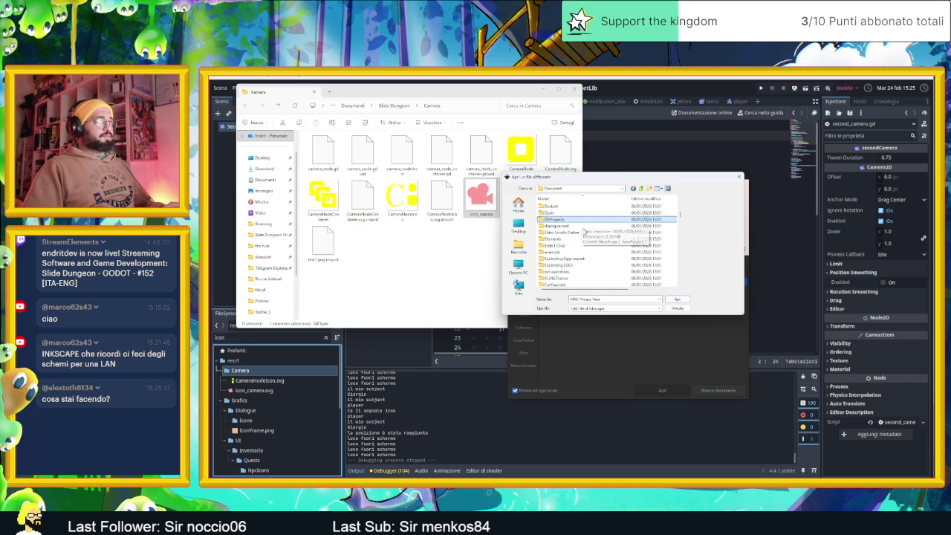
click(565, 206)
key(Down)
scroll(616, 253, up, 10)
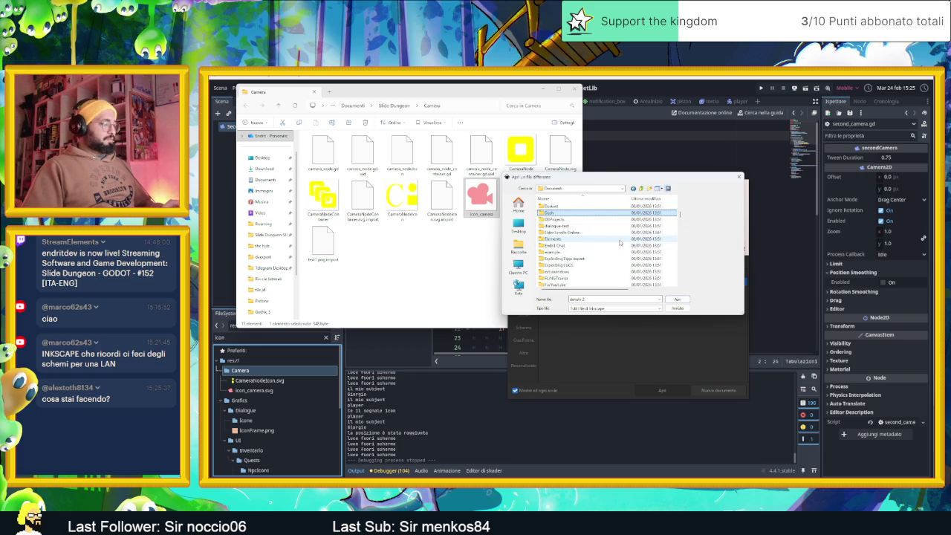
Step: Open icon_camera from the Slide Dungeon > Camera folder
scroll(595, 257, down, 4)
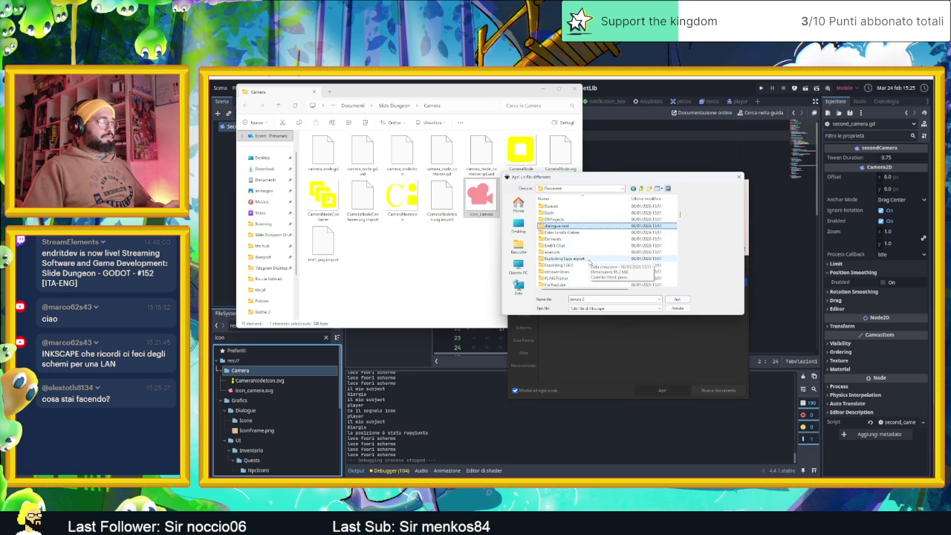
scroll(589, 261, down, 10)
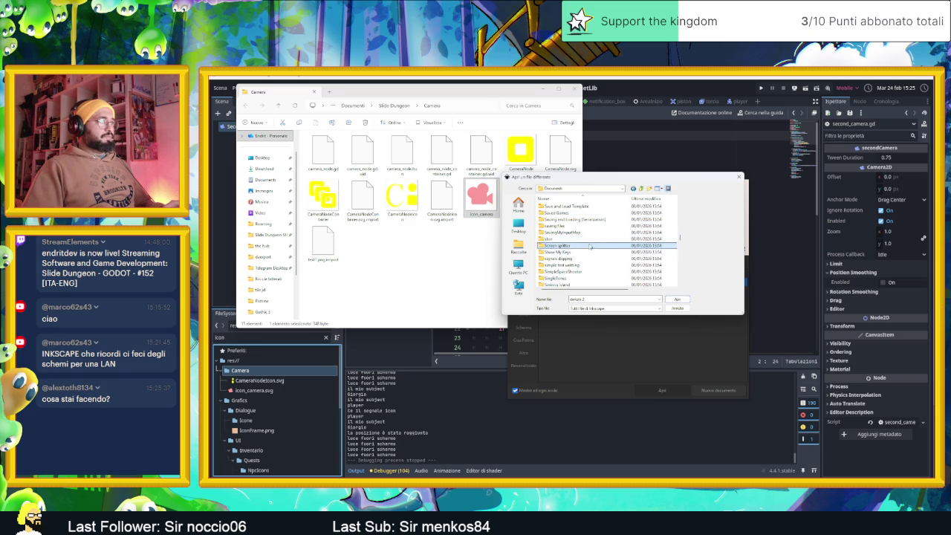
scroll(590, 245, down, 4)
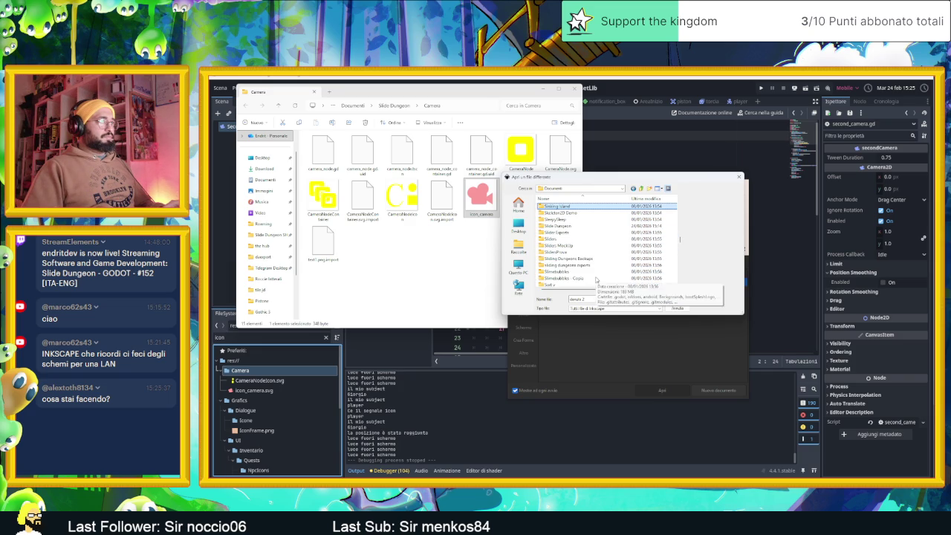
double_click(579, 228)
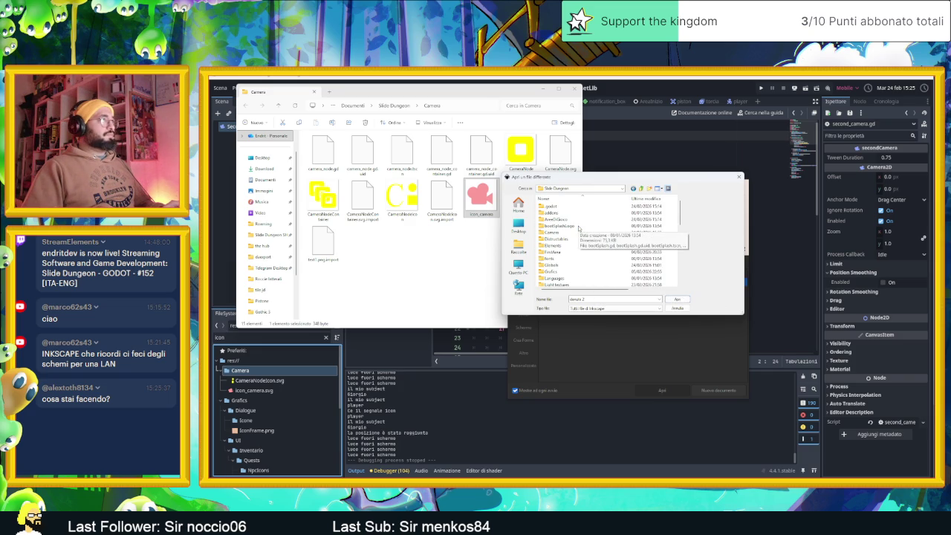
double_click(579, 232)
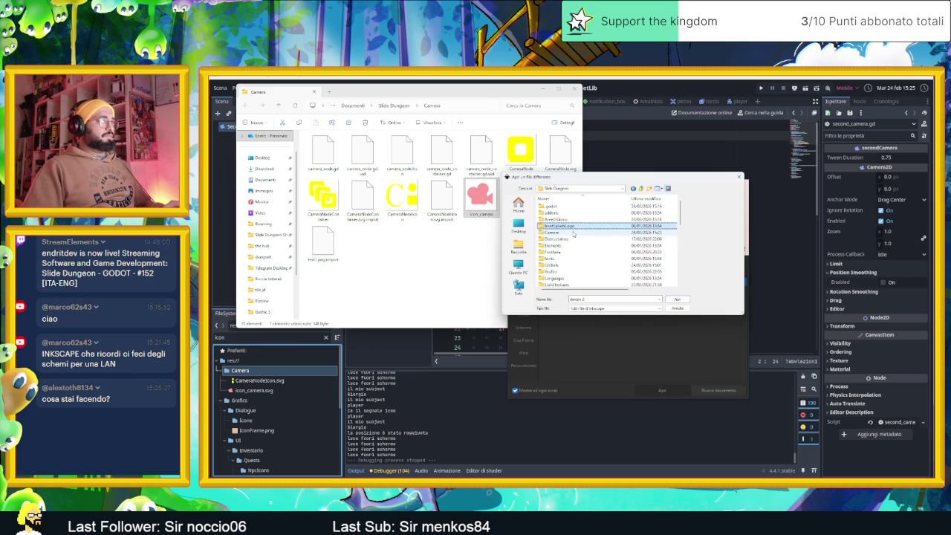
click(553, 264)
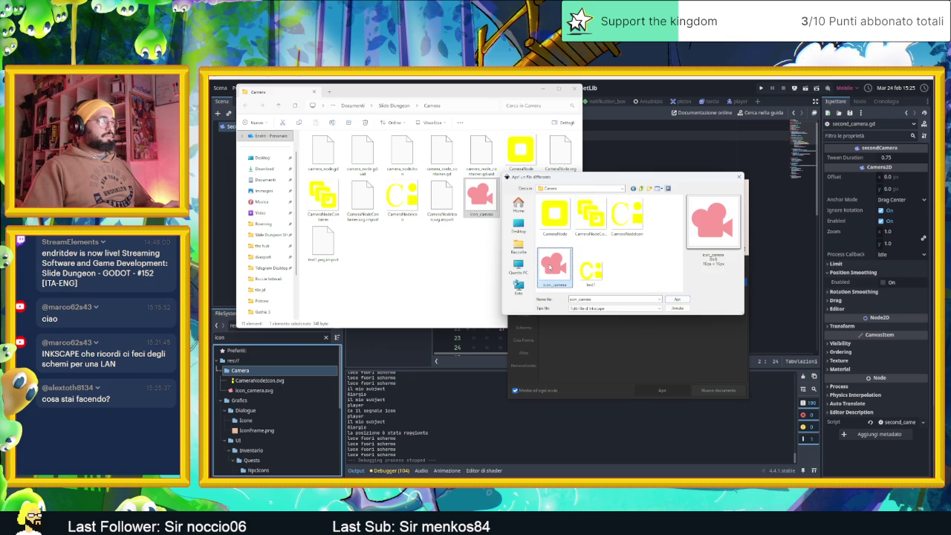
click(676, 300)
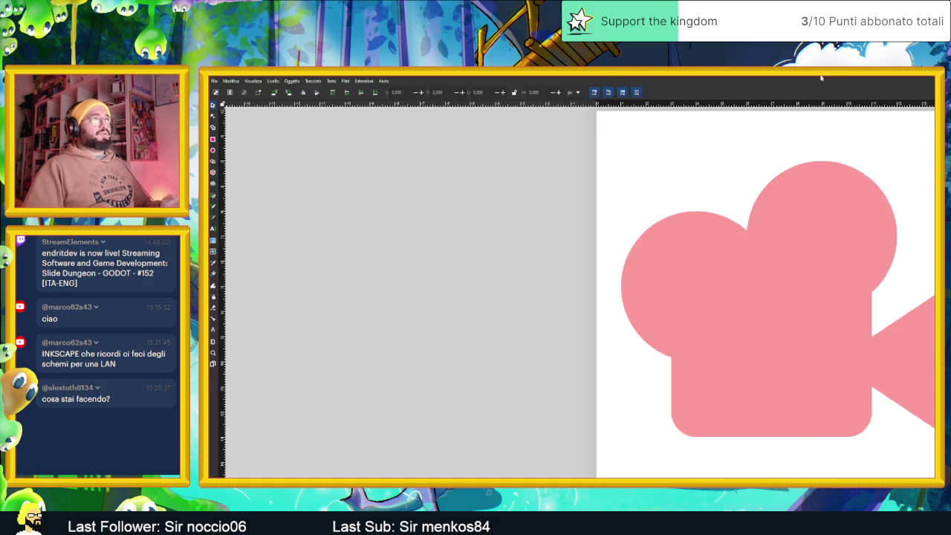
Step: Resize the Inkscape window, centre the pink camera drawing on the page, and select the camera shape
mouse_move(720, 79)
mouse_down()
mouse_move(720, 121)
mouse_move(623, 136)
mouse_move(580, 131)
mouse_move(580, 78)
mouse_up()
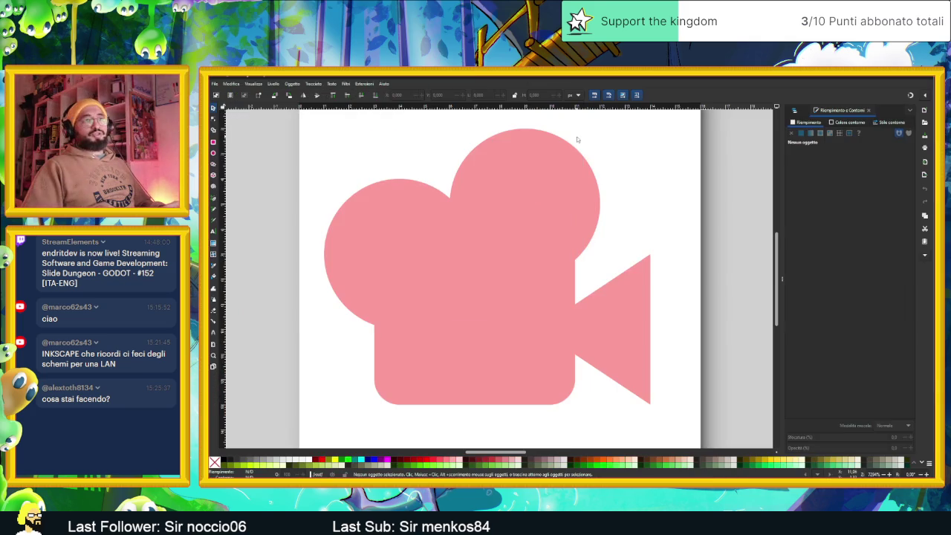
scroll(552, 206, down, 1)
scroll(565, 215, left, 3)
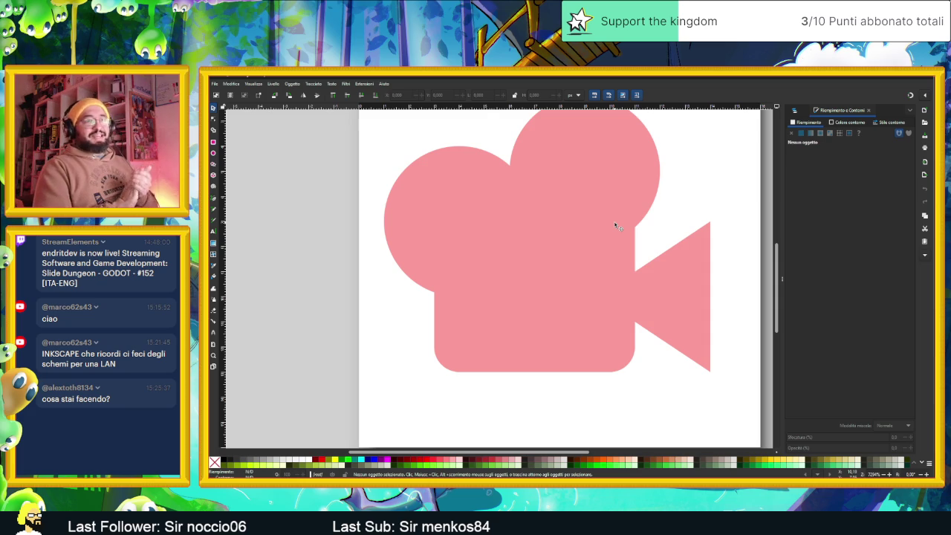
scroll(616, 215, down, 1)
scroll(647, 185, up, 2)
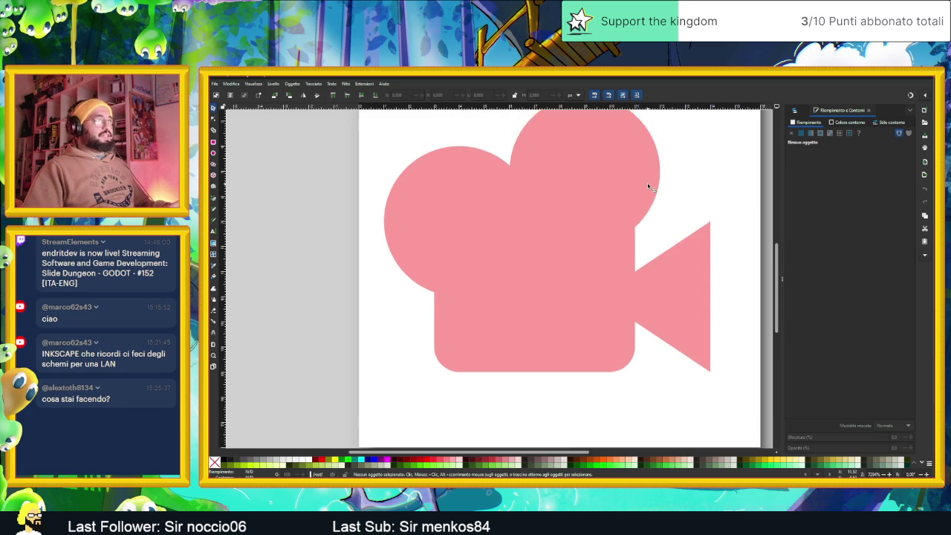
scroll(665, 190, down, 1)
drag(674, 188, 623, 220)
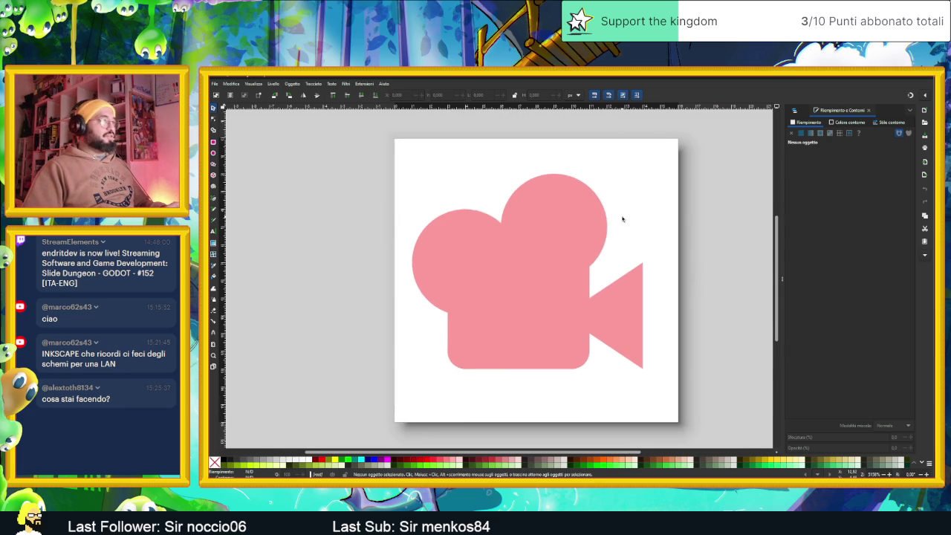
click(572, 229)
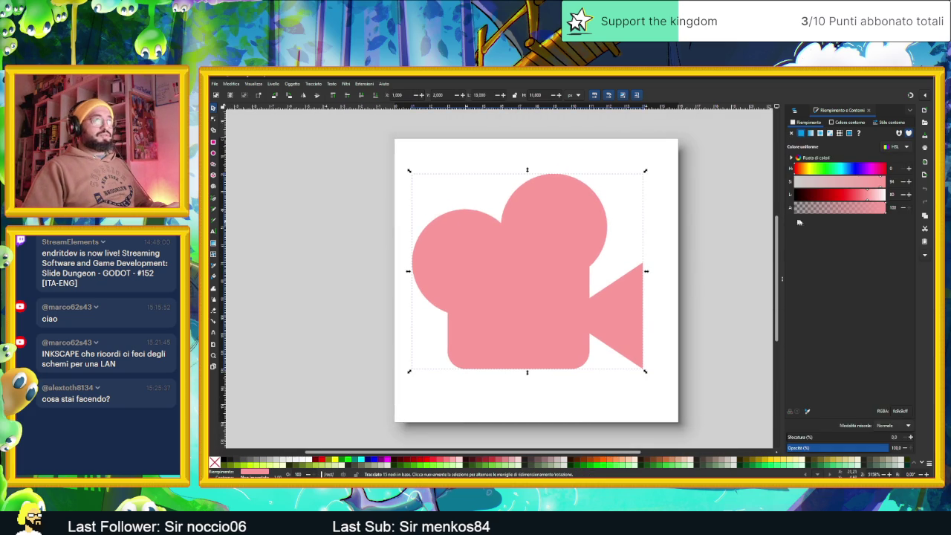
Step: Recolour the camera fill to bright magenta (hue 297), save icon_camera.svg, and minimize Inkscape
mouse_move(869, 192)
mouse_down()
mouse_move(841, 195)
mouse_move(804, 171)
mouse_up()
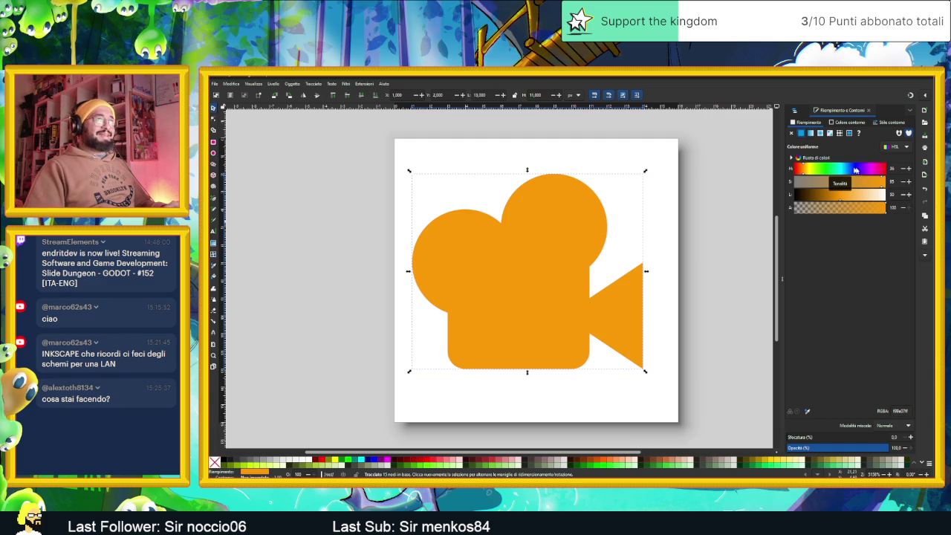
click(871, 170)
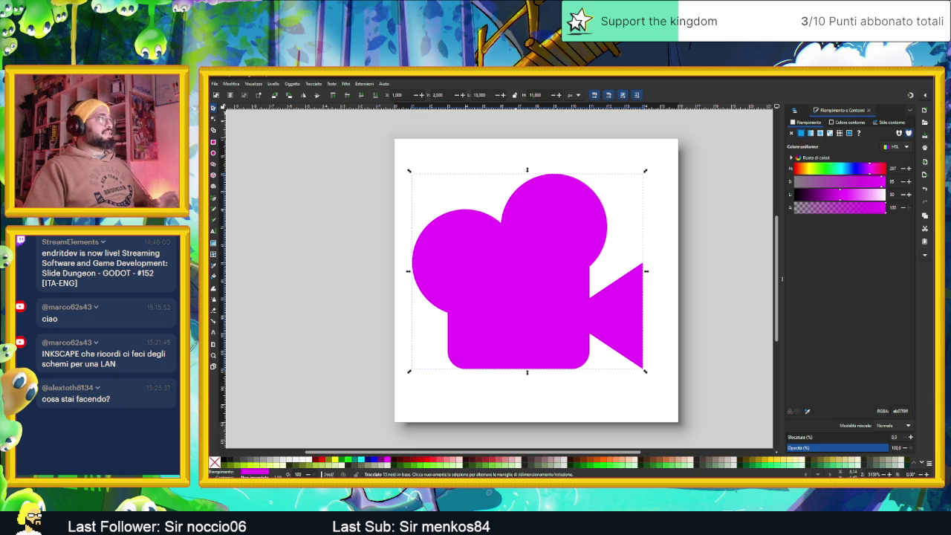
key(ctrl+s)
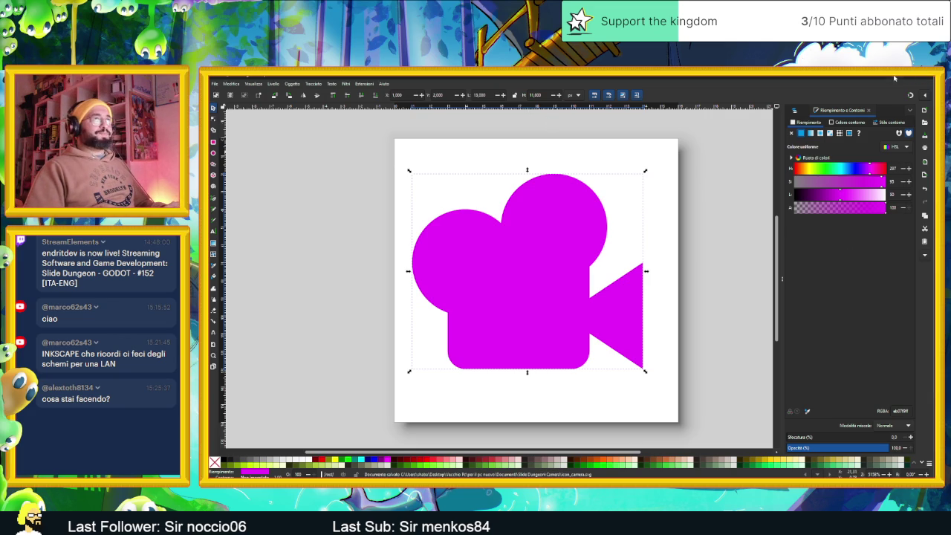
click(895, 77)
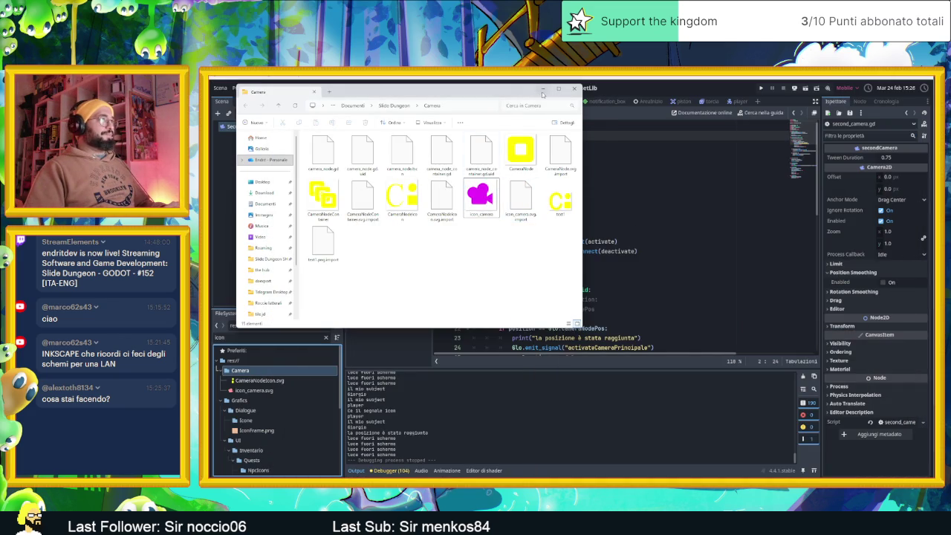
click(543, 90)
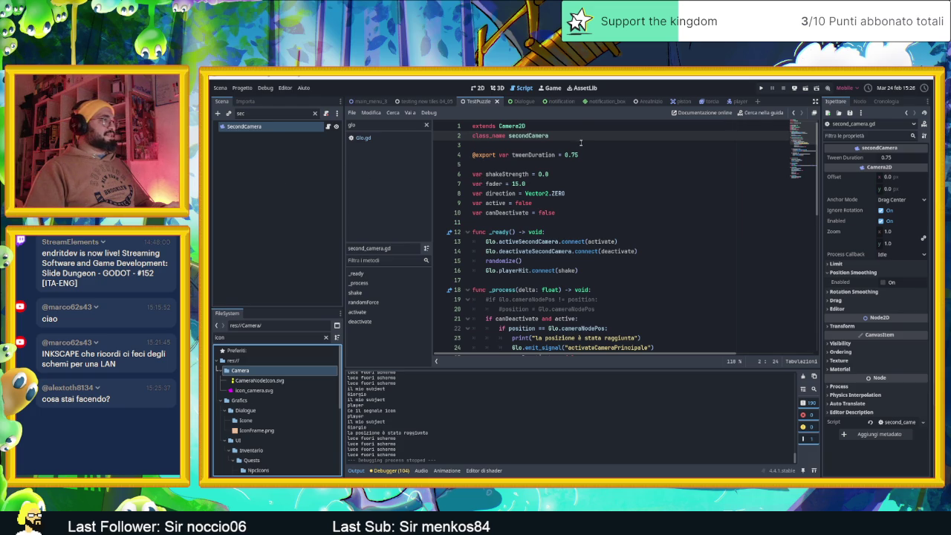
key(Return)
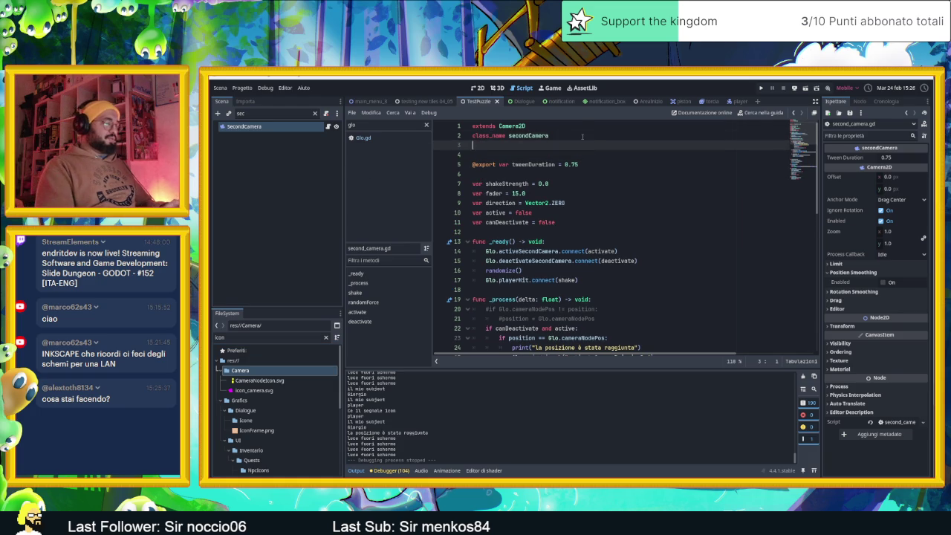
text(@icon()
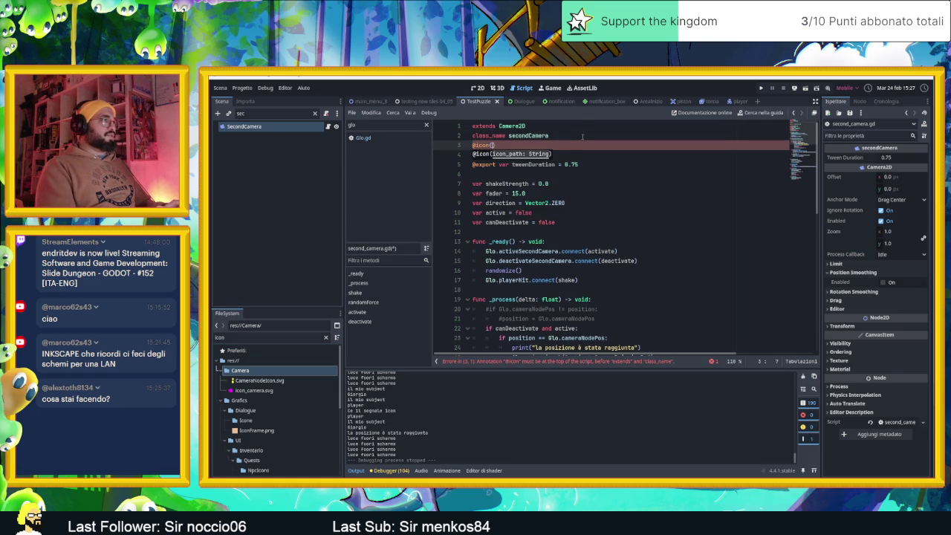
click(253, 392)
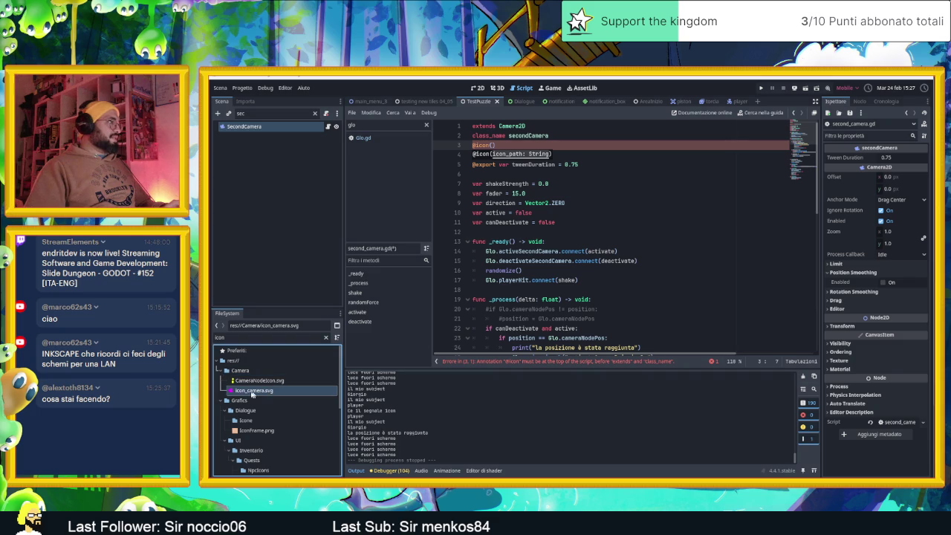
mouse_move(405, 336)
mouse_down()
mouse_move(513, 155)
mouse_move(491, 146)
mouse_up()
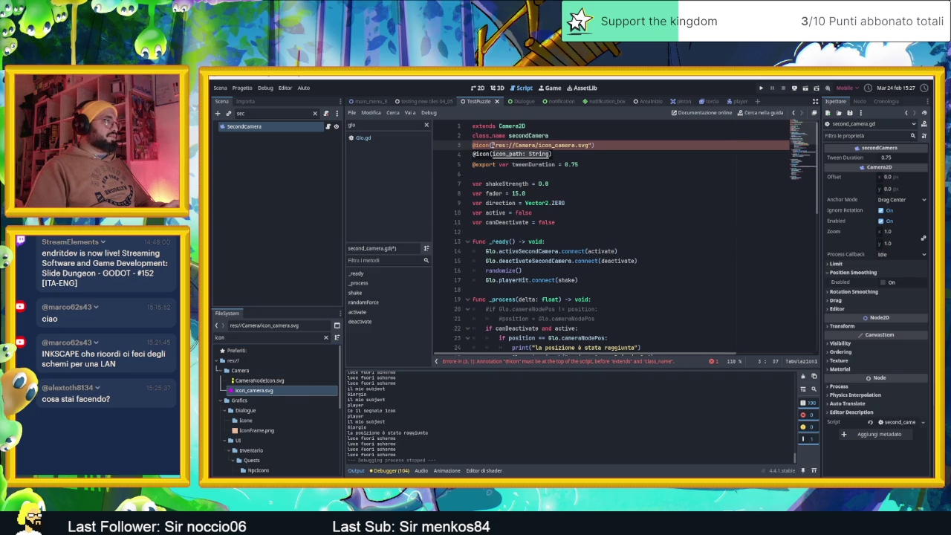
click(625, 153)
click(626, 146)
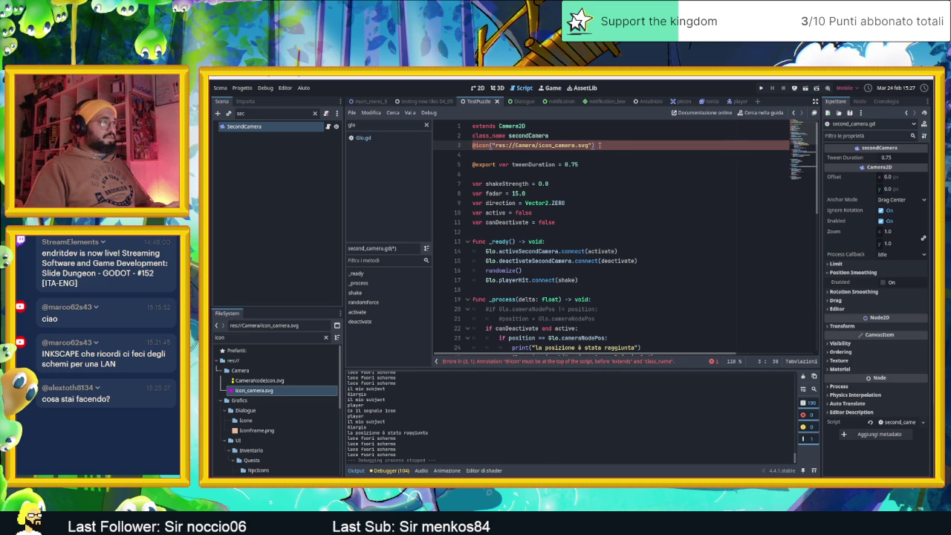
key(ctrl+x)
click(559, 125)
key(Return)
key(ctrl+v)
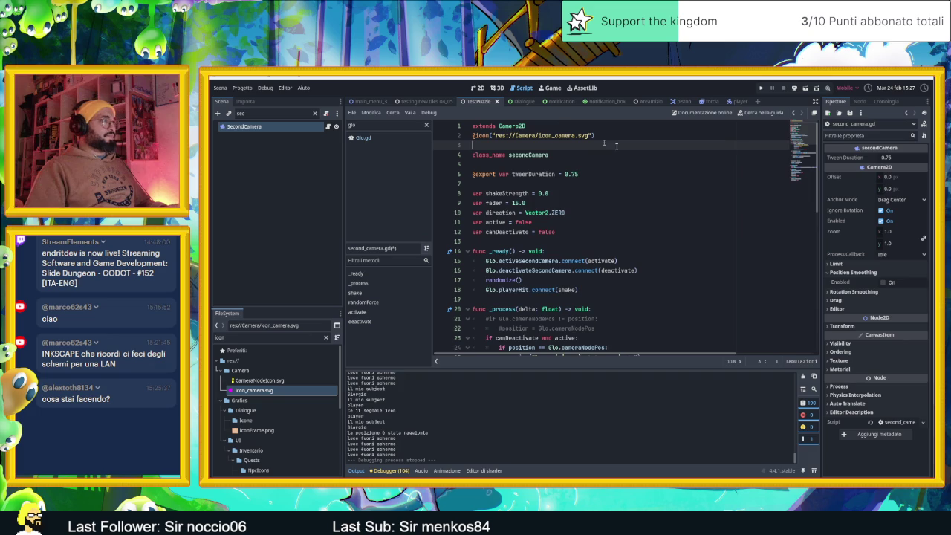
key(BackSpace)
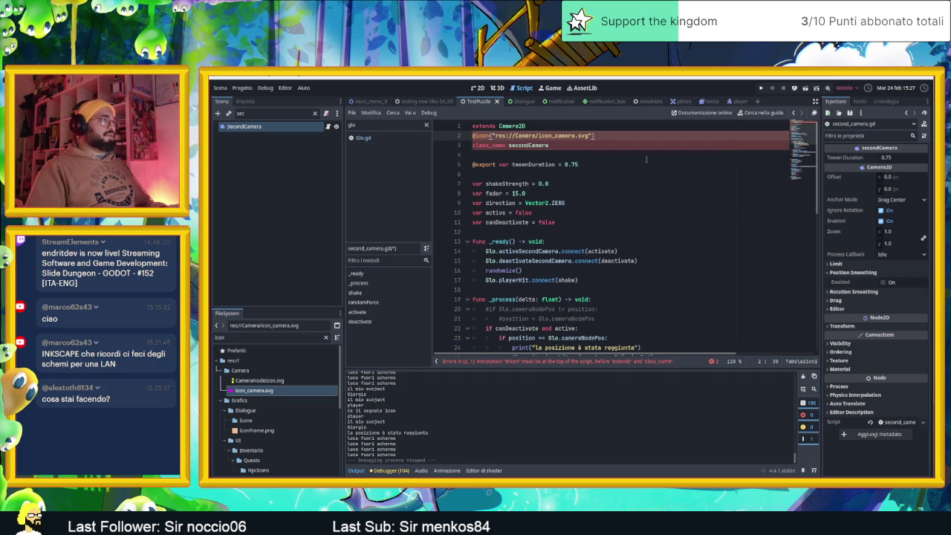
key(Return)
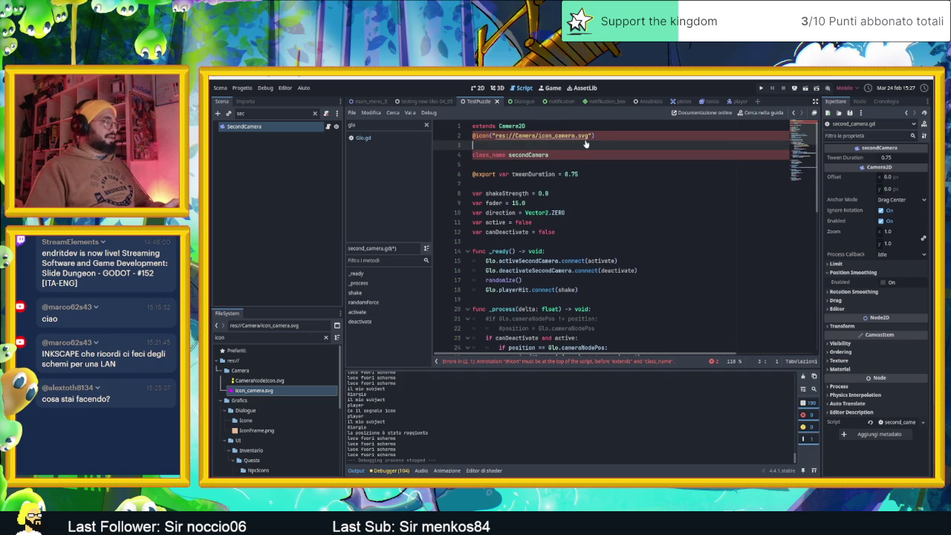
key(Up)
key(ctrl+x)
key(Up)
key(Return)
key(Up)
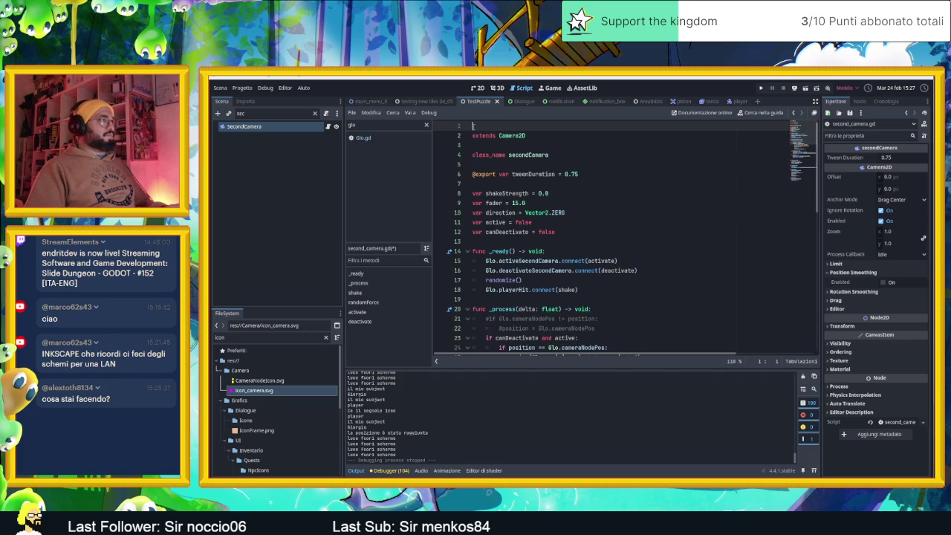
key(ctrl+v)
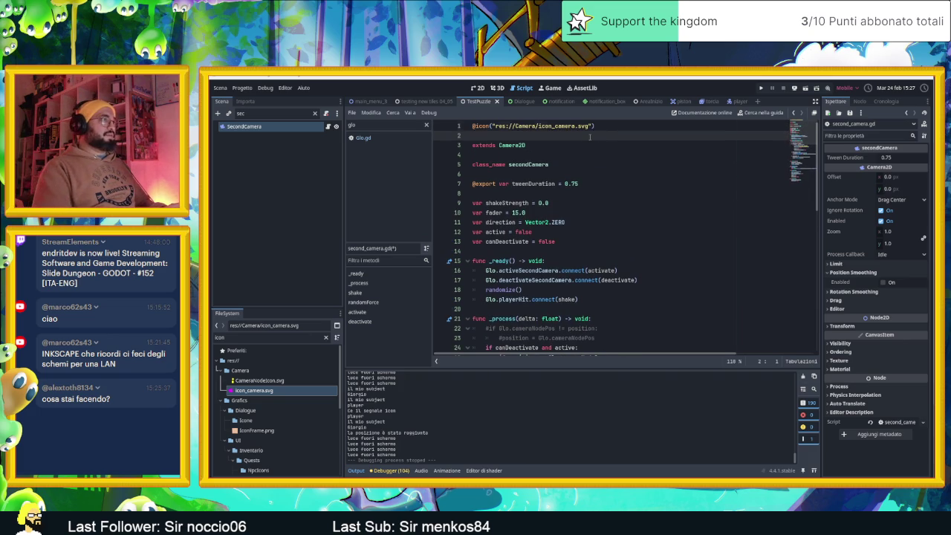
key(Down)
key(Down)
key(BackSpace)
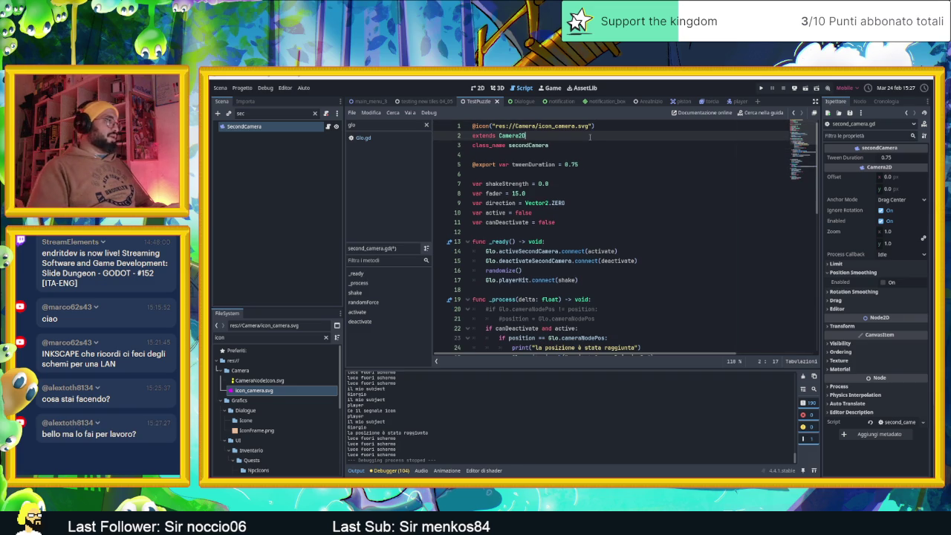
Step: Save second_camera.gd, clear the SecondCamera selection, and return to the 2D scene view
key(ctrl+s)
click(603, 146)
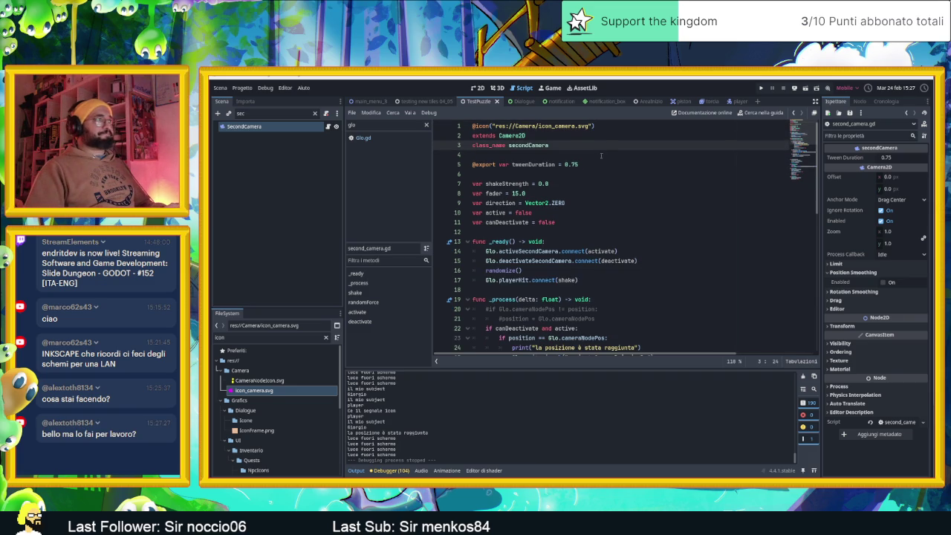
click(601, 156)
click(317, 159)
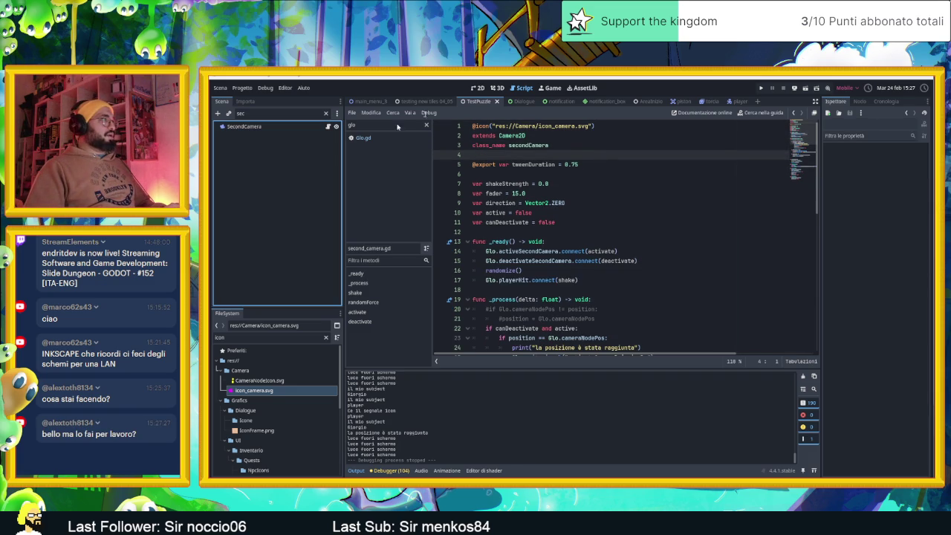
click(479, 88)
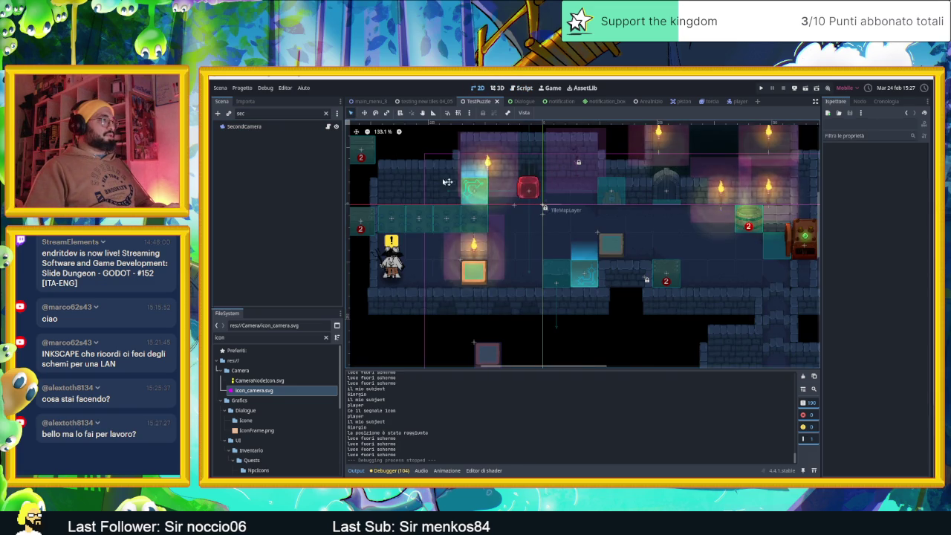
Step: Clear the 'sec' filter so the whole scene tree is listed
scroll(587, 212, down, 1)
click(326, 113)
click(326, 113)
scroll(269, 214, up, 3)
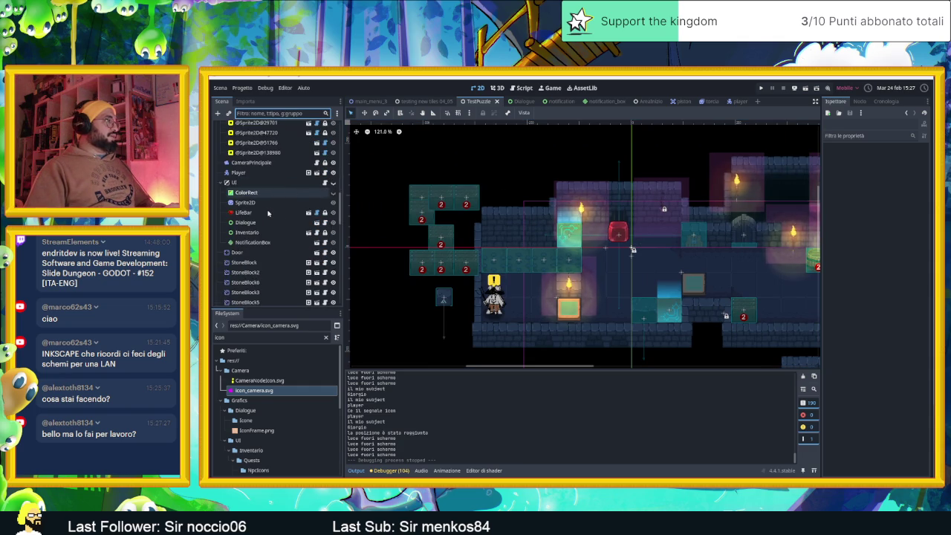
scroll(268, 214, up, 5)
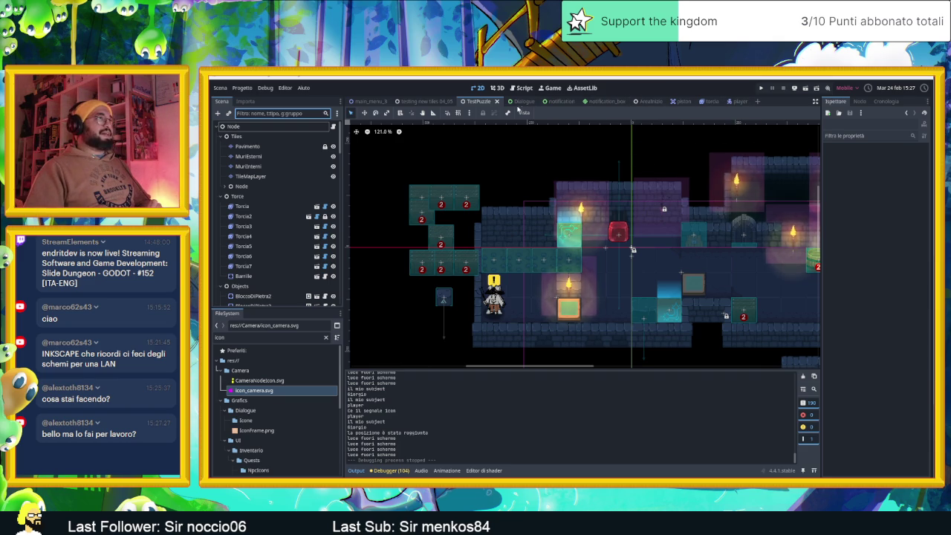
Step: Switch to the AreaInizio scene and run the Slide Dungeon game in its debug window
click(662, 102)
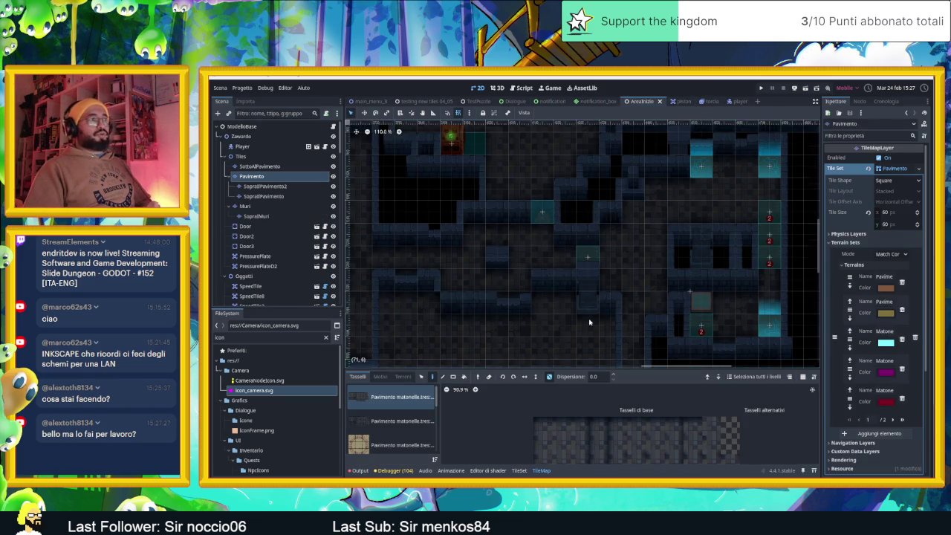
scroll(546, 269, down, 2)
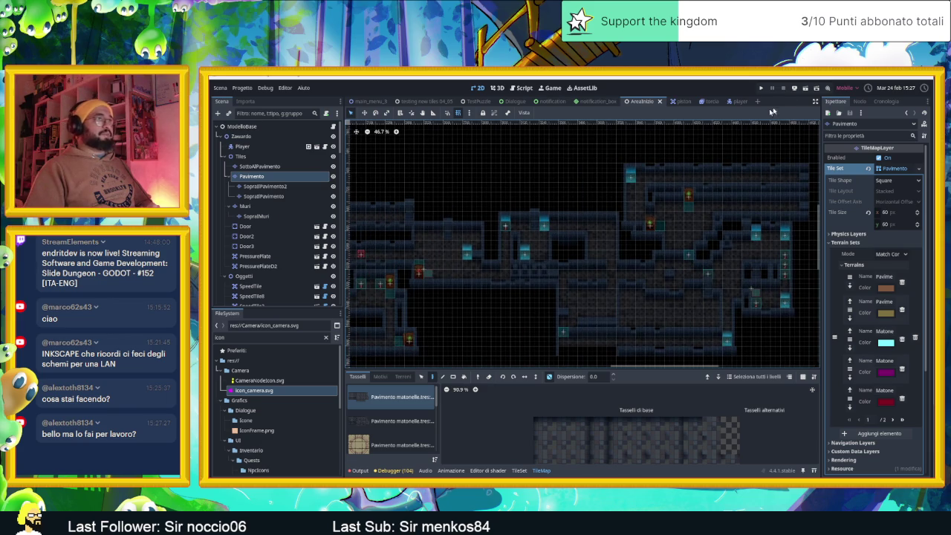
click(761, 88)
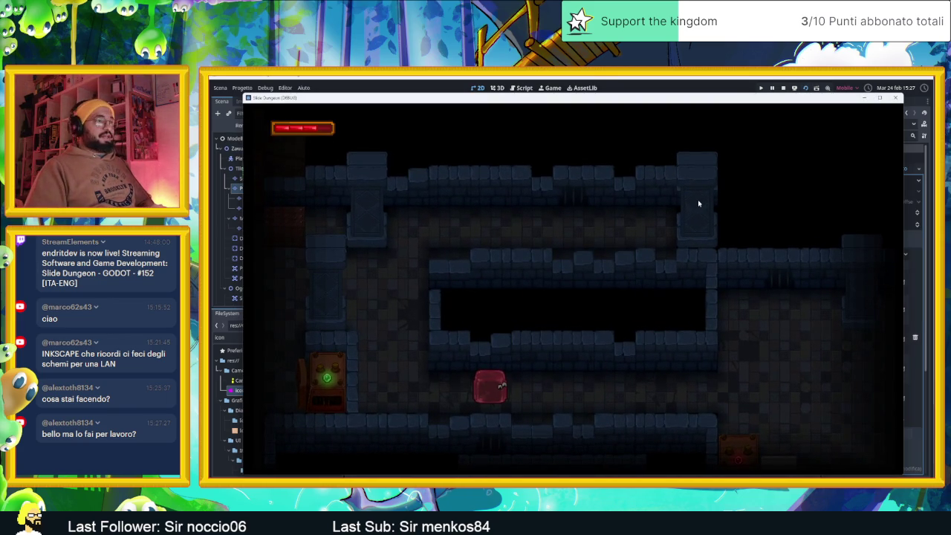
Step: Slide the slime through the first rooms, smashing the crates in the top-right corner and exiting at the bottom
key(Right)
key(Left)
key(Down)
key(Left)
key(Right)
key(Up)
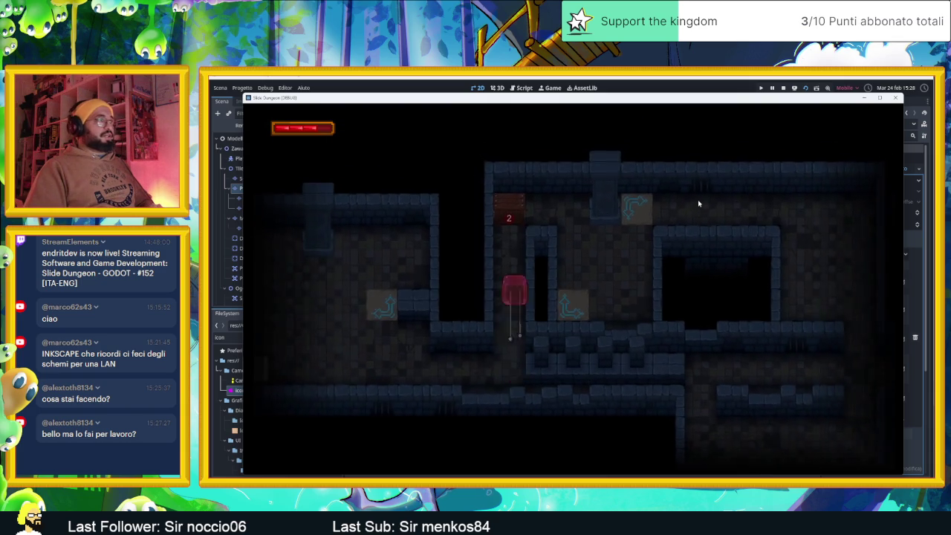
key(Right)
key(Left)
key(Right)
key(Left)
key(Up)
key(Right)
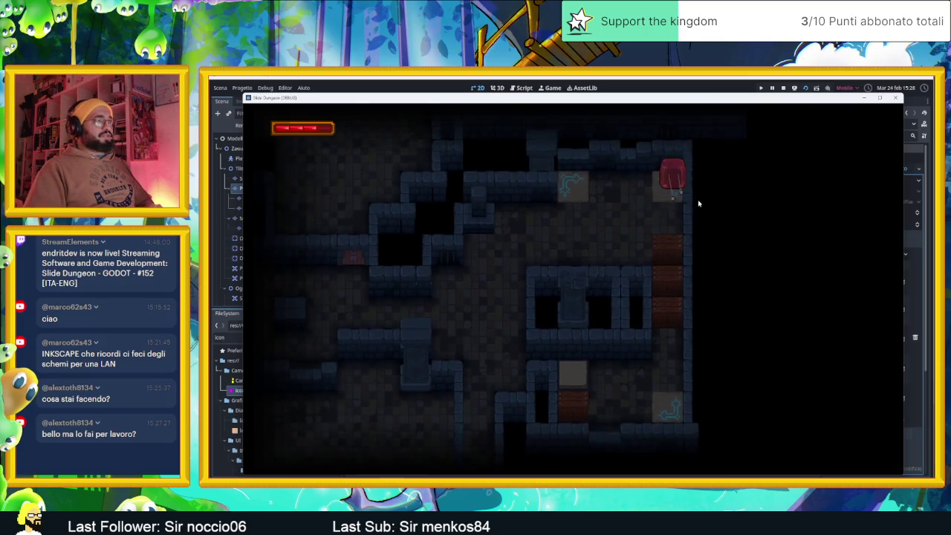
key(Down)
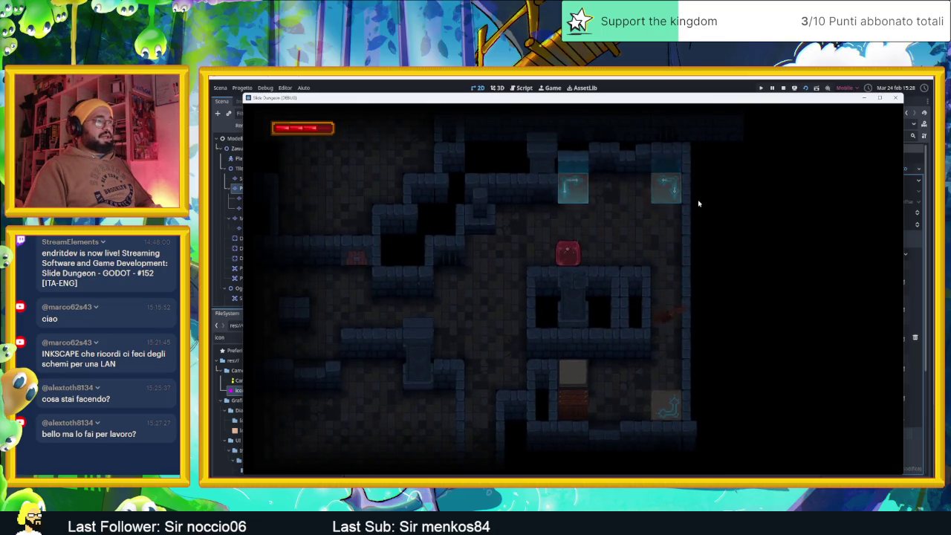
key(Left)
key(Down)
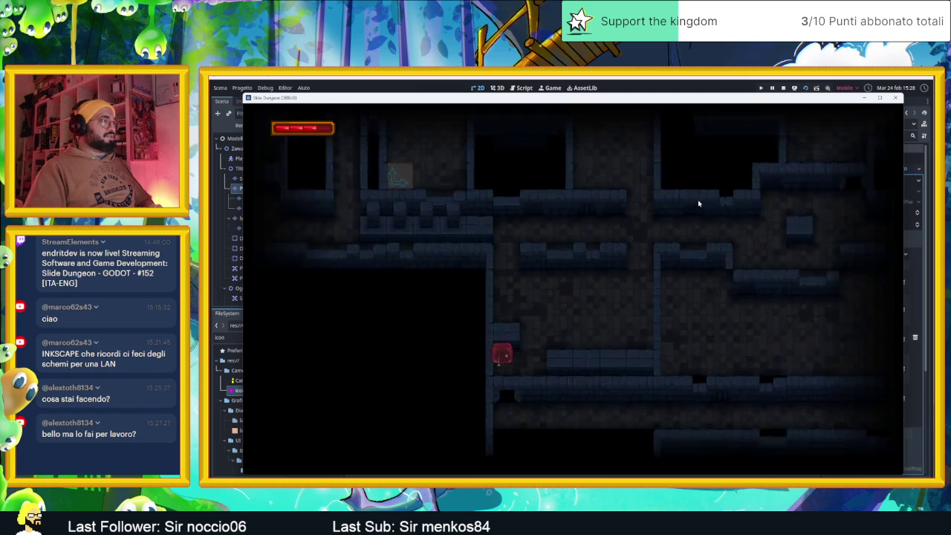
Step: Steer the slime through several more rooms and doors, past the green-lit box
key(Left)
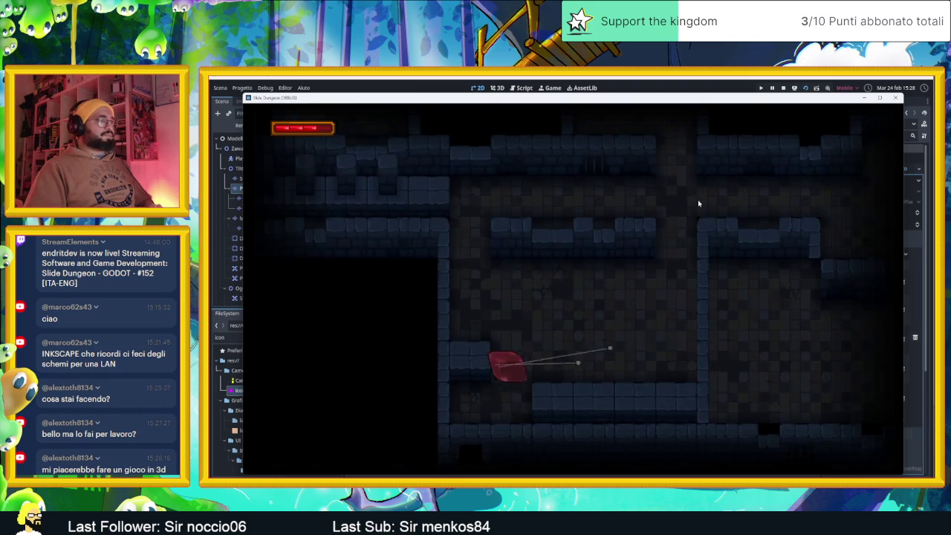
key(Right)
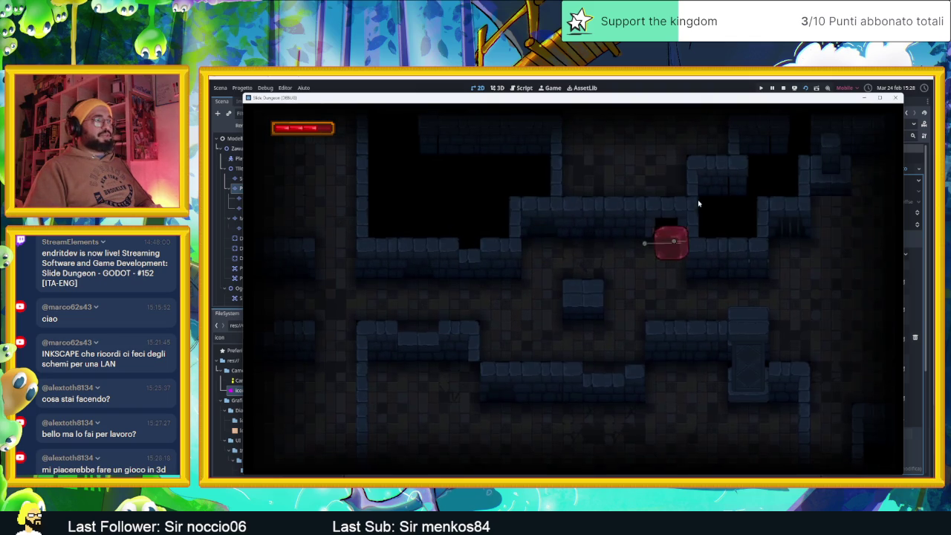
key(Left)
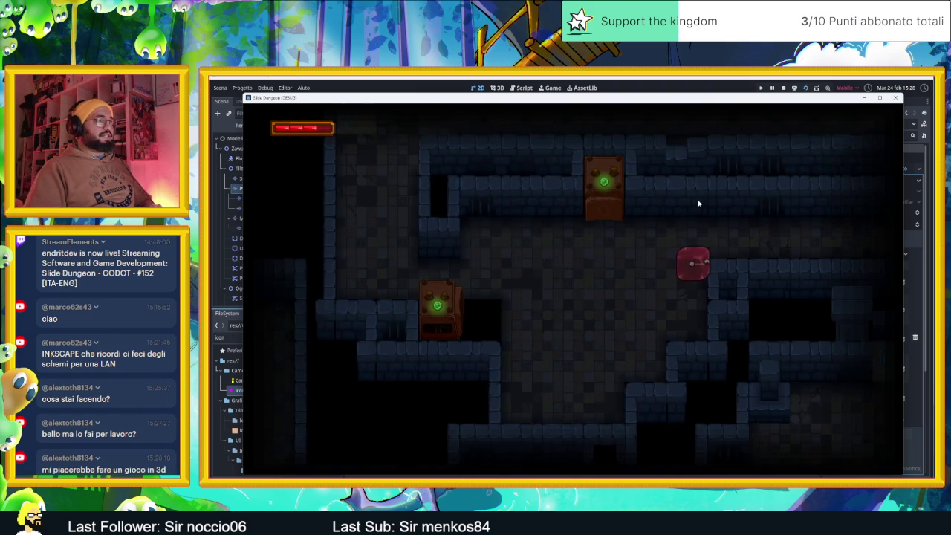
key(Left)
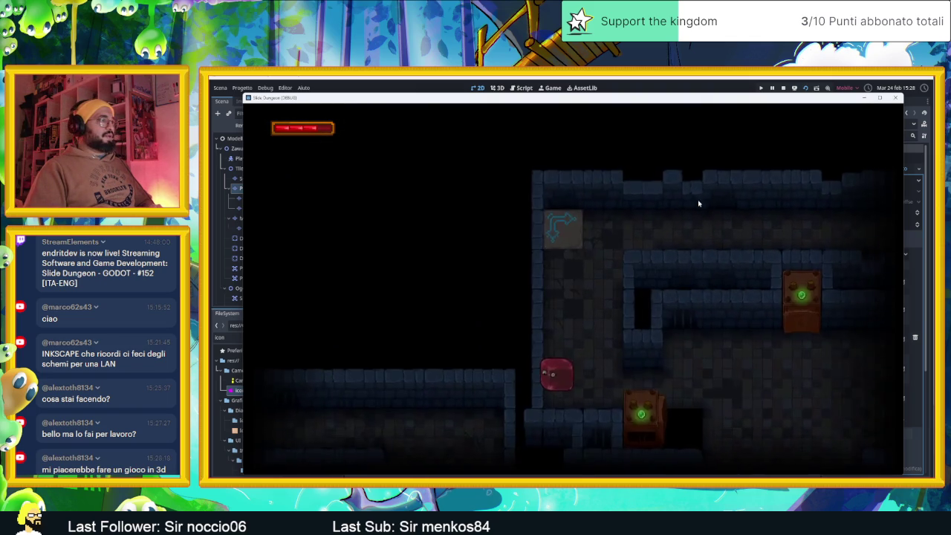
key(Right)
key(Down)
key(Right)
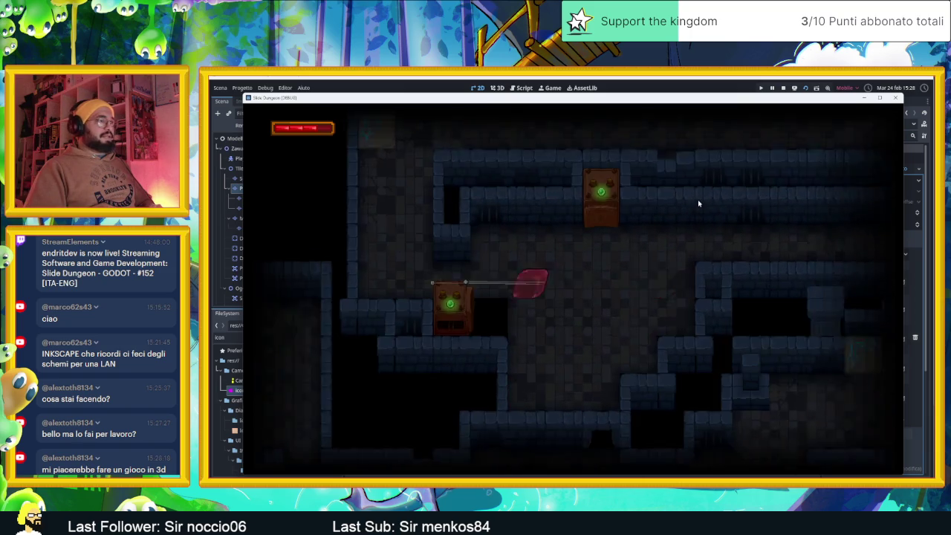
key(Left)
key(Up)
key(Down)
key(Left)
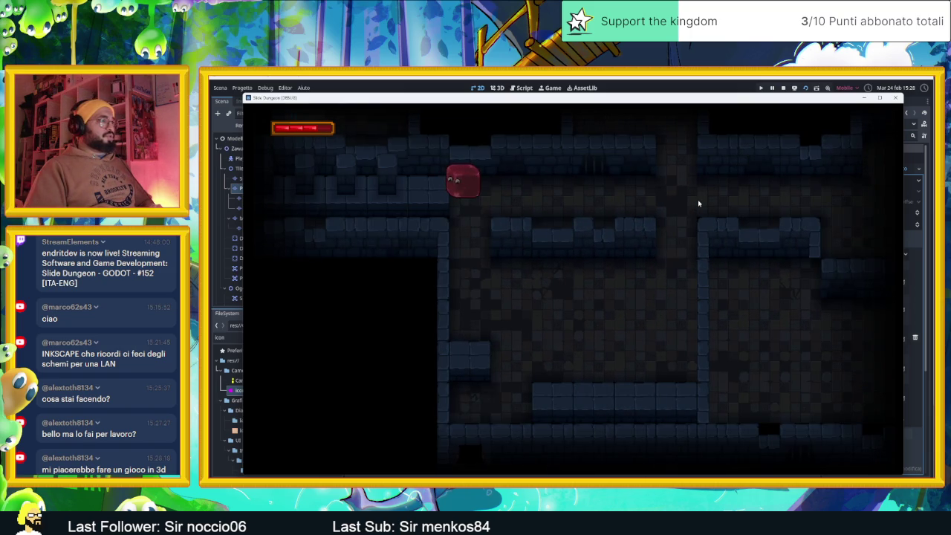
key(Down)
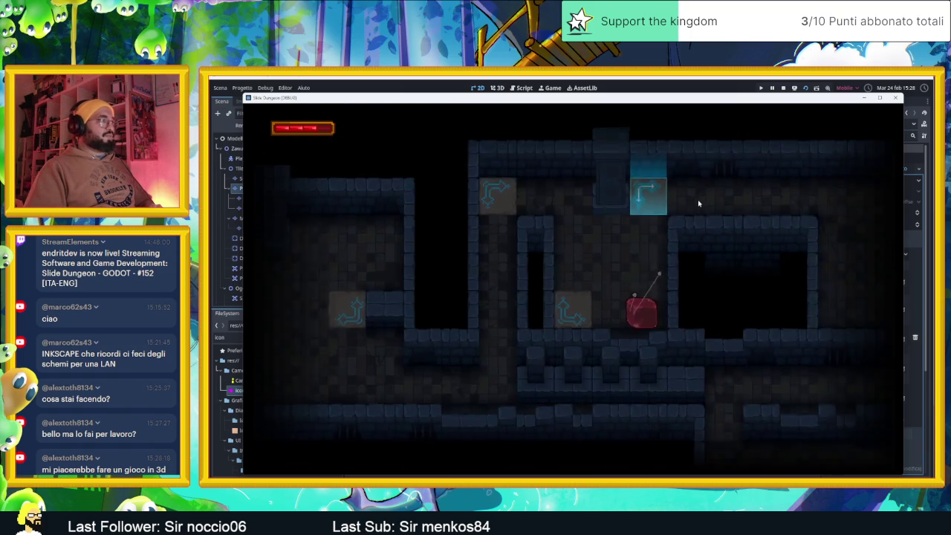
key(Up)
key(Left)
key(Up)
key(Left)
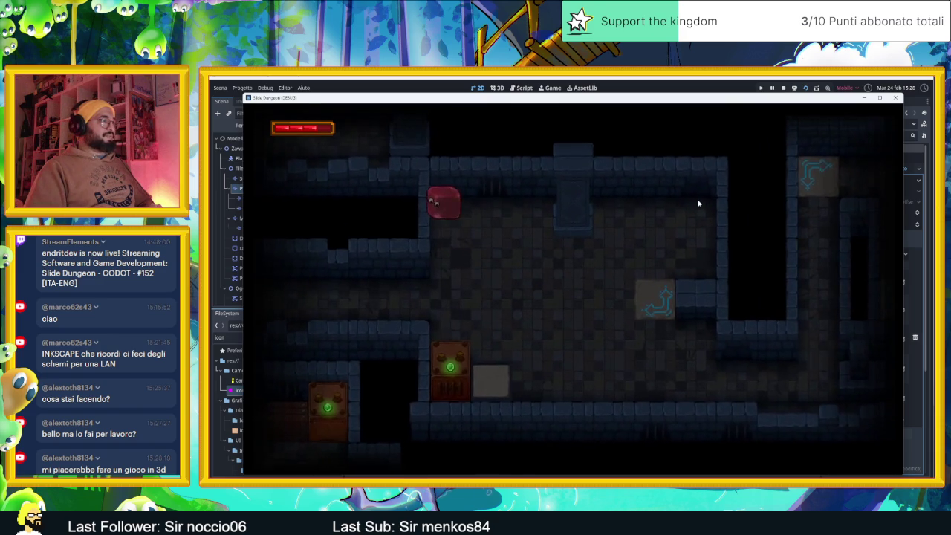
key(Left)
key(Down)
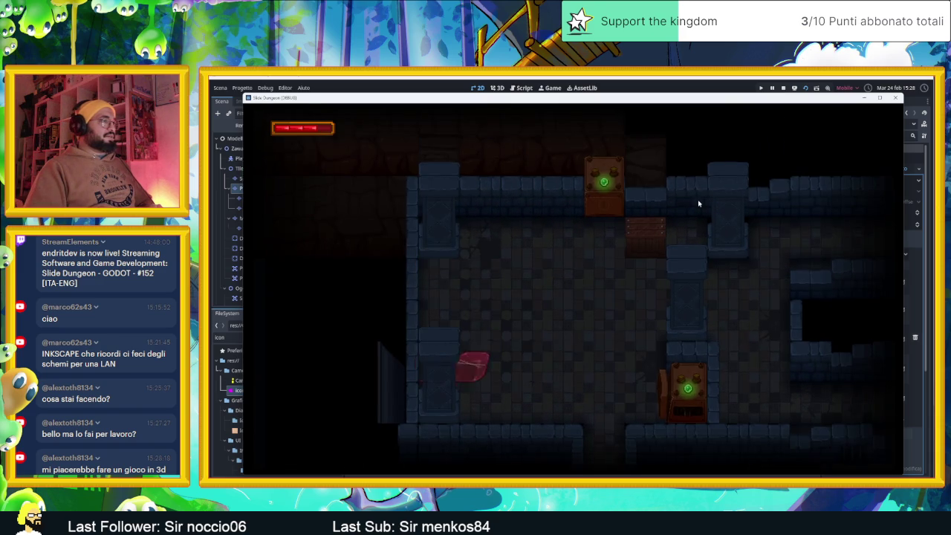
key(Down)
key(Up)
key(Down)
key(Down)
key(Down)
key(Right)
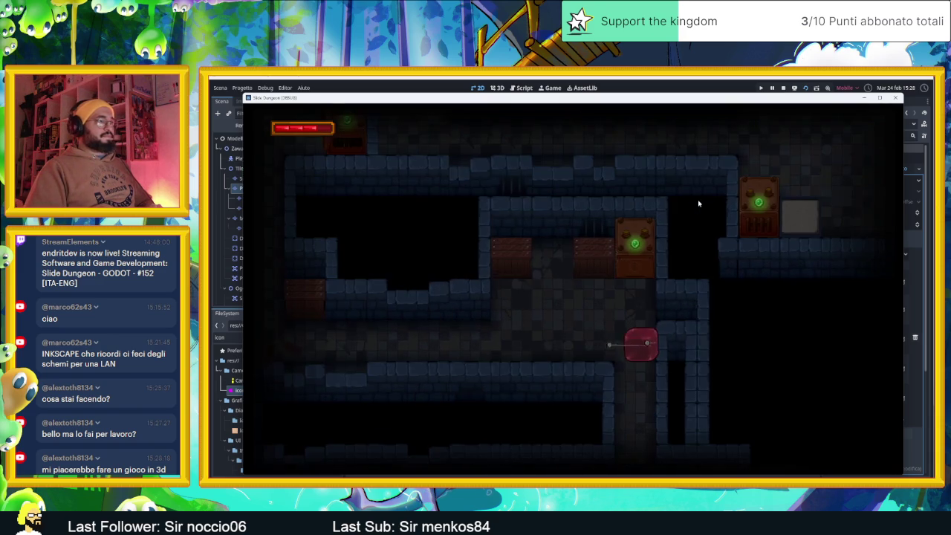
key(Down)
key(Down)
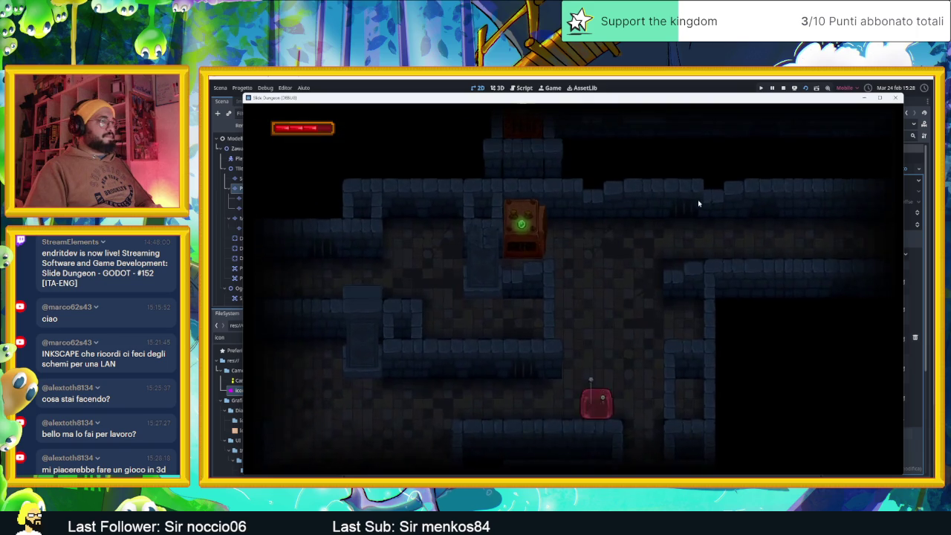
key(Down)
key(Up)
key(Left)
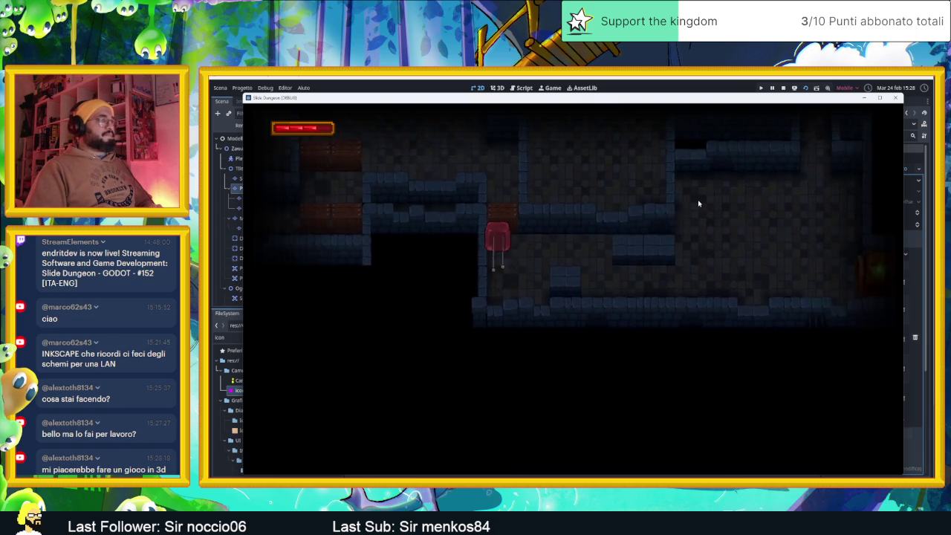
key(Down)
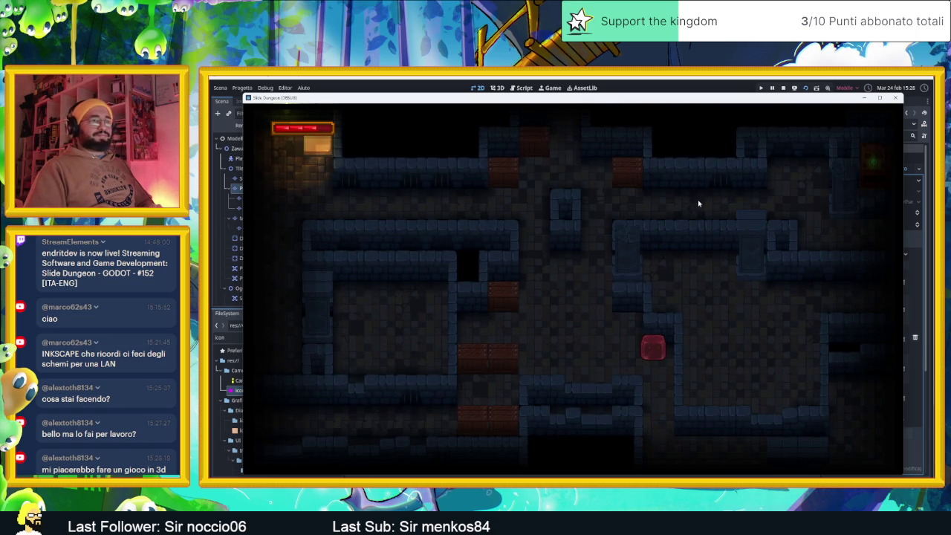
Step: Keep sliding the slime through corridors and the lit room until it sits below a crate
key(Left)
key(Up)
key(Right)
key(Left)
key(Down)
key(Right)
key(Down)
key(Down)
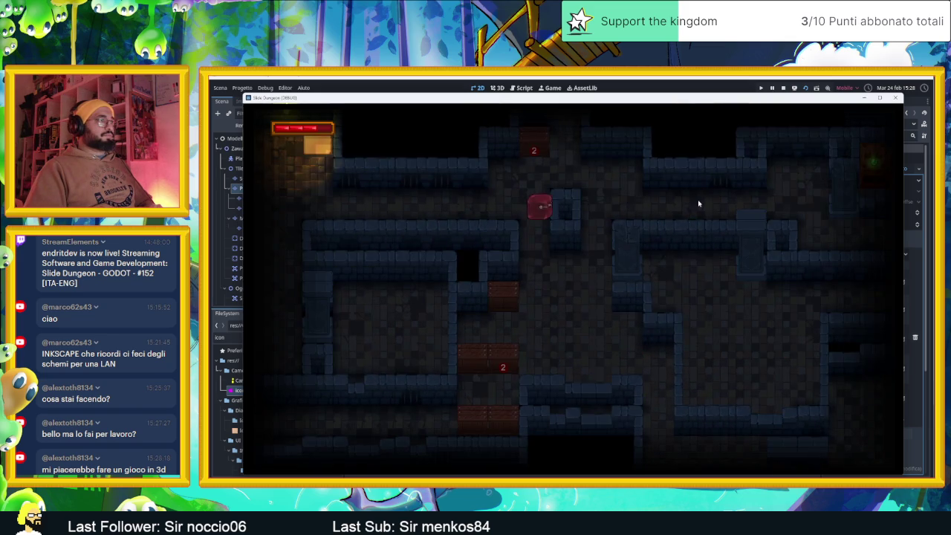
key(Down)
key(Right)
key(Left)
key(Right)
key(Left)
key(Right)
key(Left)
key(Right)
key(Left)
key(Up)
key(Down)
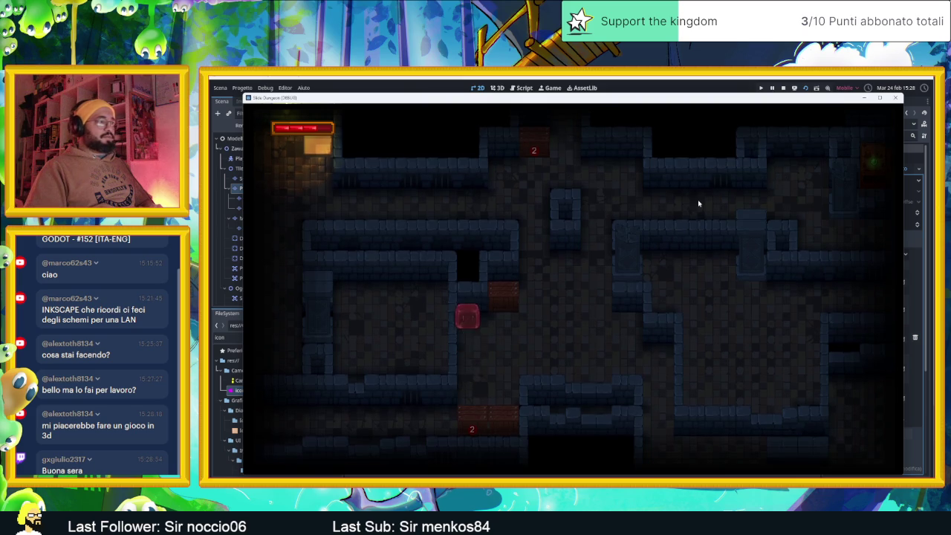
key(Down)
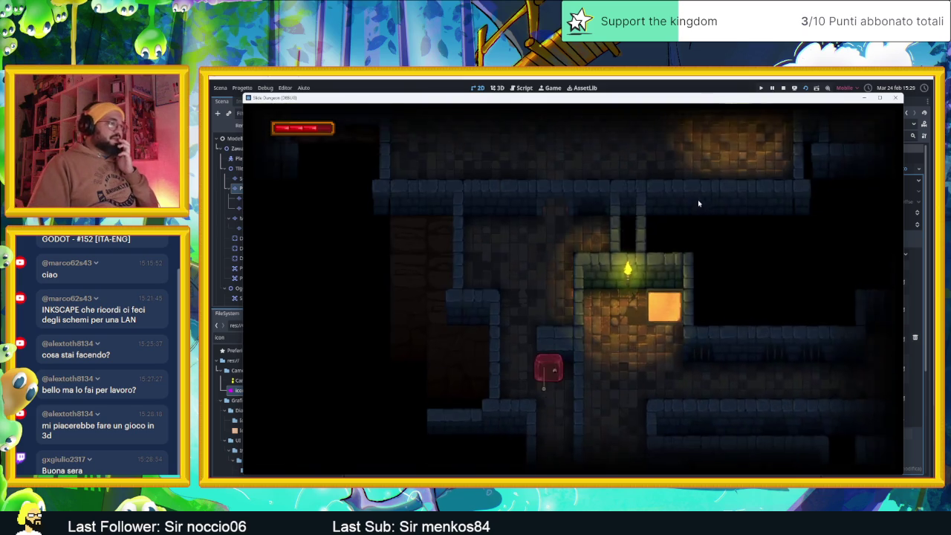
key(Left)
key(Up)
key(Right)
key(Left)
key(Up)
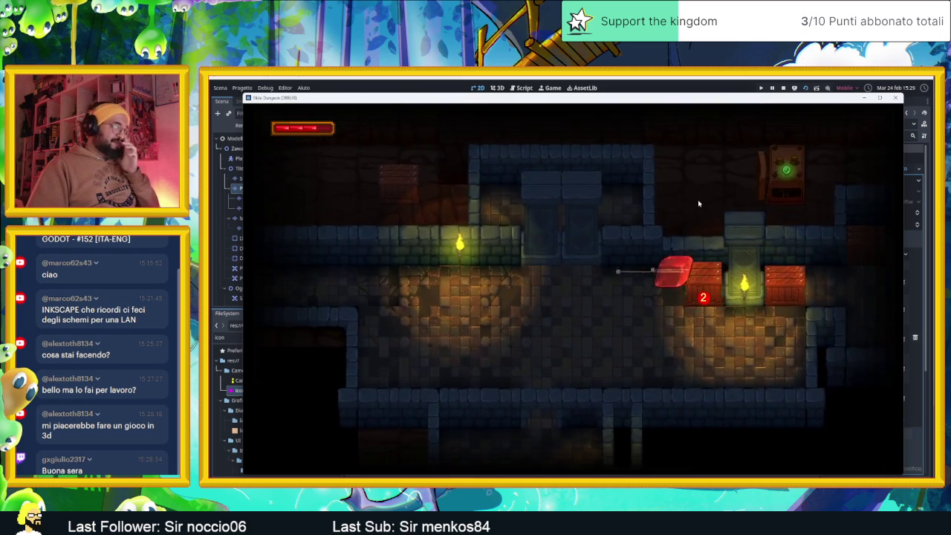
key(Left)
key(Right)
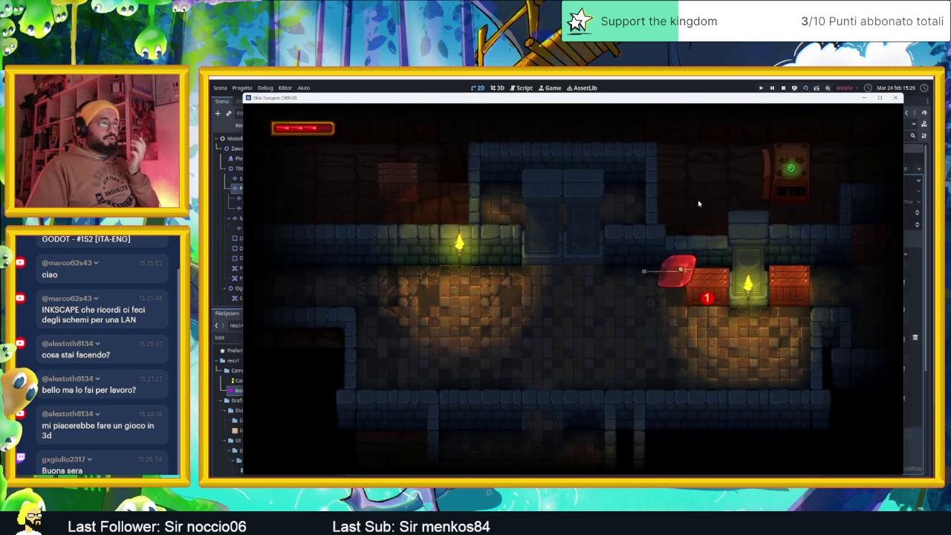
key(Down)
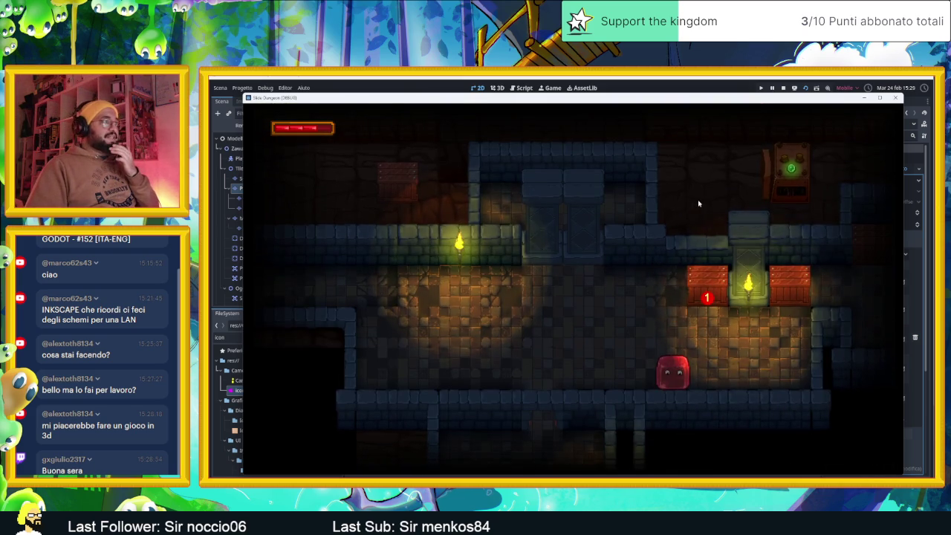
key(Down)
key(Left)
key(Up)
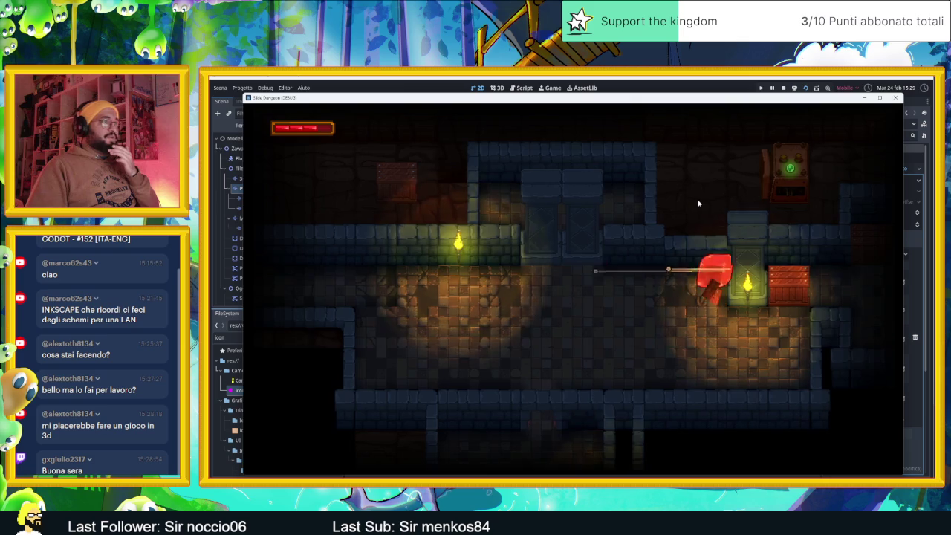
key(Right)
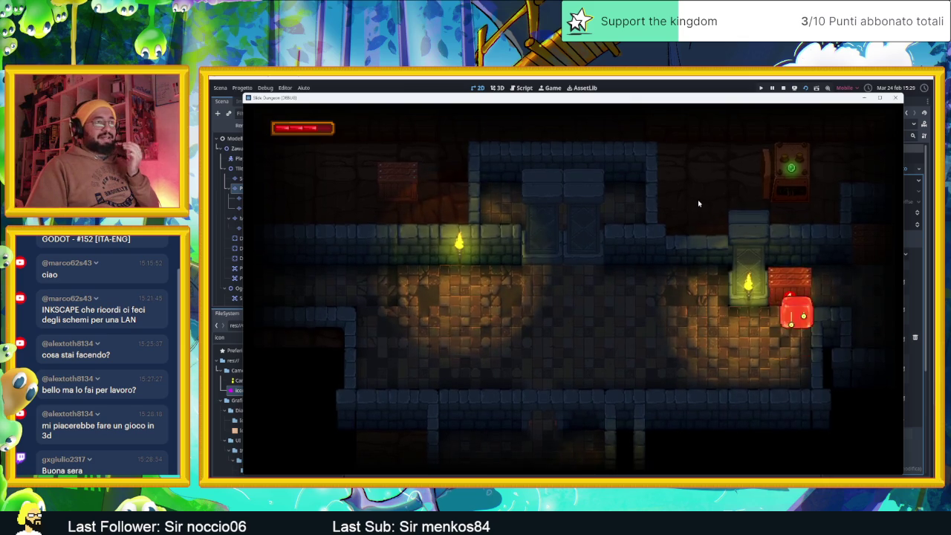
key(Up)
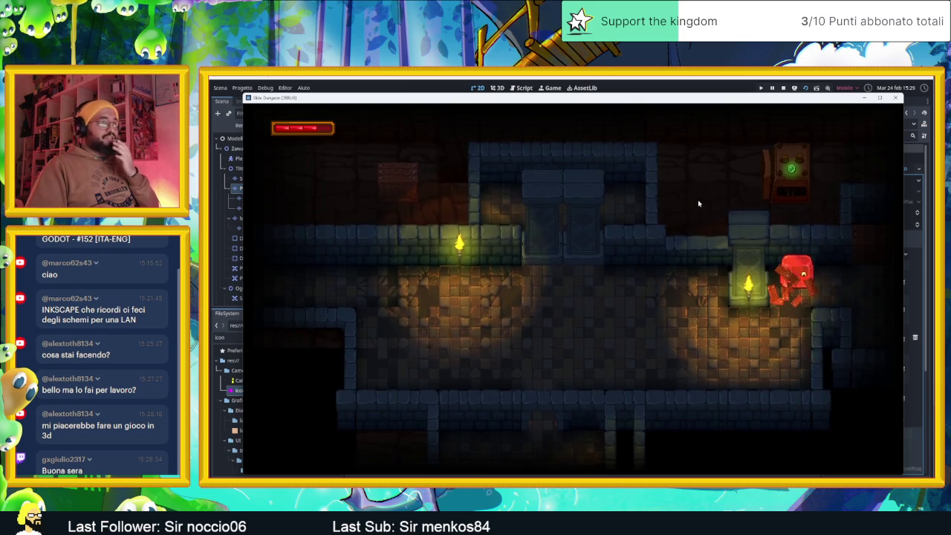
key(Down)
key(Left)
key(Left)
key(Up)
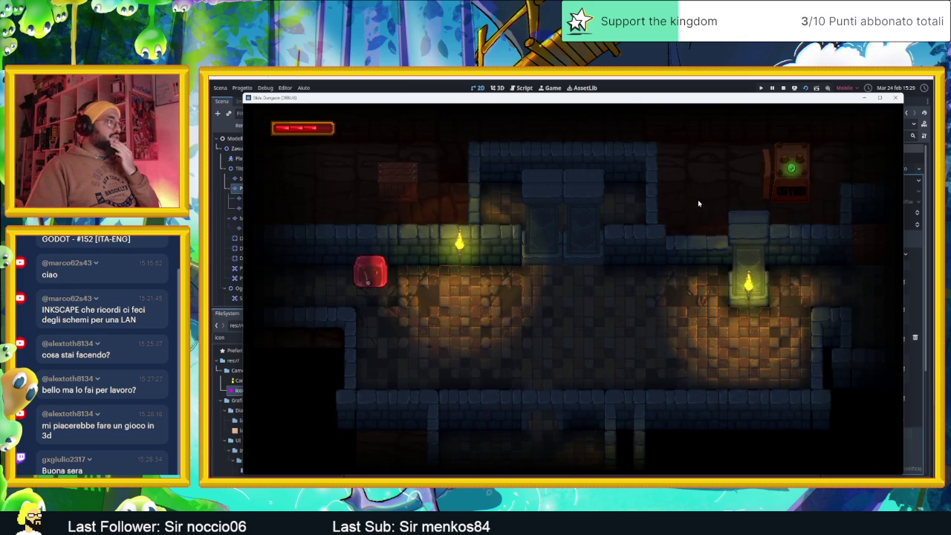
key(Left)
key(Down)
Step: Ram the slime repeatedly into the crates until they break, then close the game window
key(Left)
key(Left)
key(Up)
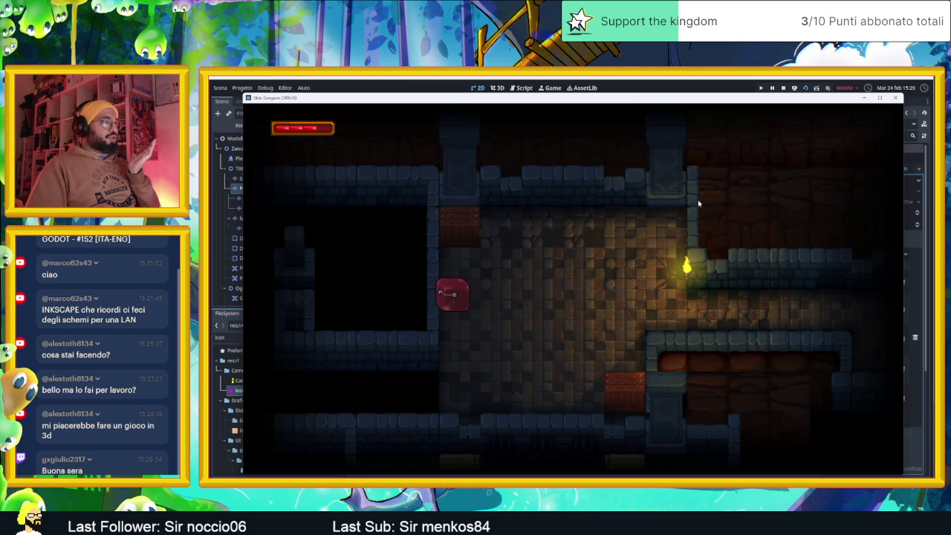
key(Up)
key(Down)
key(Up)
key(Down)
key(Up)
key(Right)
key(Down)
key(Left)
key(Down)
key(Right)
key(Up)
key(Left)
key(Down)
key(Right)
key(Up)
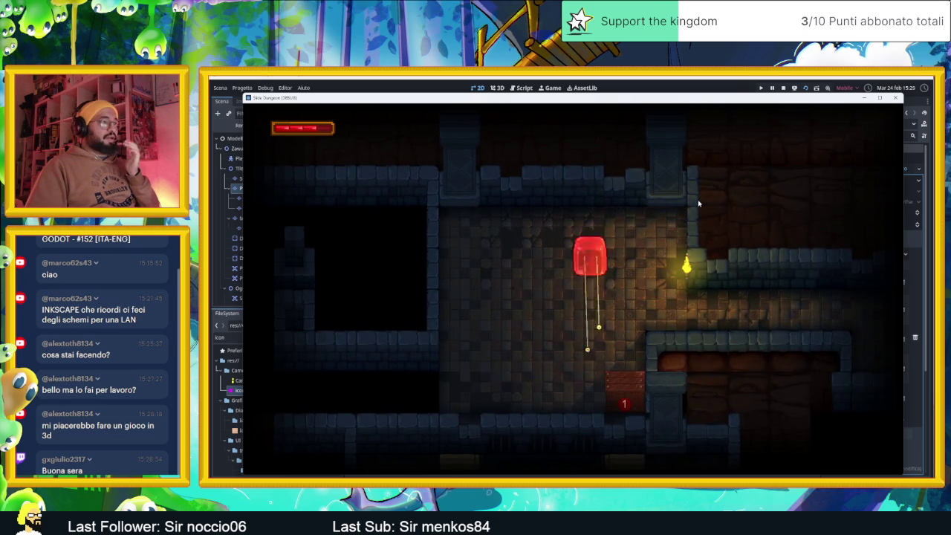
key(Left)
key(Right)
key(Down)
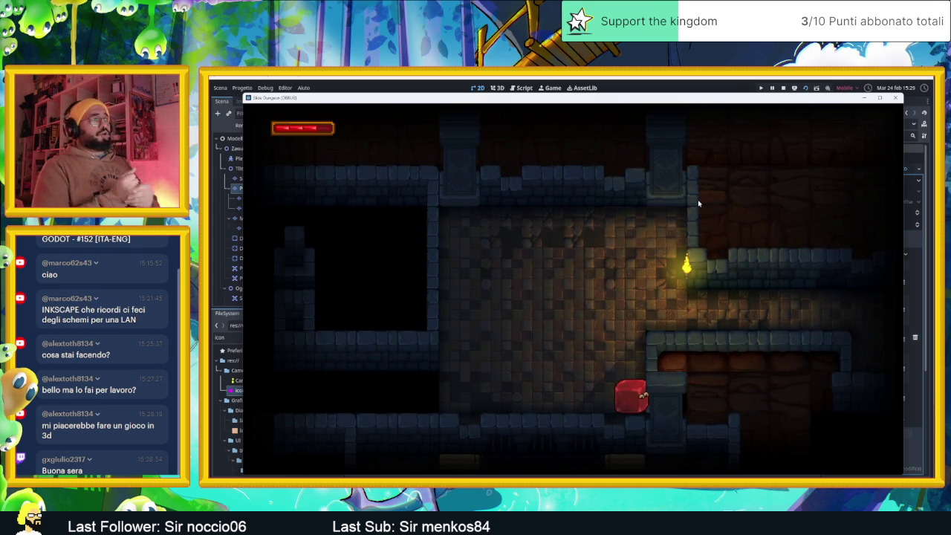
click(896, 98)
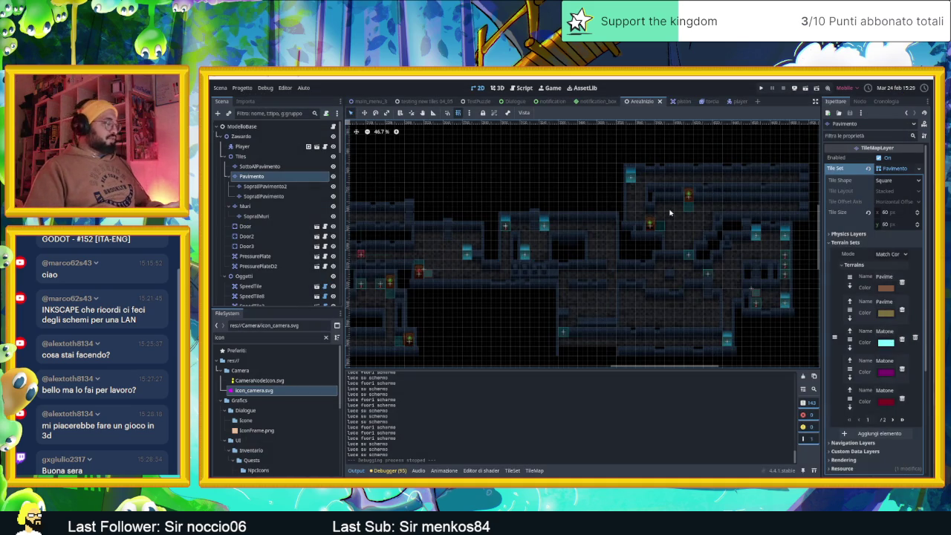
Step: Zoom and pan the 2D viewport over the AreaInizio tilemap, then open the Progetto menu
scroll(658, 238, up, 1)
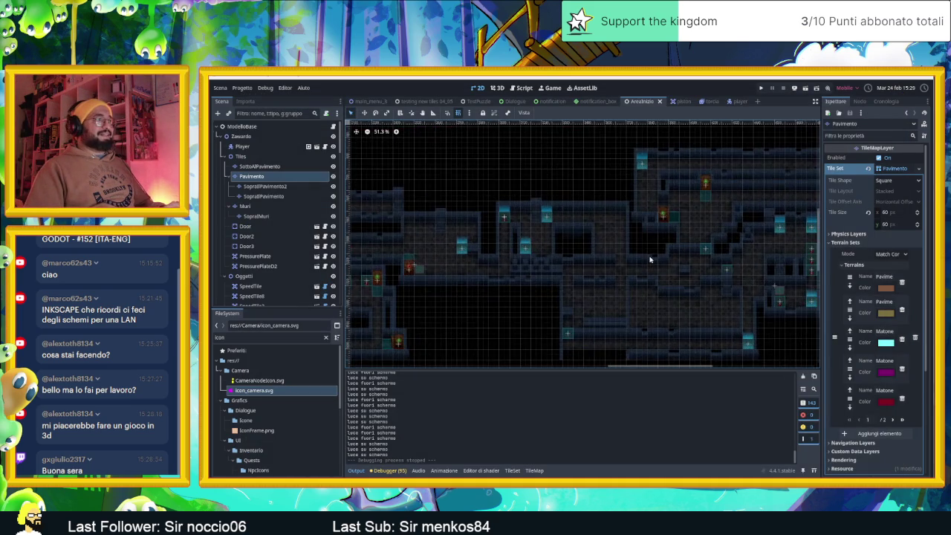
scroll(650, 259, up, 4)
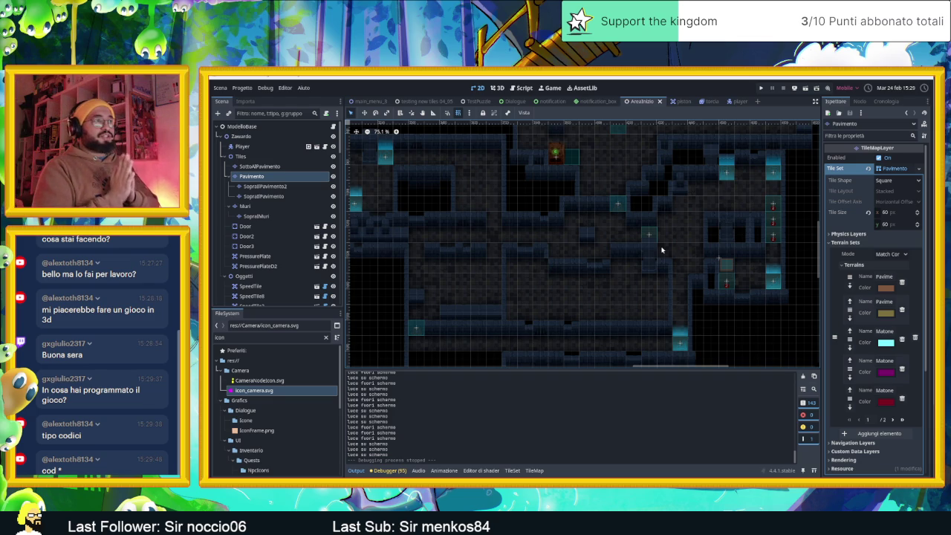
scroll(662, 250, down, 5)
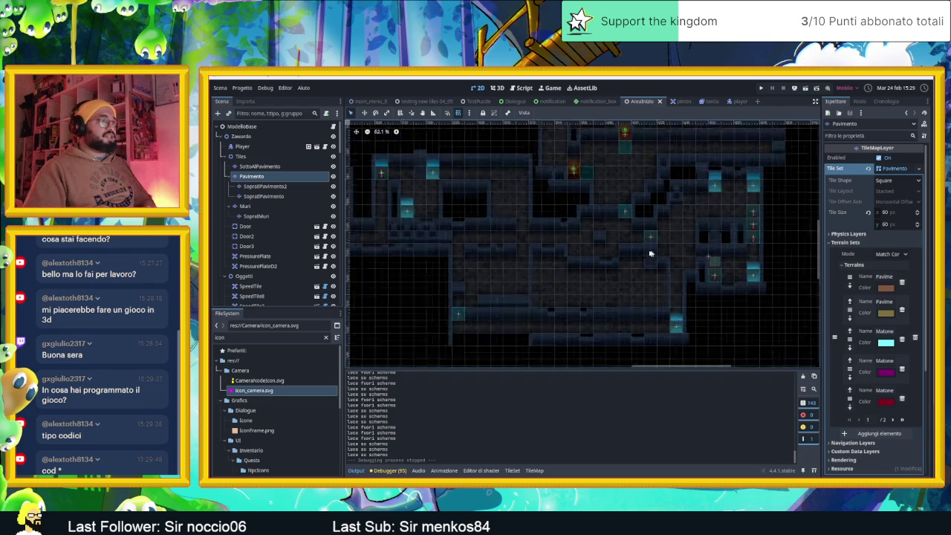
drag(707, 287, 671, 263)
click(242, 88)
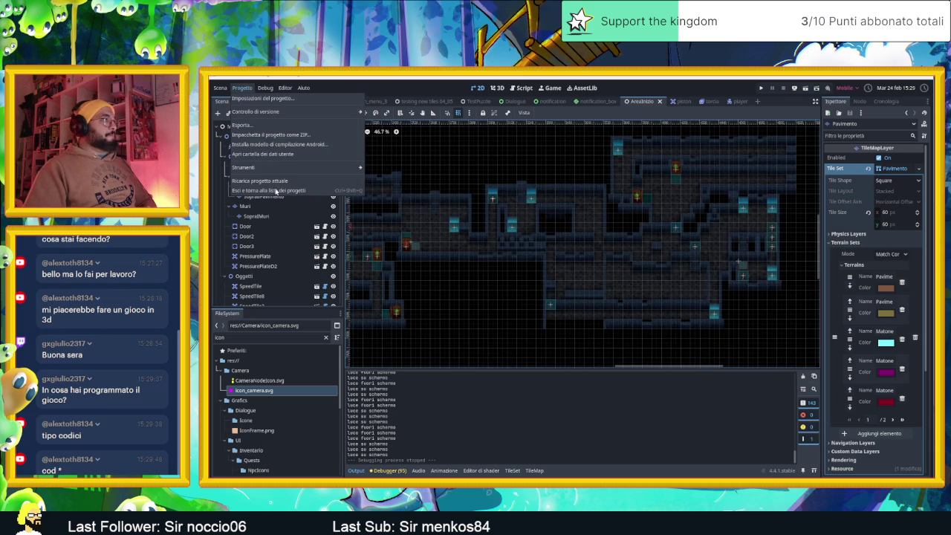
Step: Reload the current project and zoom around the reopened level
click(272, 180)
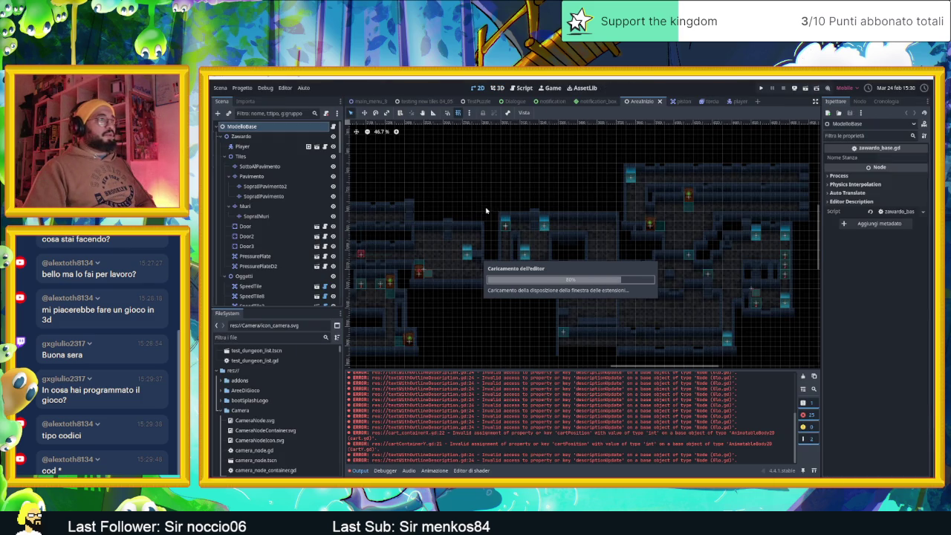
scroll(287, 205, down, 8)
scroll(287, 206, down, 2)
scroll(288, 205, up, 6)
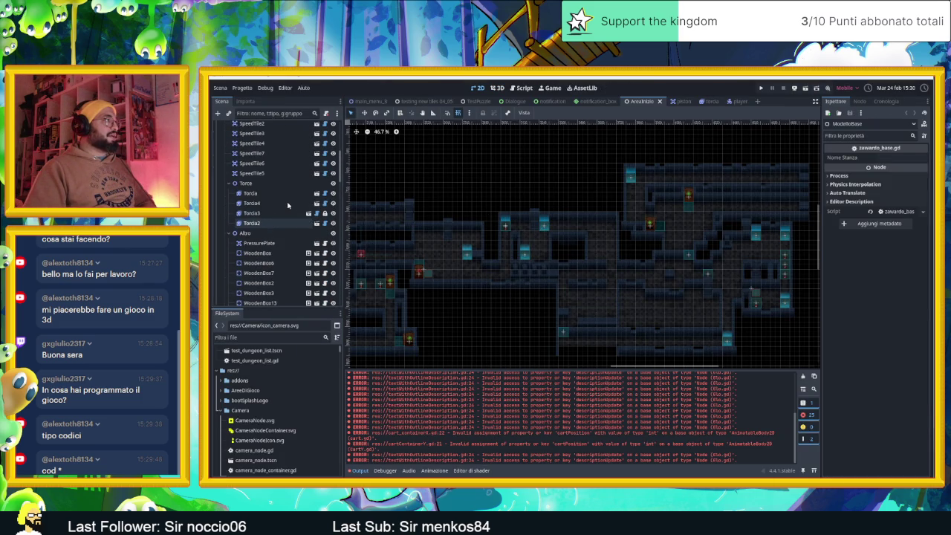
scroll(288, 205, down, 10)
scroll(288, 204, up, 3)
Step: Select the SecondCamera node and collapse the CameraNodeContainer's sprite children
click(231, 187)
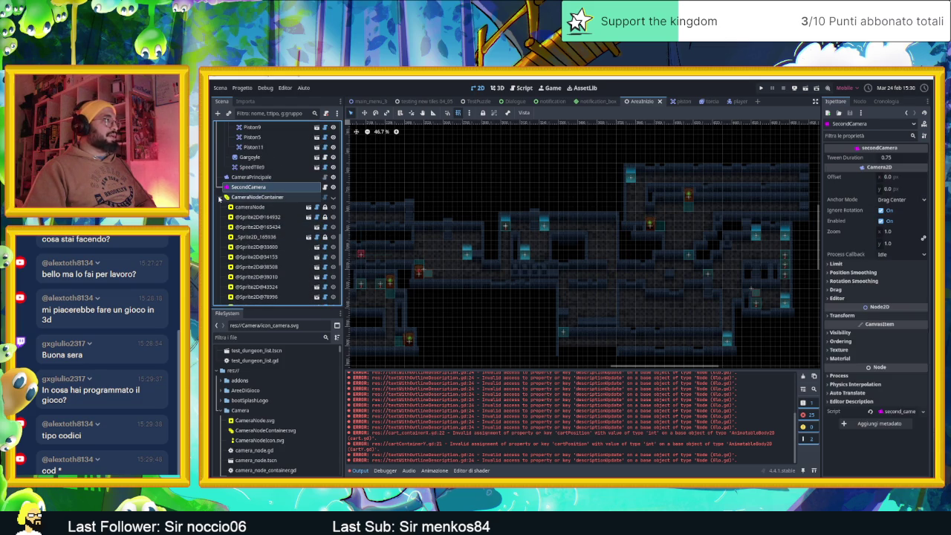
click(221, 197)
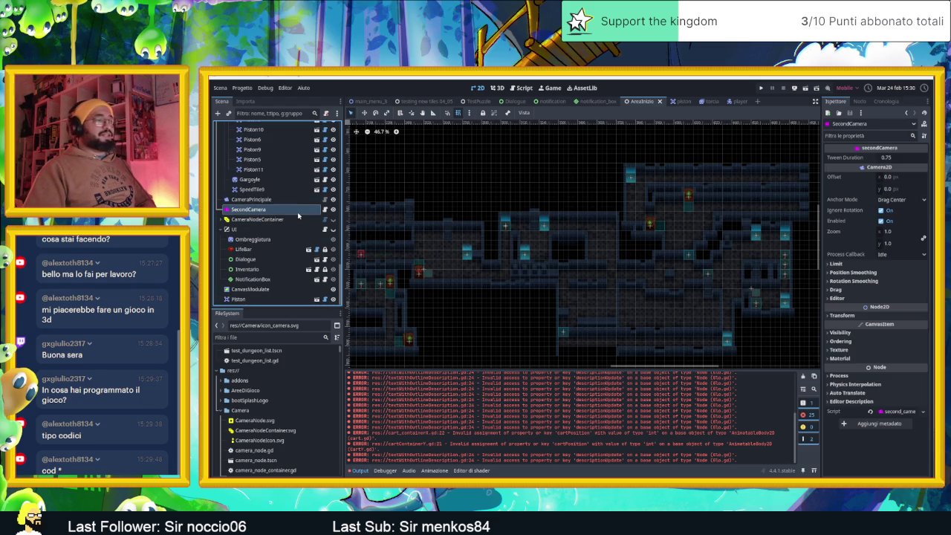
scroll(527, 214, left, 10)
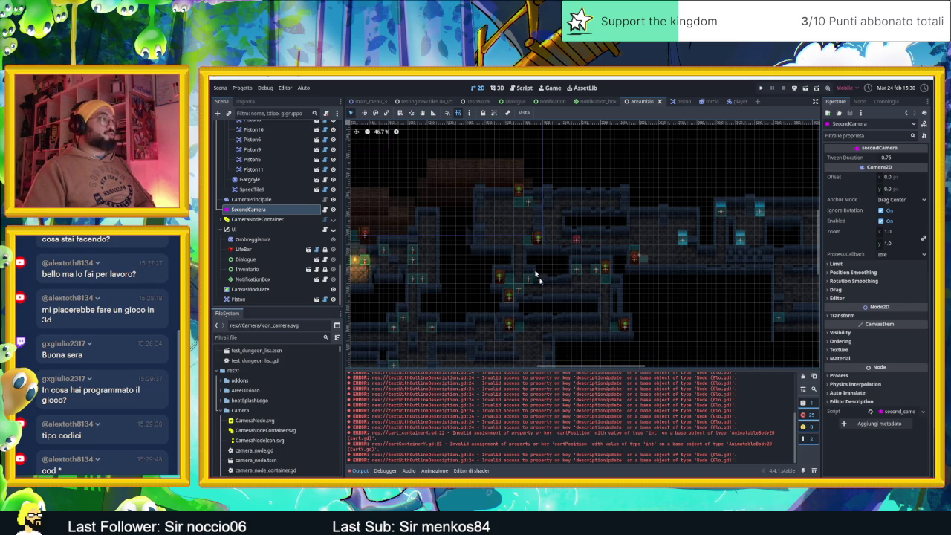
Step: Clear the Output error log and drag its splitter down to enlarge the 2D level view
click(802, 378)
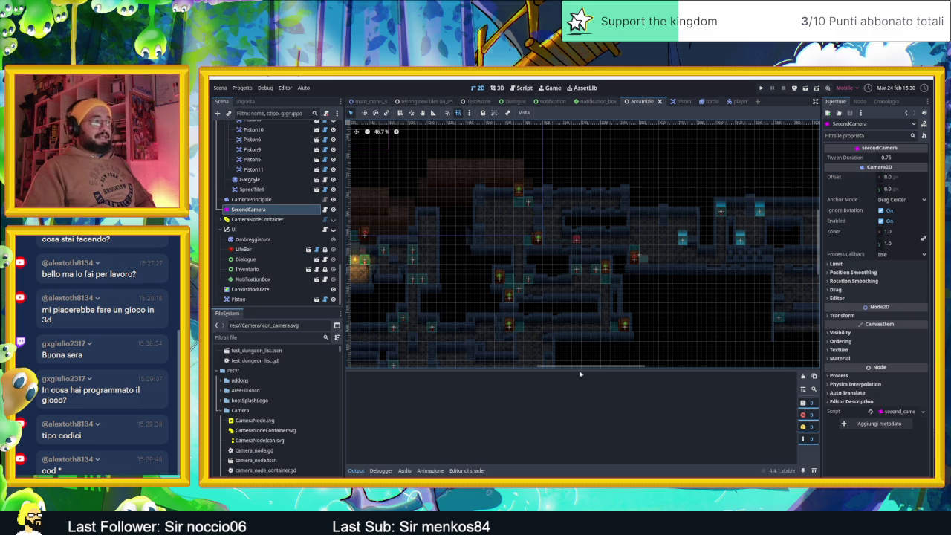
drag(580, 374, 586, 423)
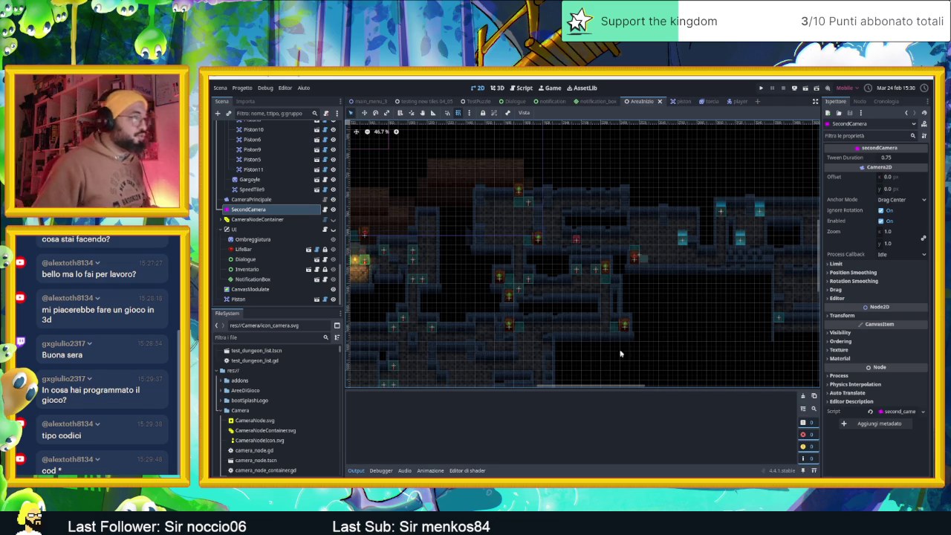
scroll(587, 316, up, 3)
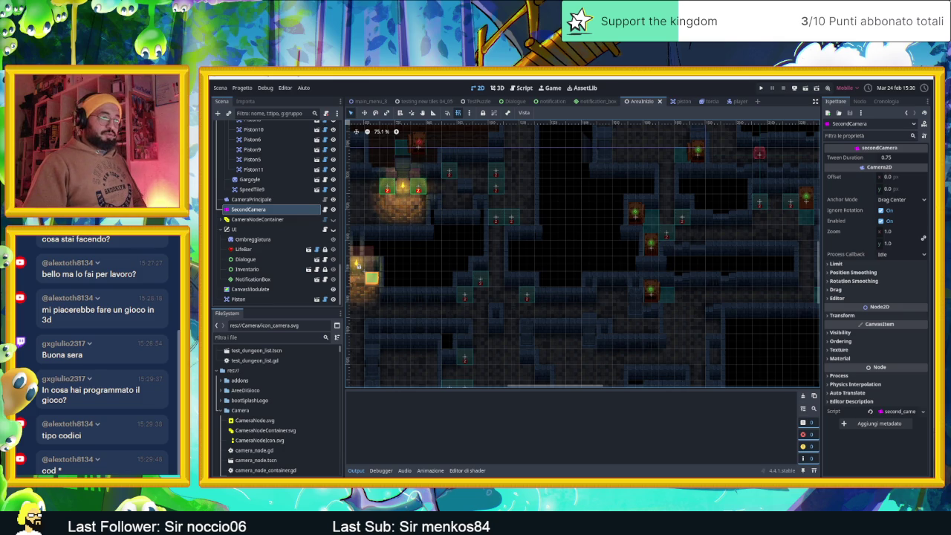
key(alt+Tab)
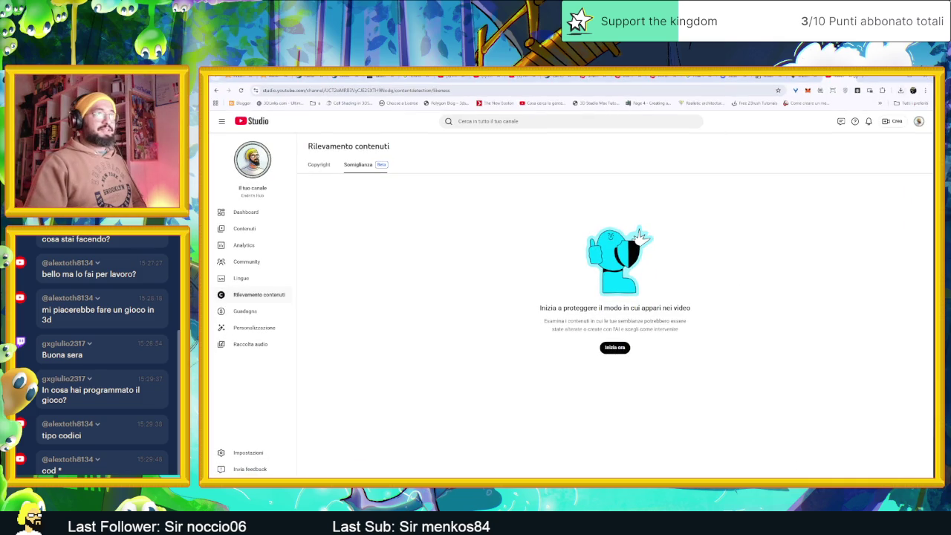
Step: In a new Chrome tab, search Google for 'Call of duty'
click(863, 77)
click(600, 93)
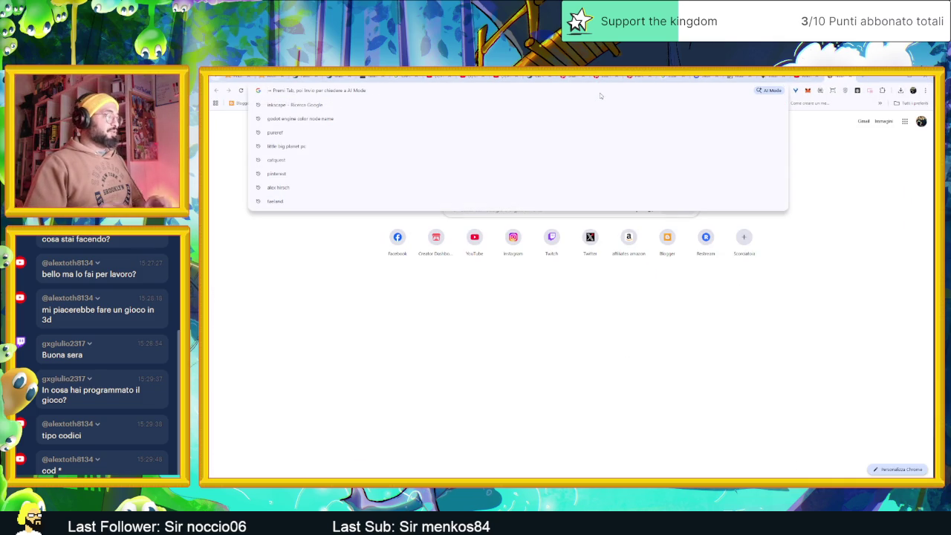
text(cod)
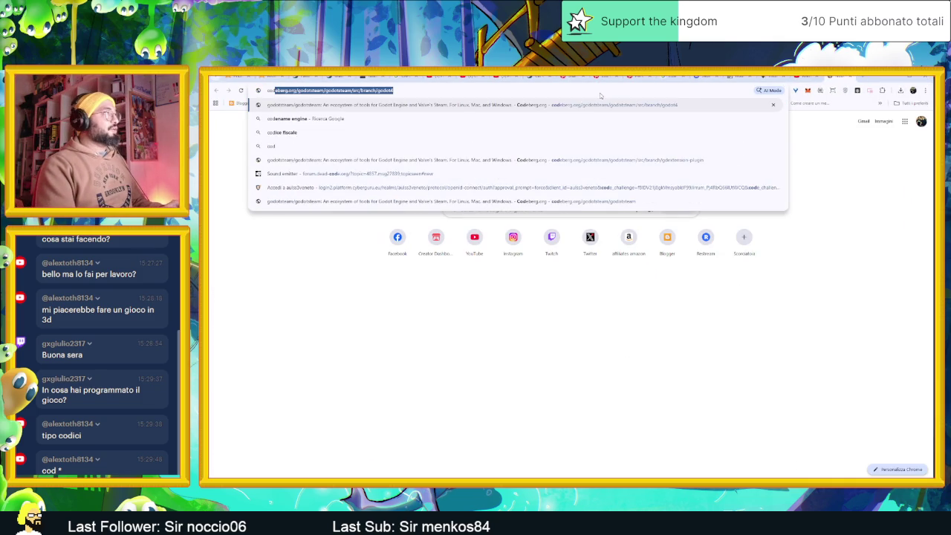
key(BackSpace)
key(BackSpace)
key(BackSpace)
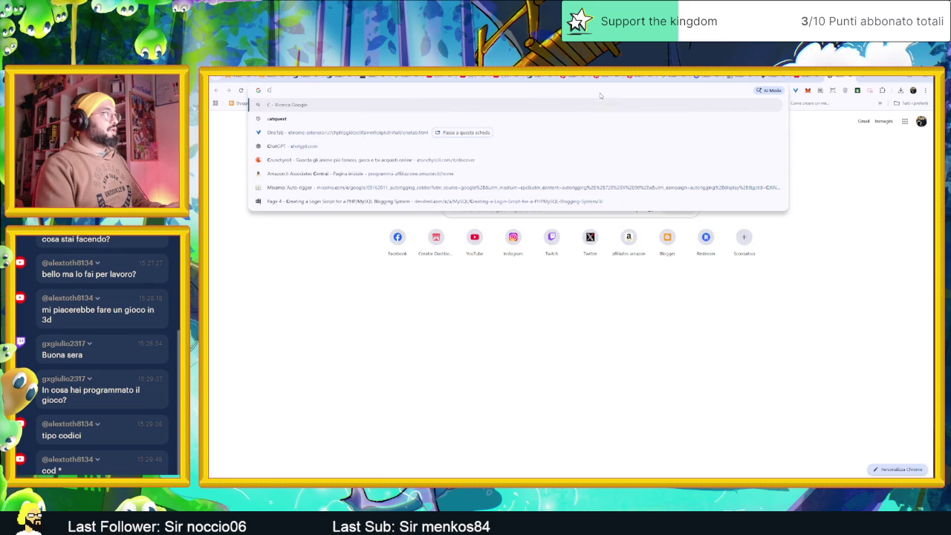
text(Call of duty)
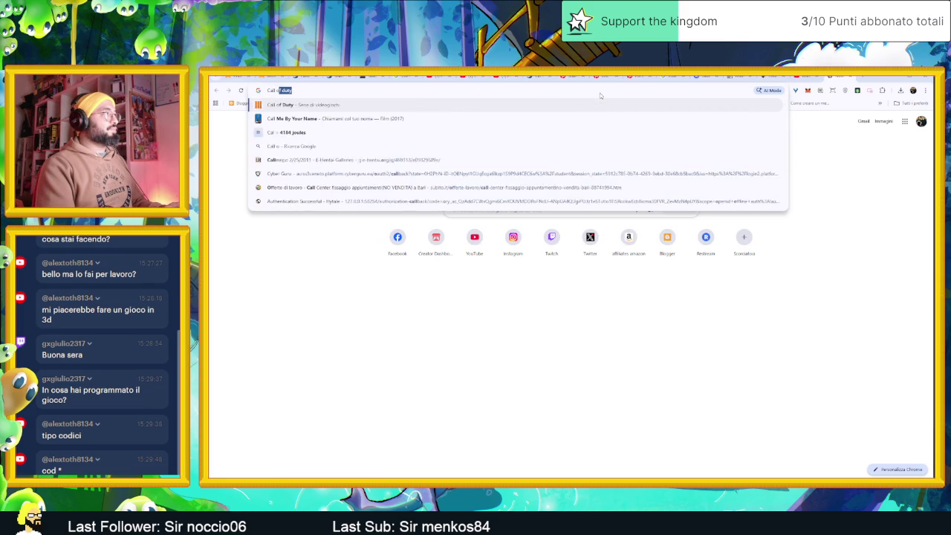
key(Return)
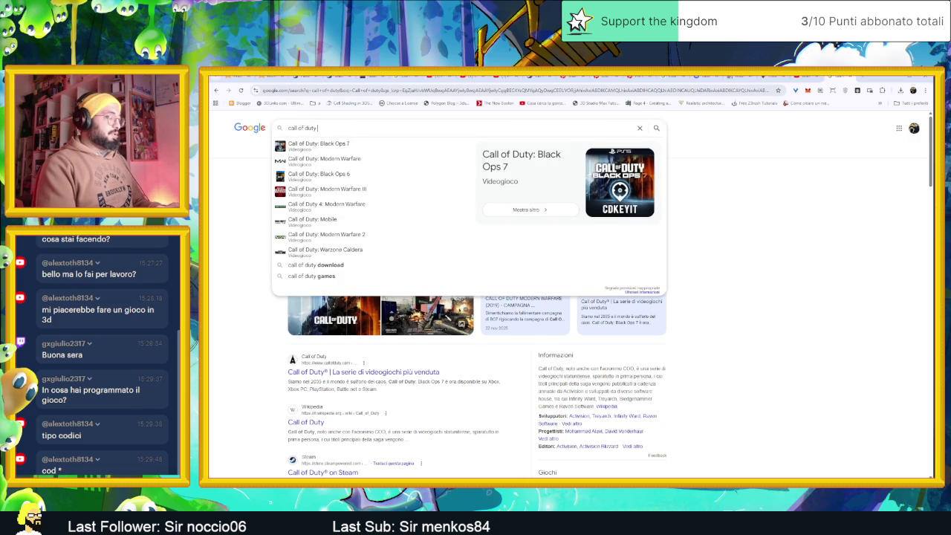
Step: Search 'Call of duty team number', then delete 'number' from the query
text(team)
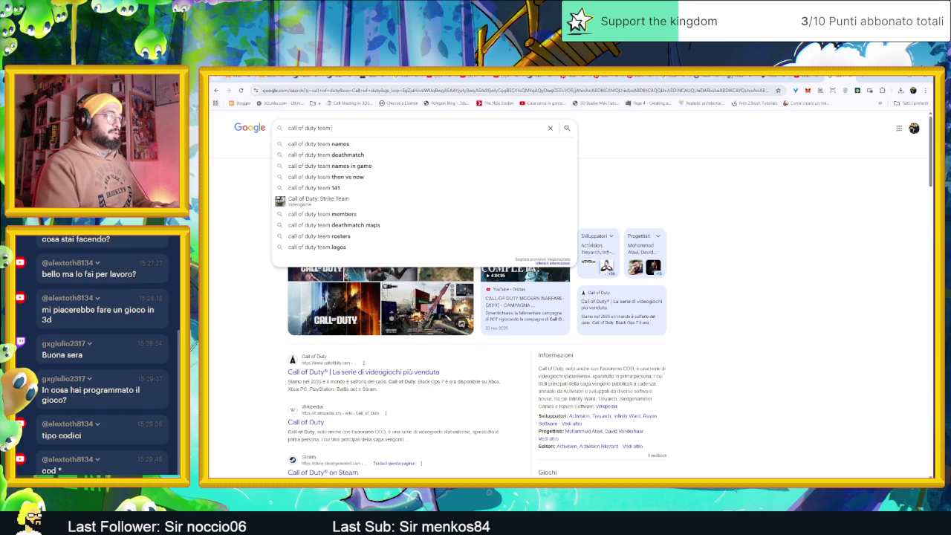
text(number)
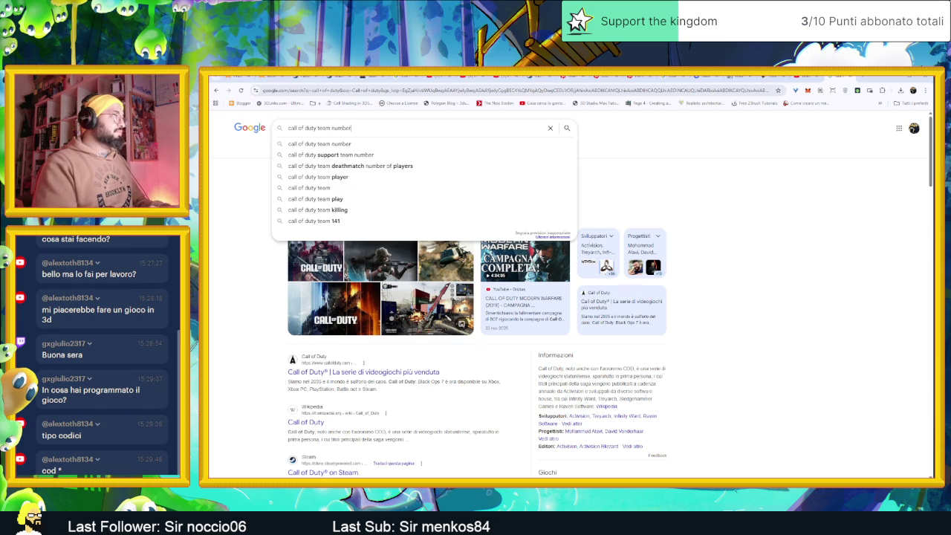
key(Return)
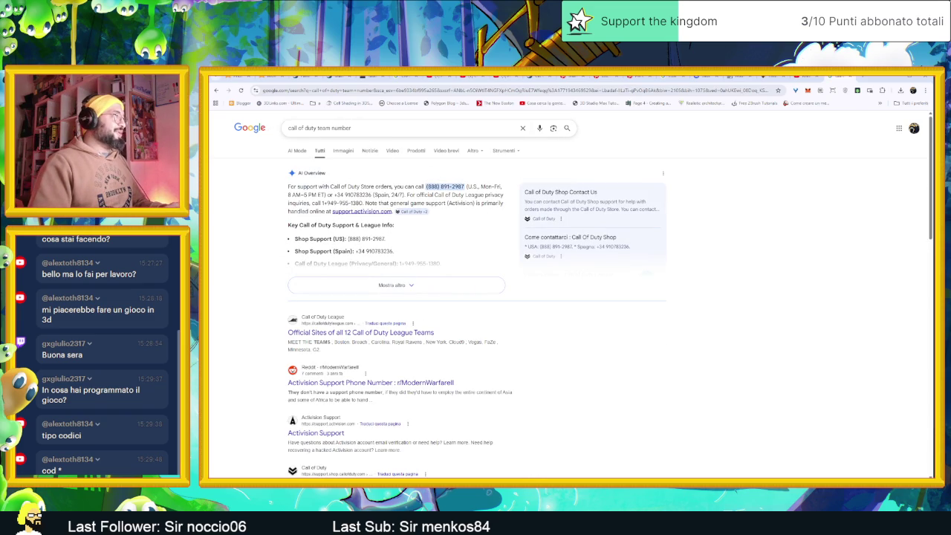
double_click(341, 128)
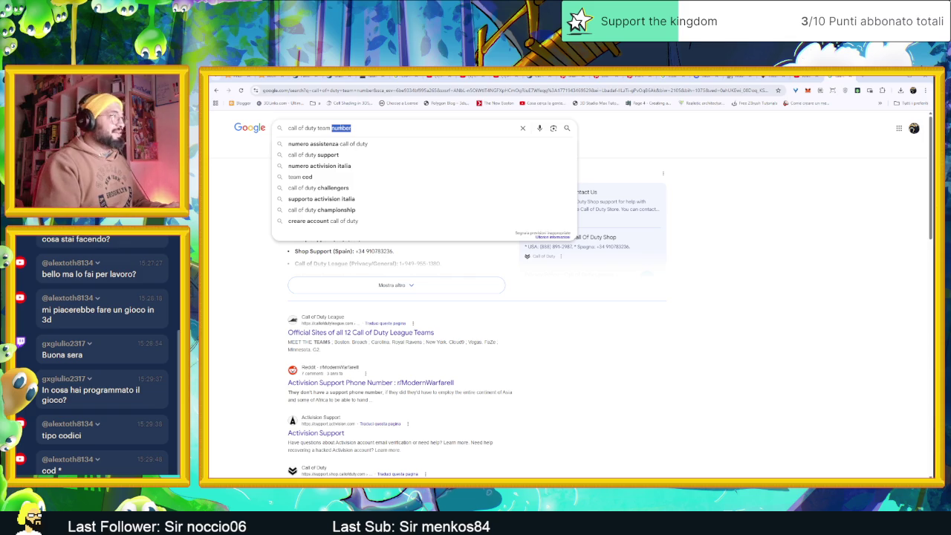
key(BackSpace)
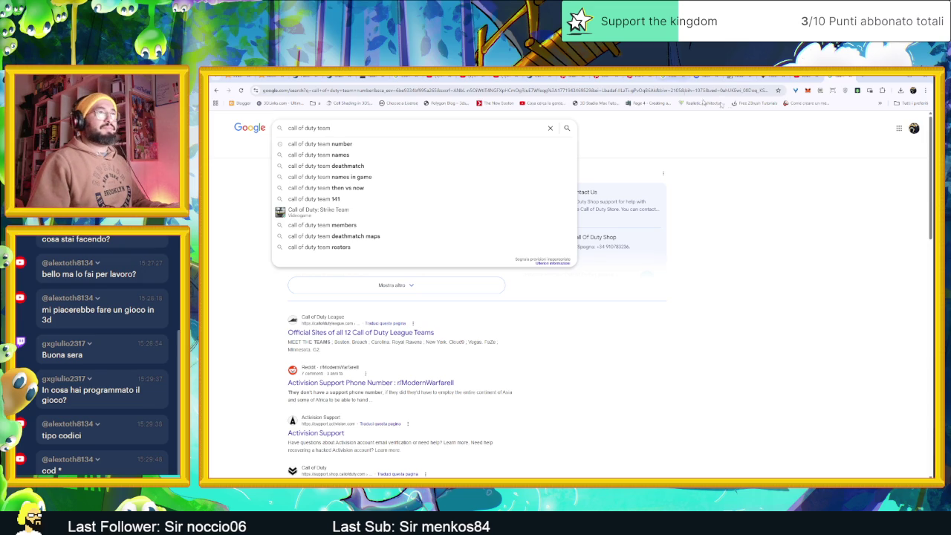
Step: In another tab, search for 'grandezza in inglese'
click(863, 78)
text(grandezza u)
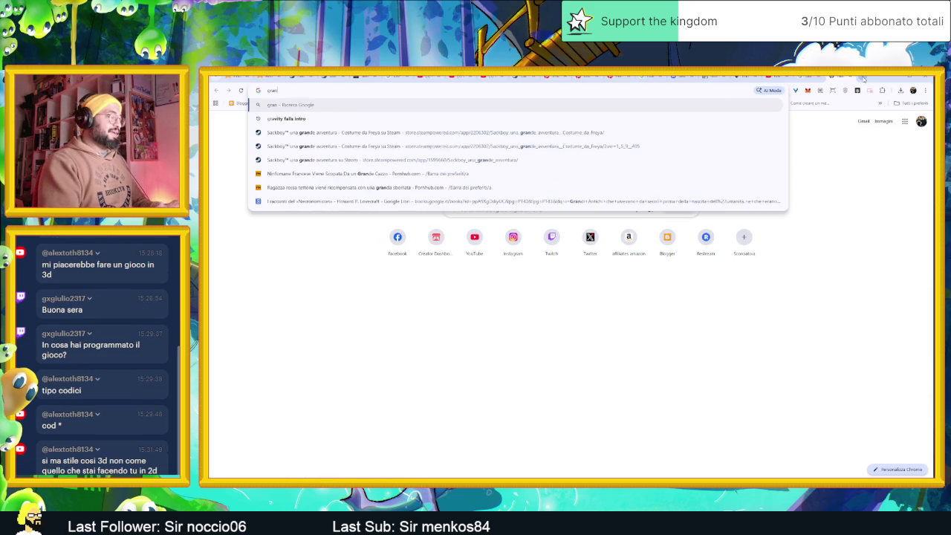
key(BackSpace)
text(in ingle)
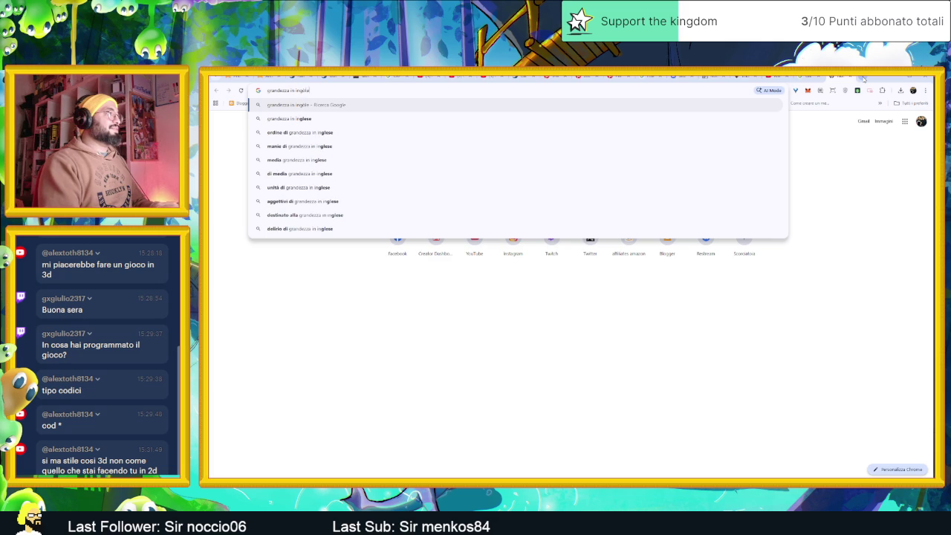
text(s)
key(Return)
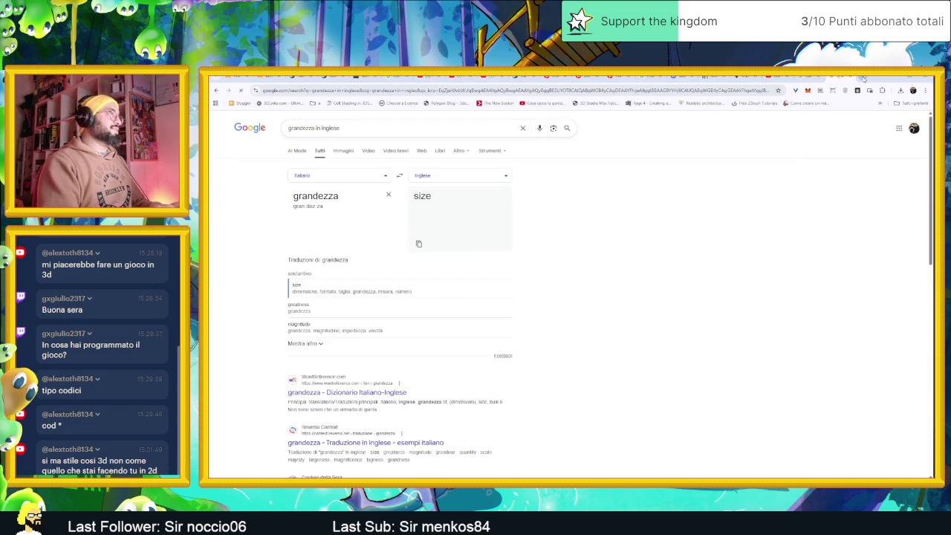
Step: Back on the first tab, search 'call of duty dev team size'
click(810, 77)
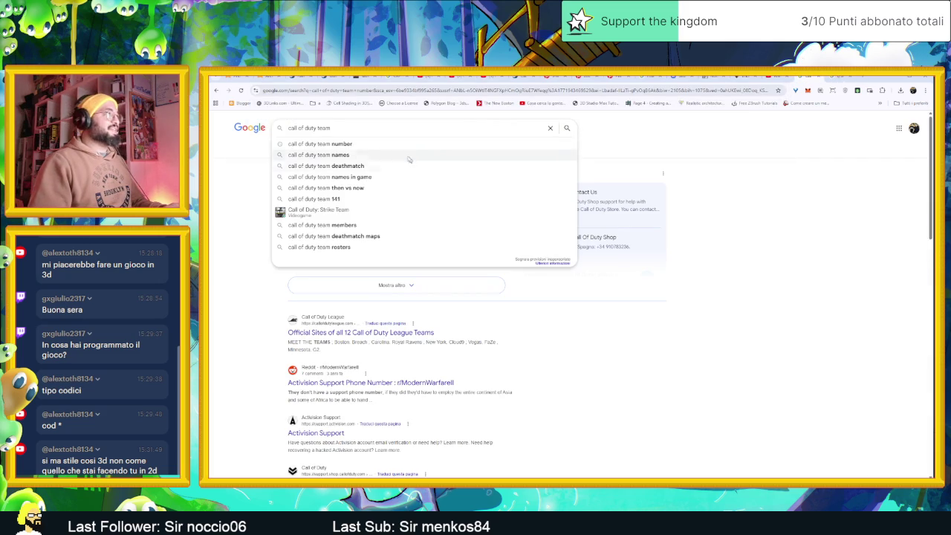
text(ize)
key(Return)
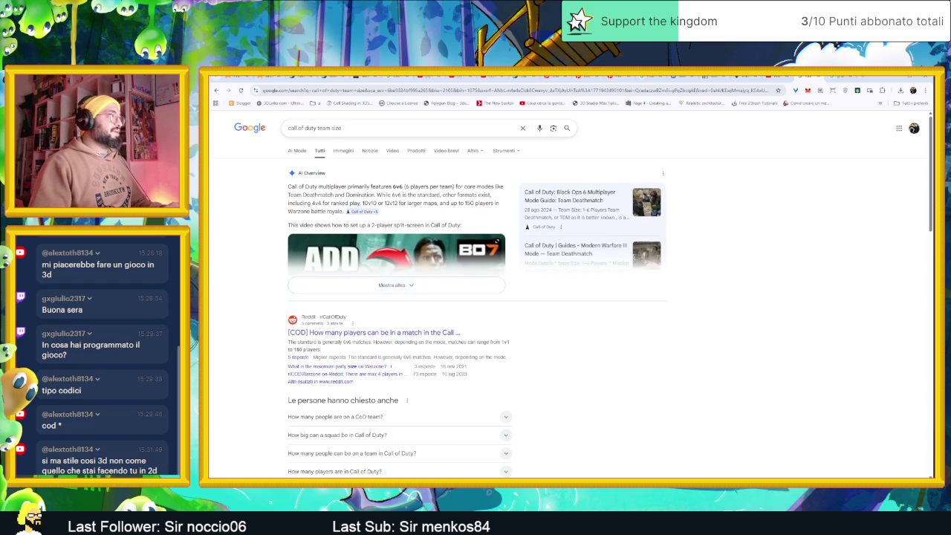
text(dev)
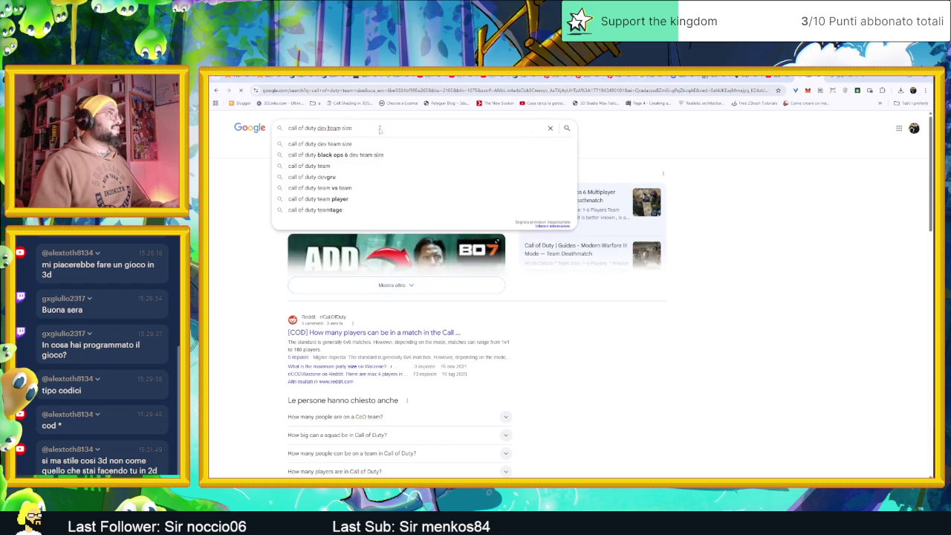
key(Return)
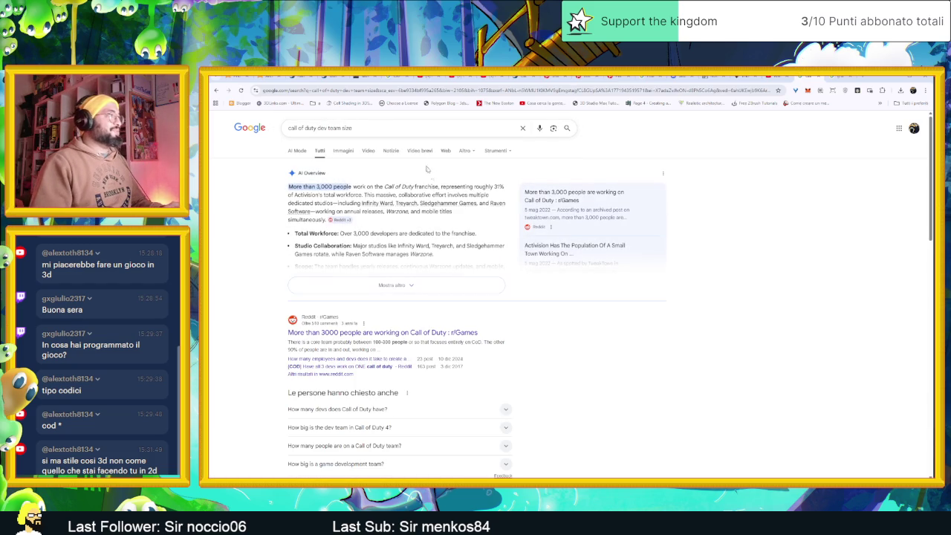
Step: Highlight the 'more than 3,000 people' figure in the AI Overview, then open a fresh tab
drag(312, 187, 352, 187)
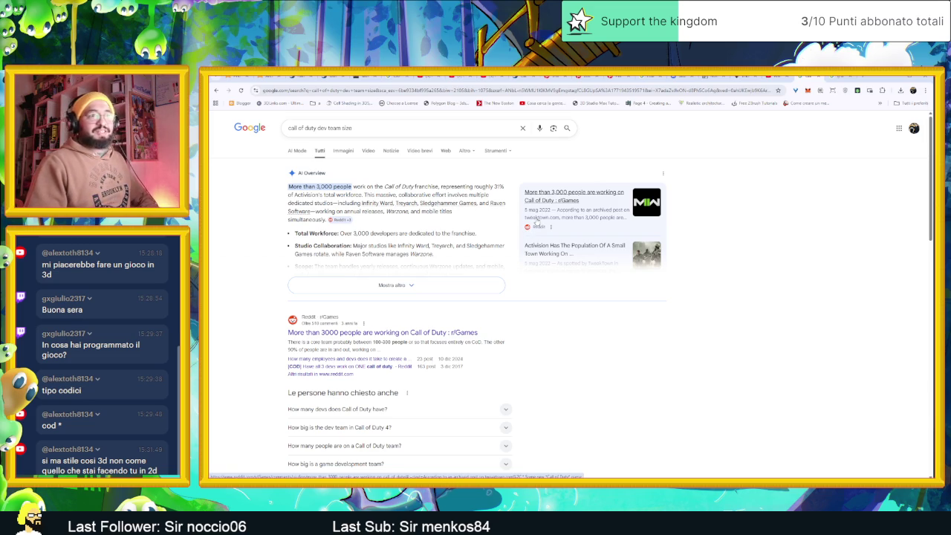
scroll(746, 225, down, 2)
scroll(746, 225, up, 2)
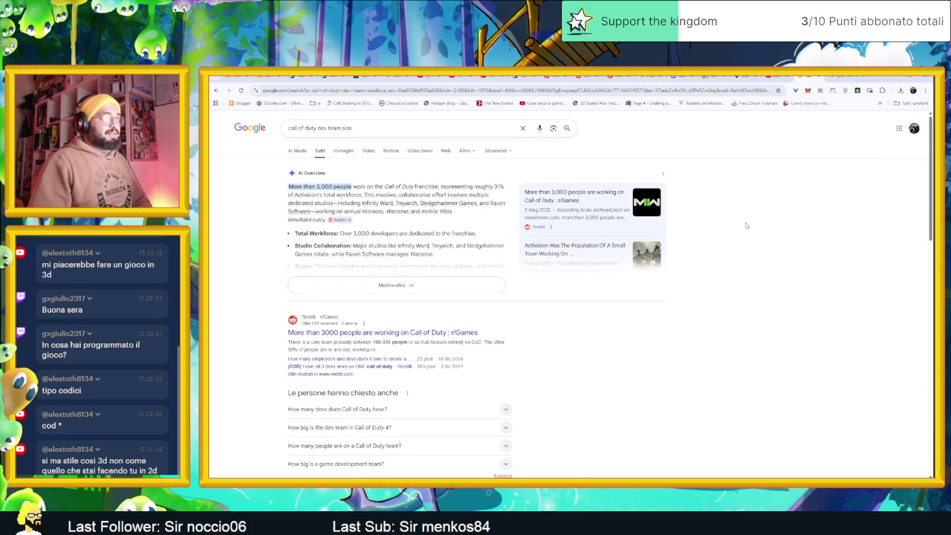
click(852, 80)
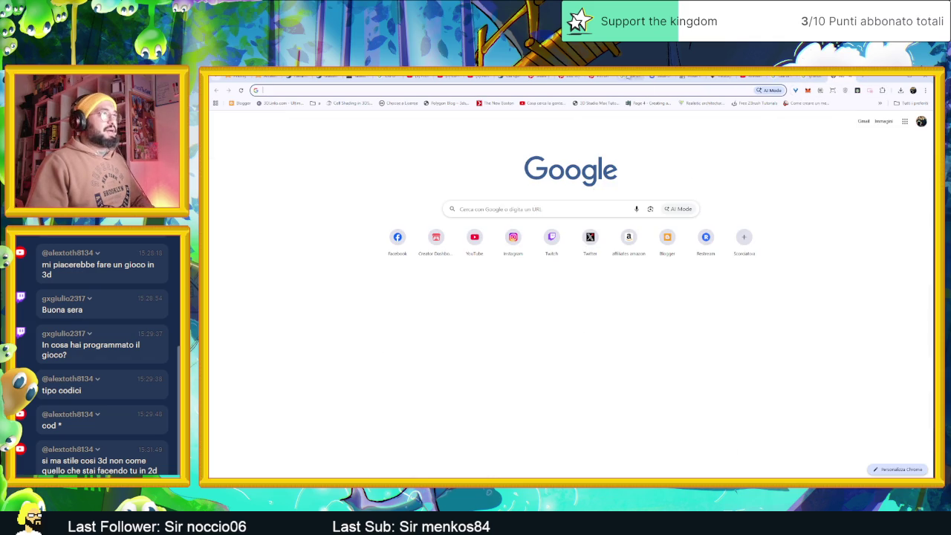
Step: From the itch.io creator dashboard, search for 'pepz', correcting and resubmitting the query
click(444, 246)
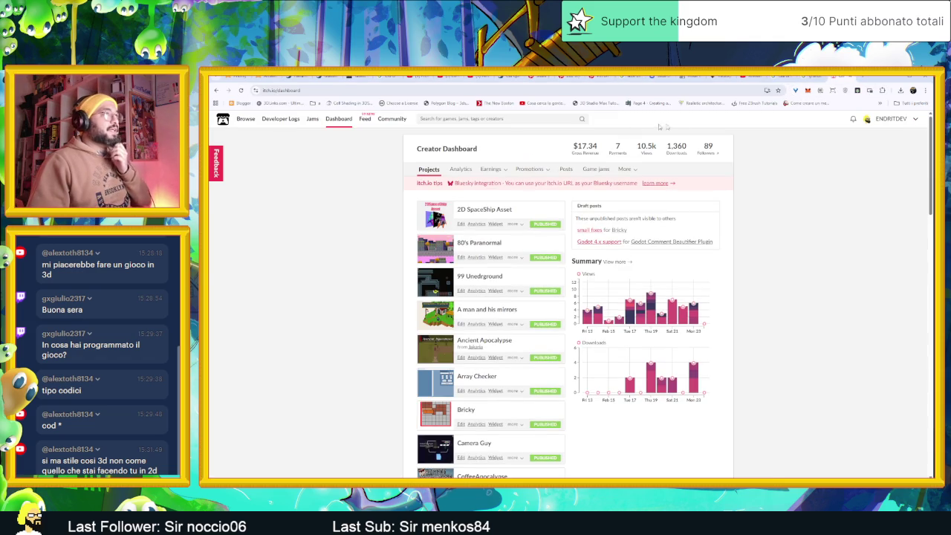
click(456, 118)
text(pepz)
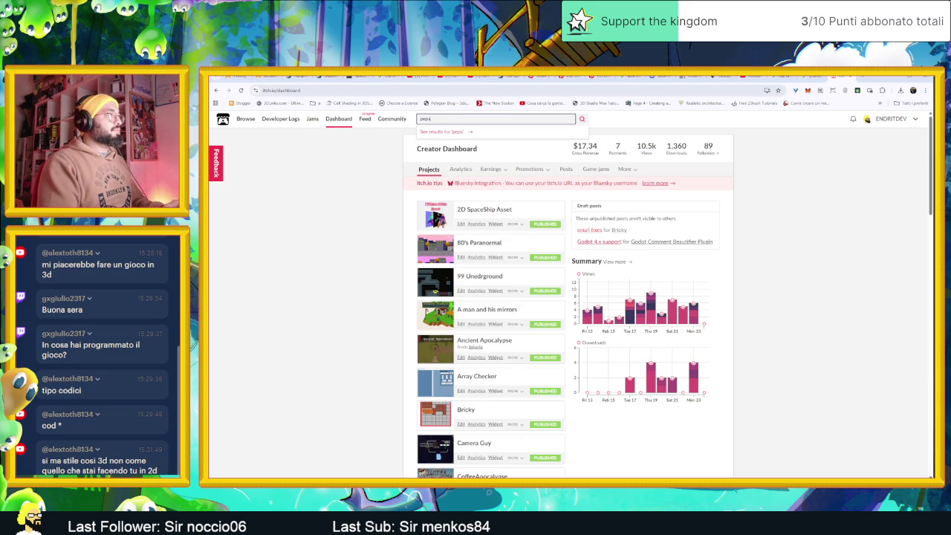
key(Return)
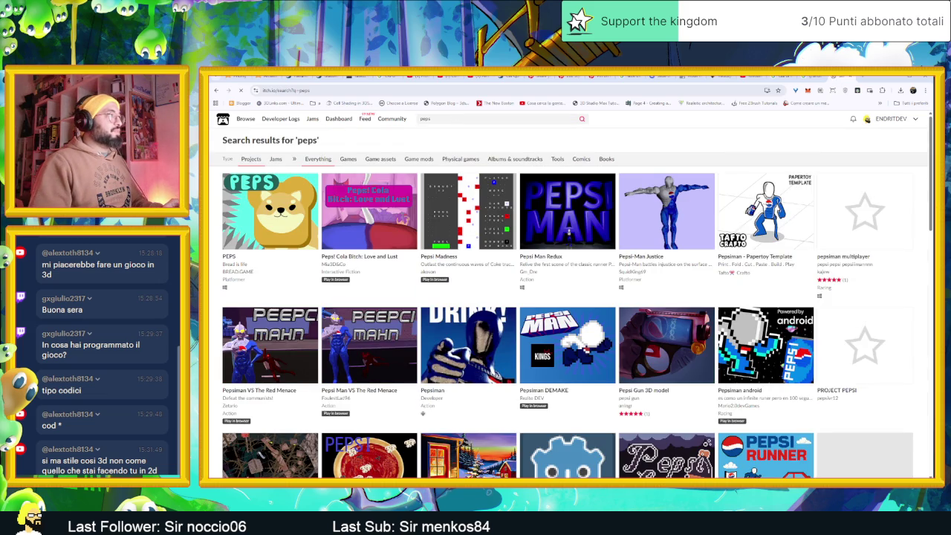
click(456, 119)
key(BackSpace)
text(z)
key(Return)
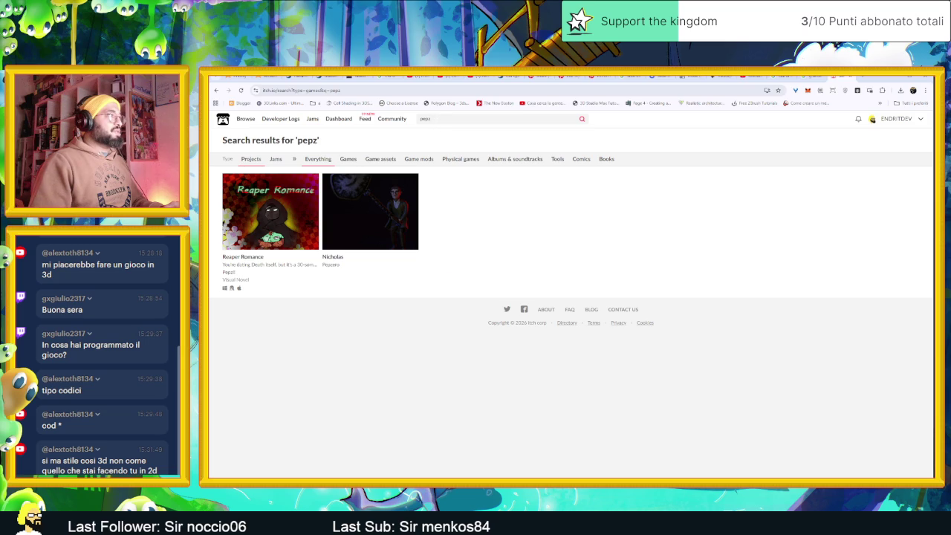
Step: Clear the itch.io search field, dismiss the Start menu, and switch to Discord
click(456, 119)
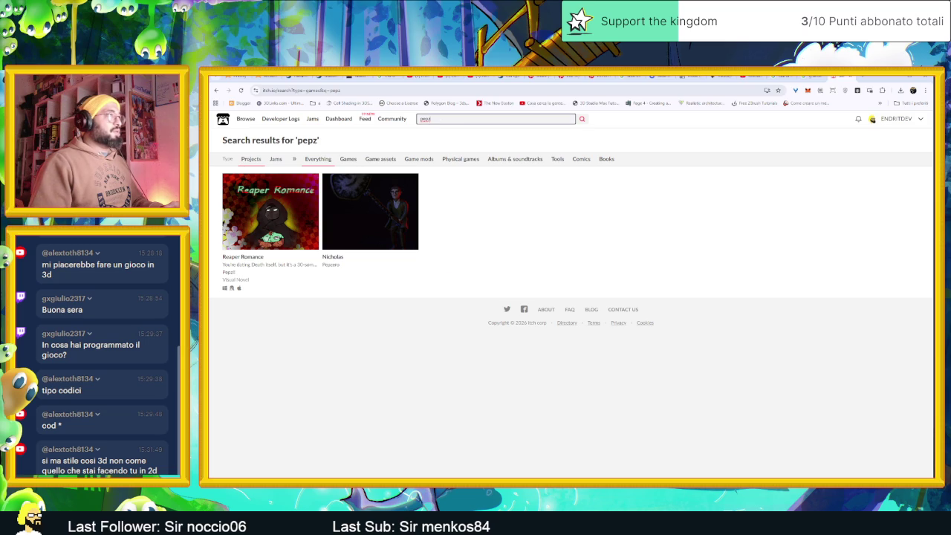
key(ctrl+a)
key(BackSpace)
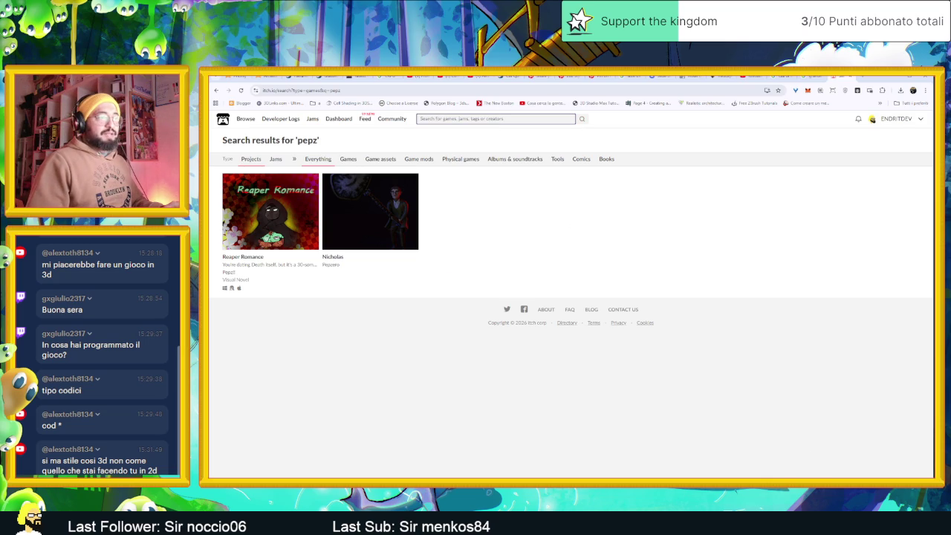
key(super)
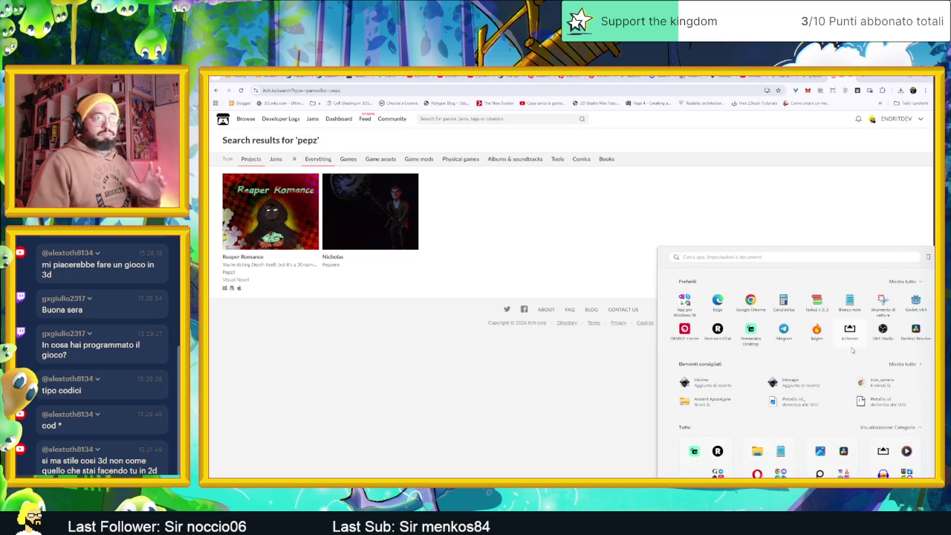
key(Escape)
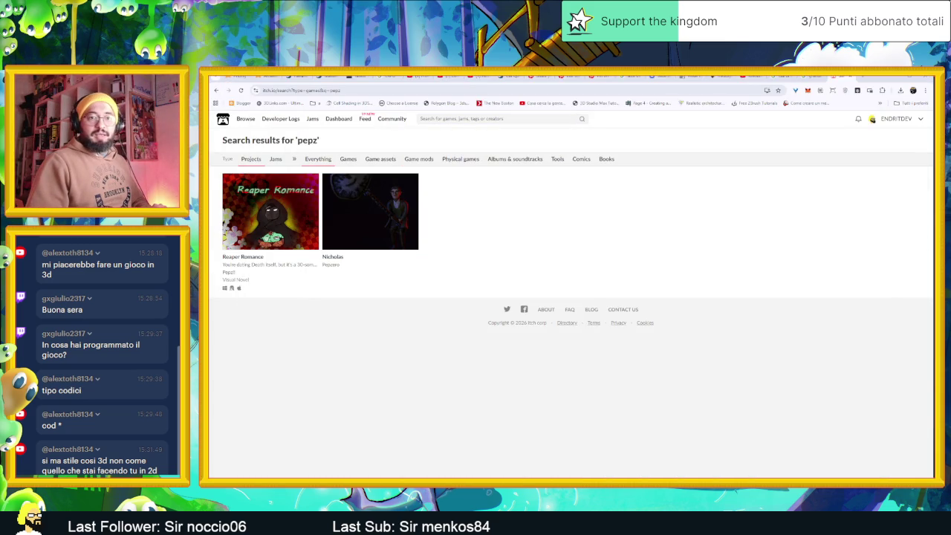
key(alt+Tab)
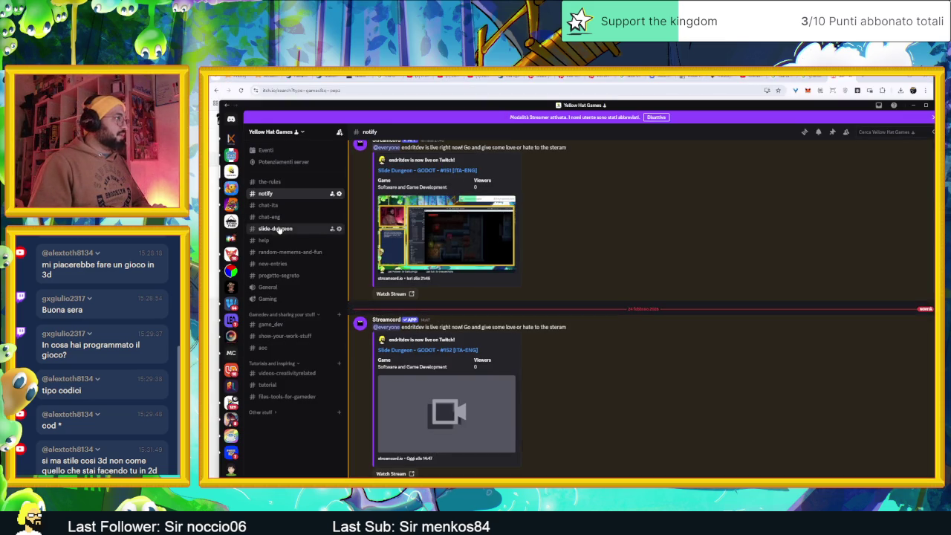
Step: Browse the #slide-dungeon and #new-entries channels of the Discord server
click(279, 231)
scroll(535, 314, down, 5)
scroll(595, 348, down, 10)
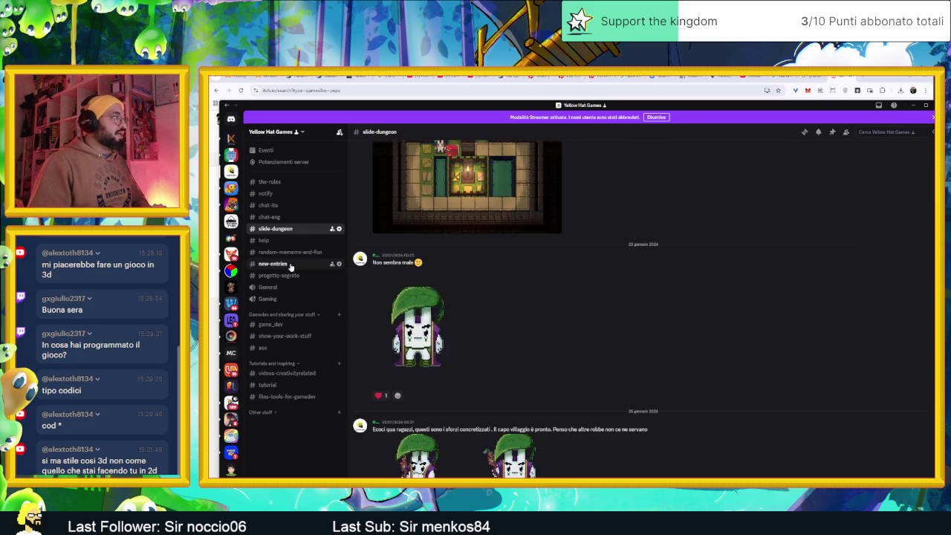
click(291, 266)
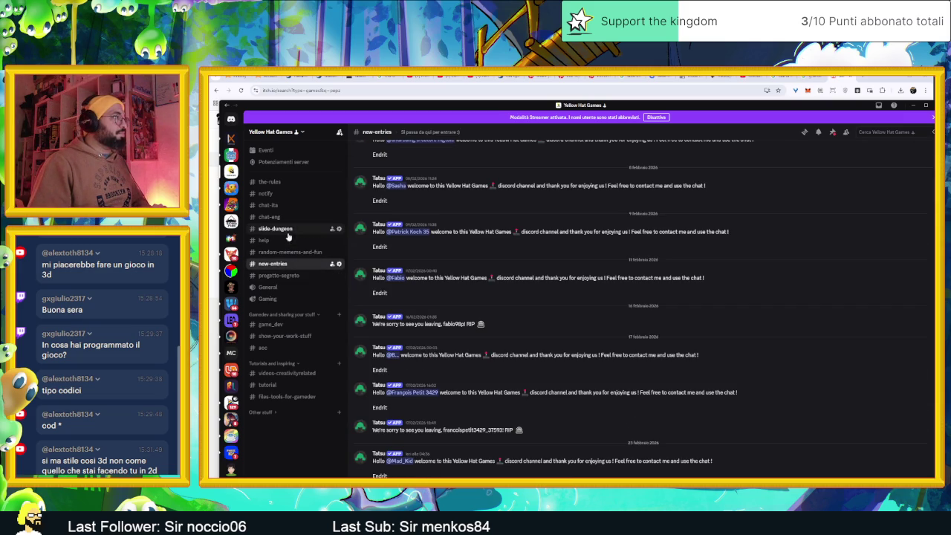
click(275, 228)
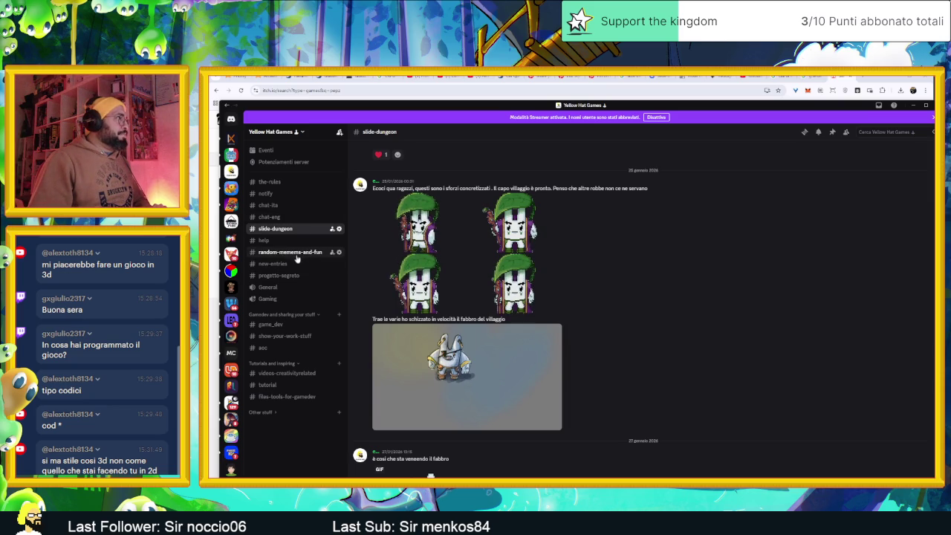
Step: In #game_dev, scroll up to the giumarnico.itch.io/projectex link and open it
click(285, 328)
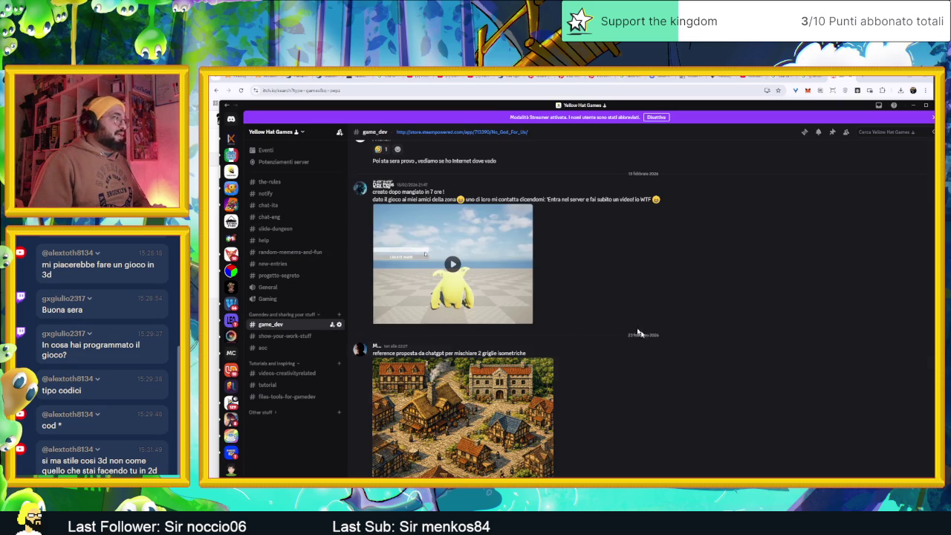
scroll(644, 348, up, 3)
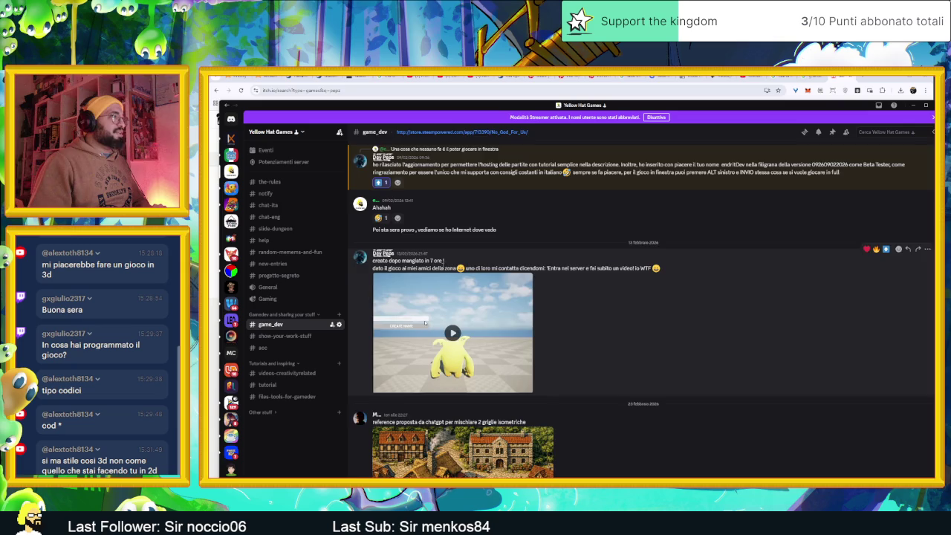
scroll(469, 297, up, 5)
scroll(481, 283, up, 5)
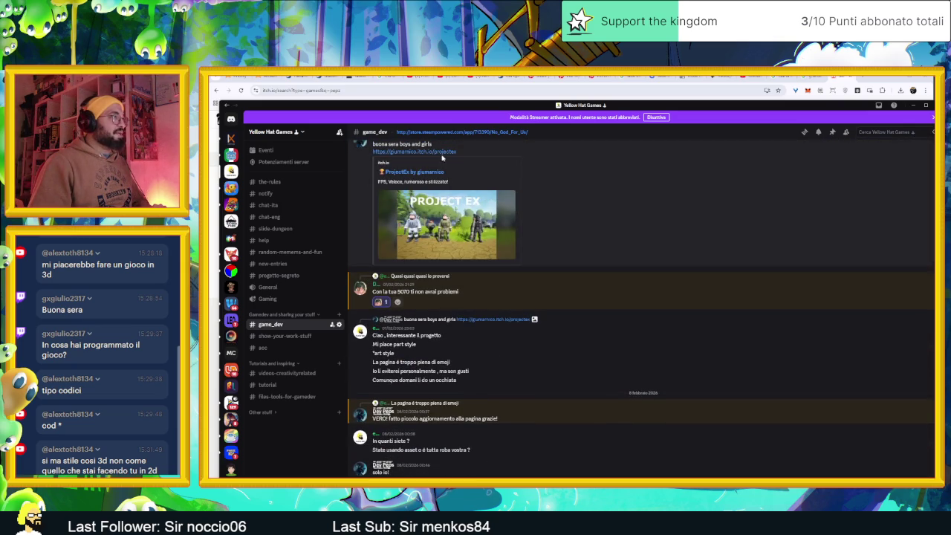
click(440, 153)
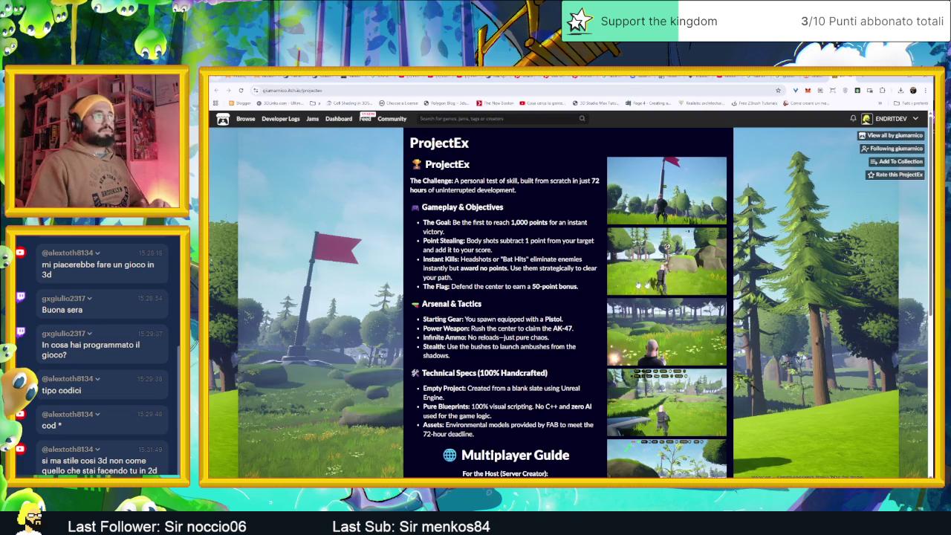
Step: Step through the ProjectEx gameplay screenshots in the lightbox, through to the final flag image
click(645, 286)
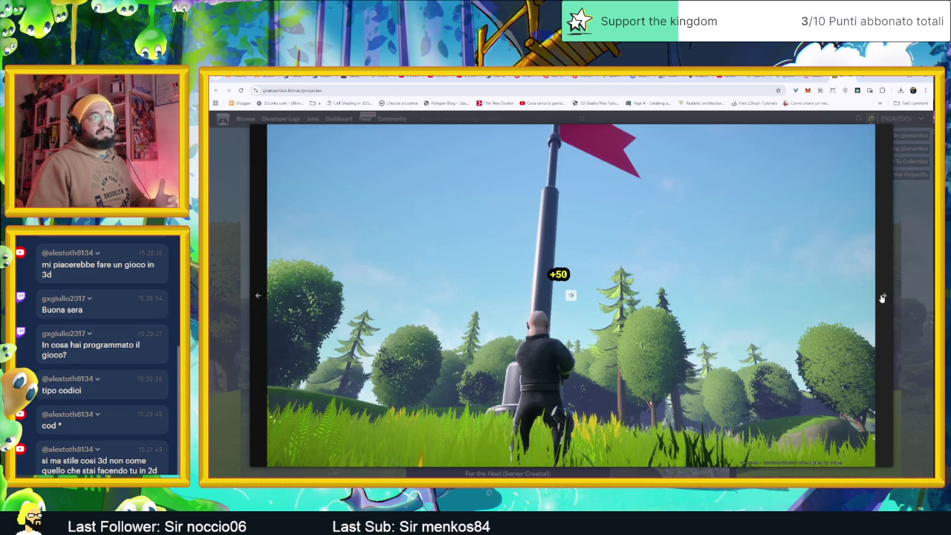
click(883, 298)
click(882, 298)
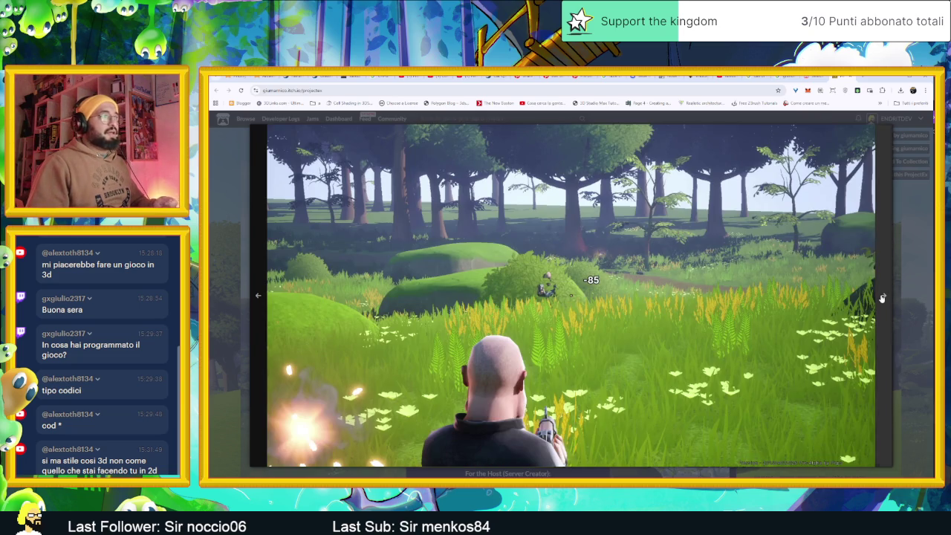
click(882, 298)
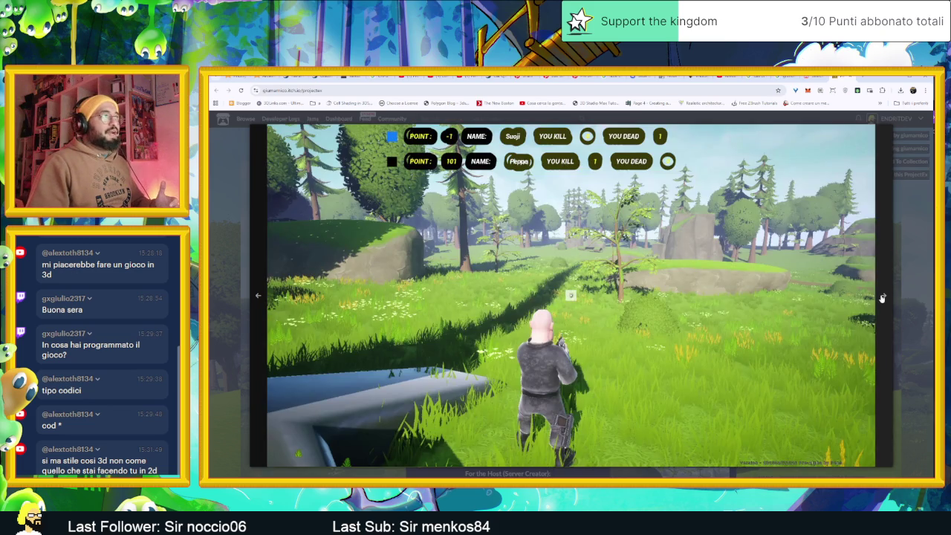
click(883, 298)
click(885, 297)
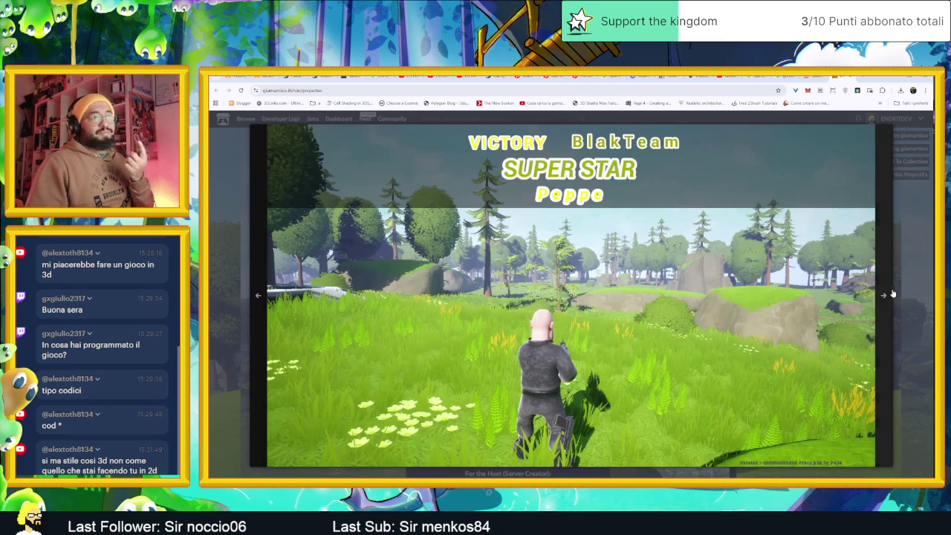
click(884, 295)
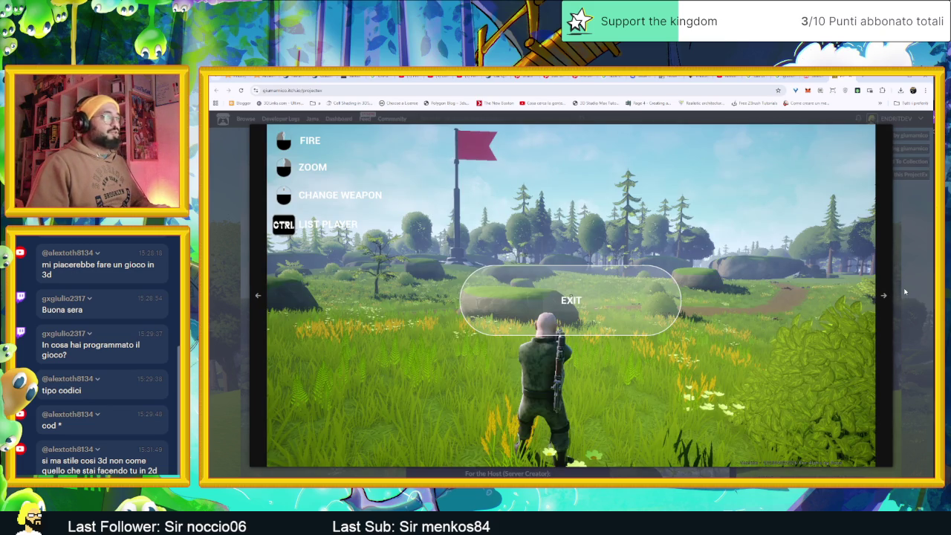
click(904, 293)
Step: Scroll through the ProjectEx page details, including the 674 MB download, then minimise the browser
scroll(724, 329, down, 3)
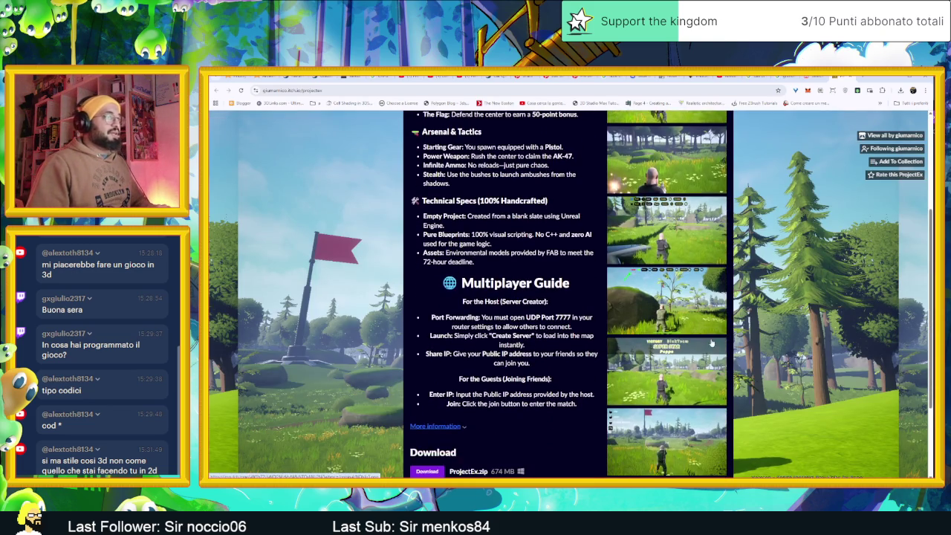
scroll(721, 347, down, 1)
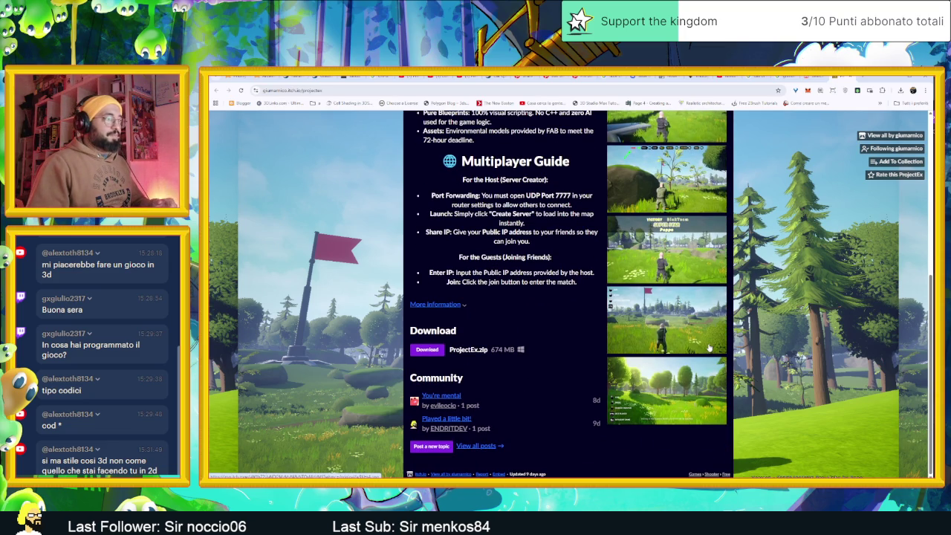
scroll(709, 348, up, 4)
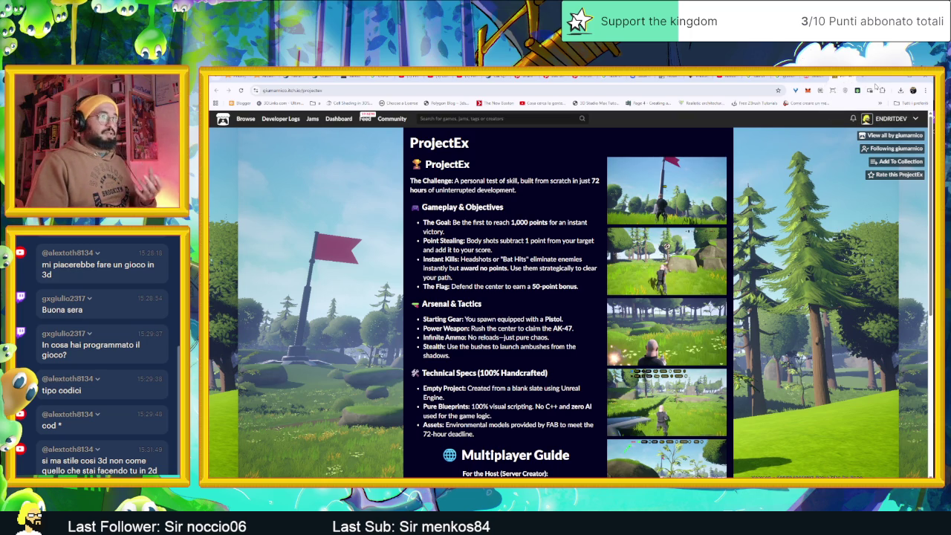
click(894, 77)
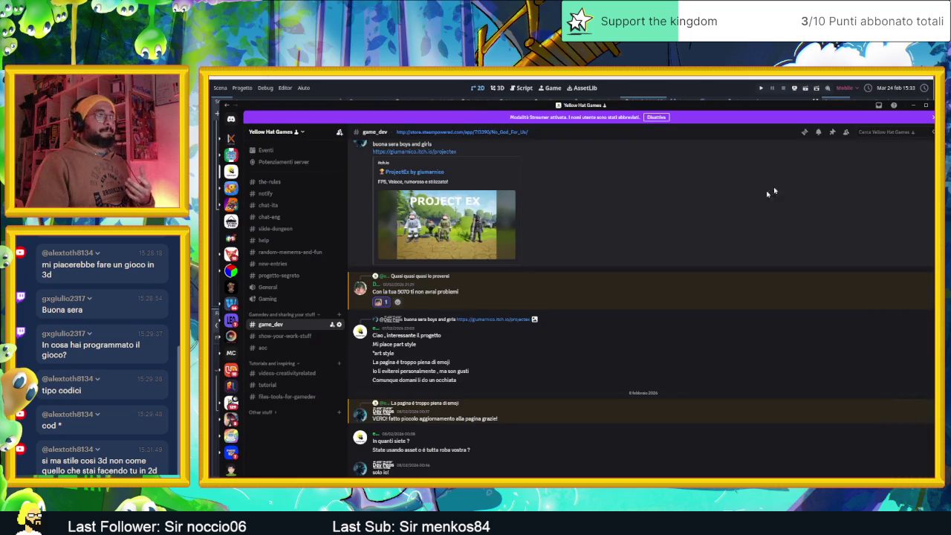
Step: Minimise Discord and zoom and pan around the AreaInizio dungeon map in Godot
click(913, 105)
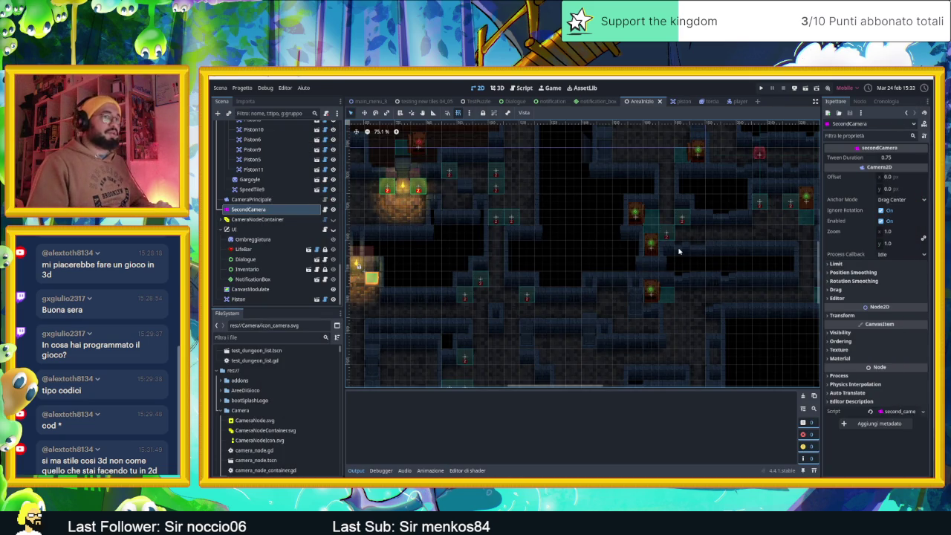
scroll(648, 255, up, 3)
drag(766, 272, 634, 266)
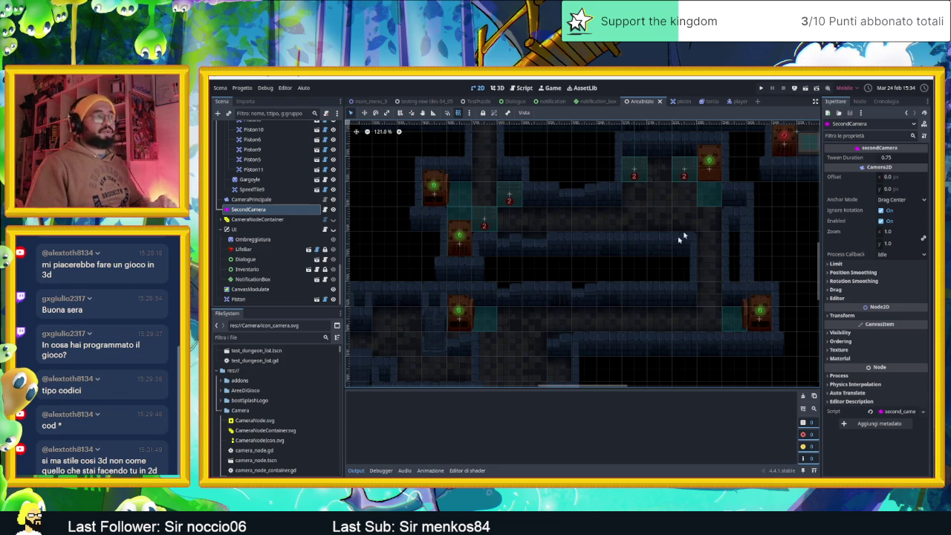
scroll(717, 213, up, 3)
scroll(732, 212, down, 3)
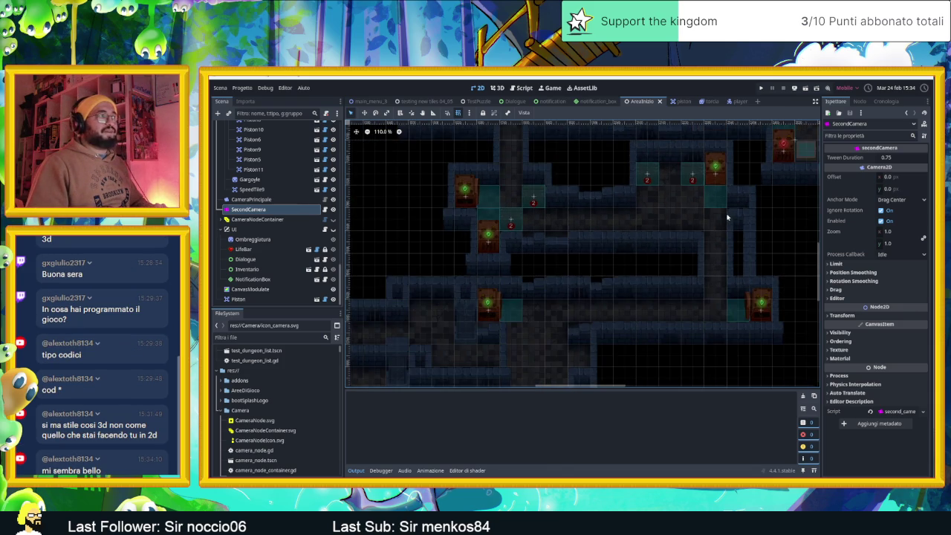
scroll(684, 216, up, 1)
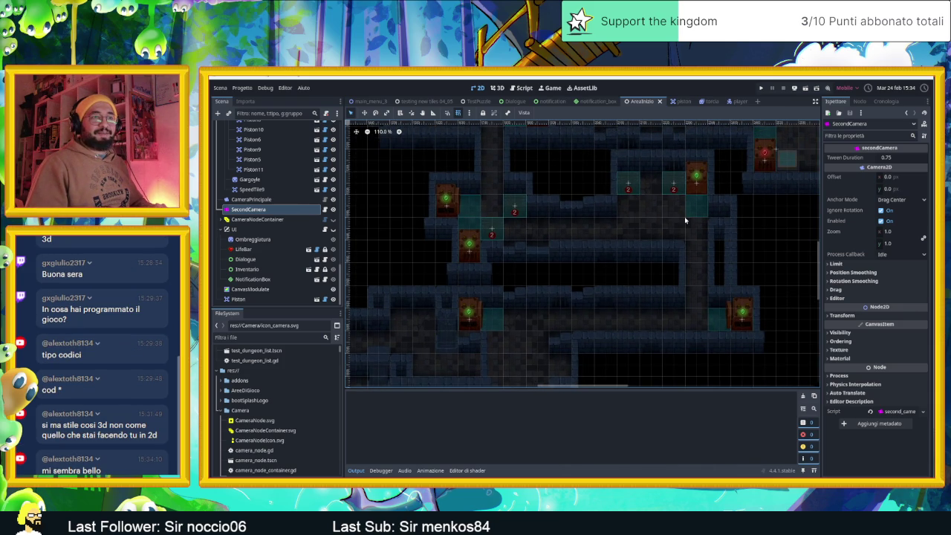
scroll(685, 217, down, 3)
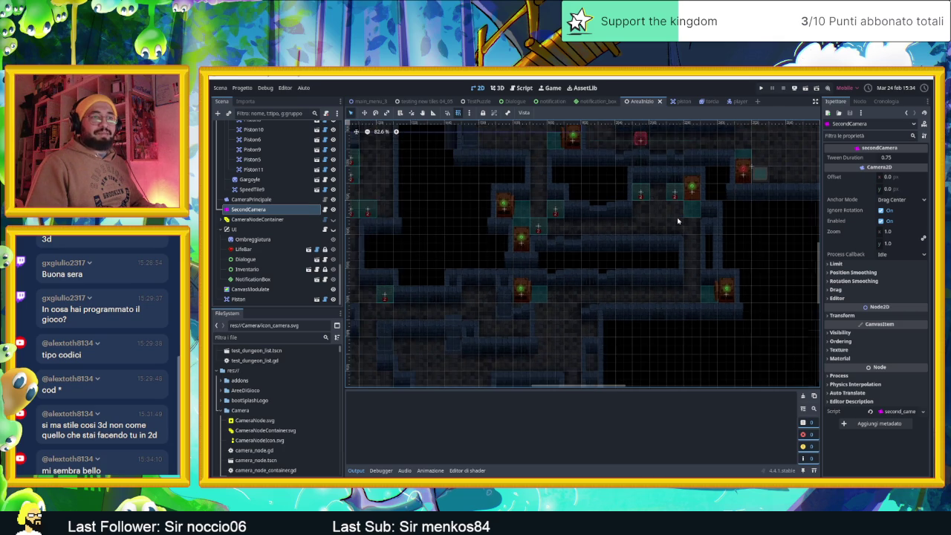
scroll(559, 247, down, 5)
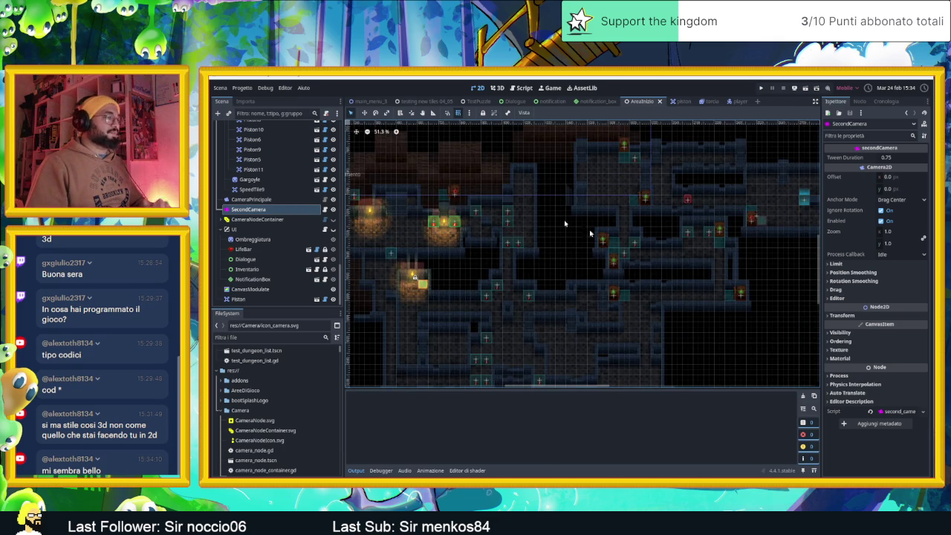
Step: Open the testing new tiles 04_05 scene, then switch to the TestPuzzle scene
drag(486, 204, 539, 225)
click(424, 101)
click(478, 101)
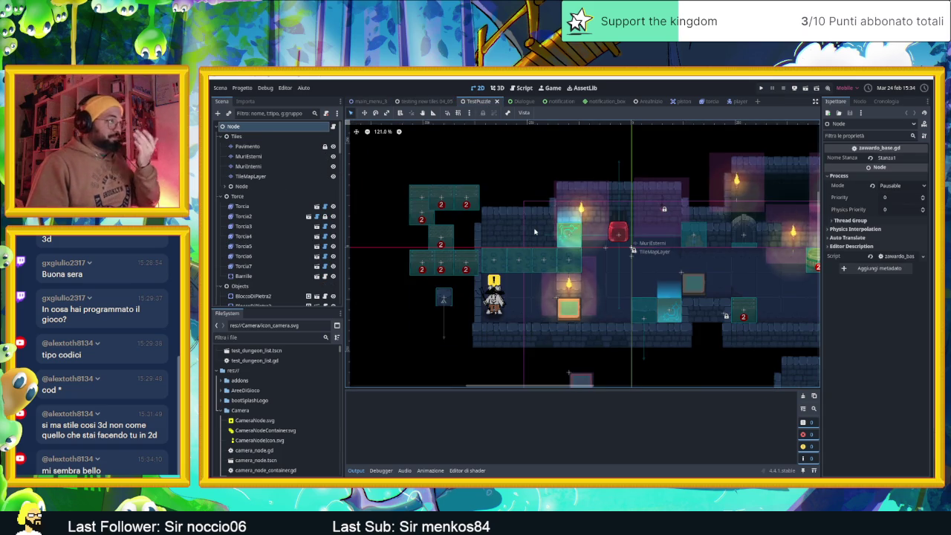
Step: Zoom in and out over the TestPuzzle torch-lit puzzle level
scroll(562, 259, up, 3)
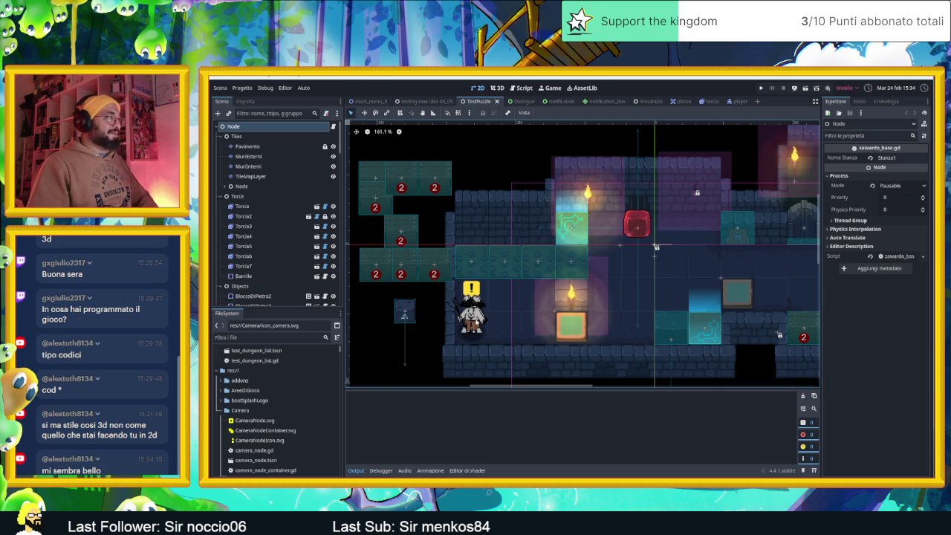
scroll(440, 182, down, 3)
scroll(554, 253, up, 2)
scroll(283, 264, down, 5)
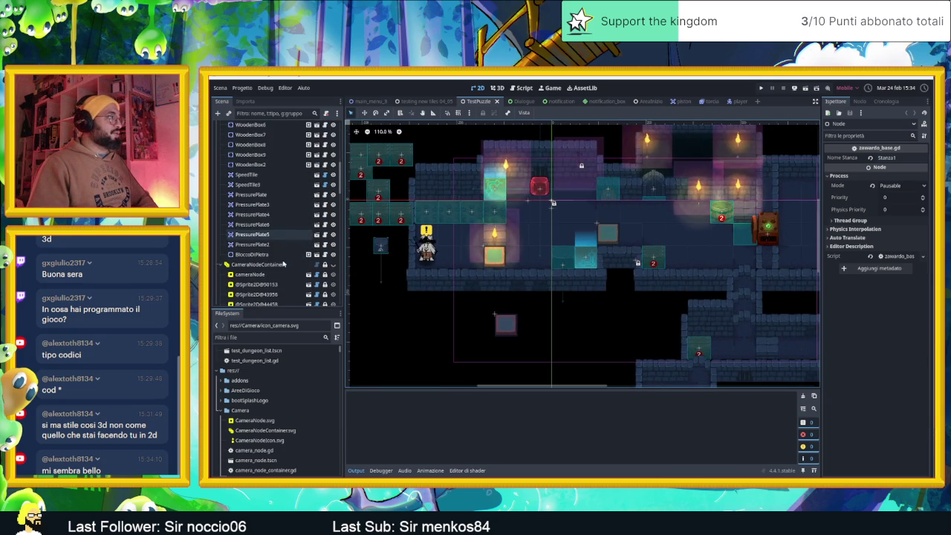
scroll(282, 260, down, 3)
scroll(281, 249, down, 6)
Step: Select the SecondCamera node and open its attached second_camera.gd script
scroll(281, 253, up, 3)
click(282, 199)
click(325, 201)
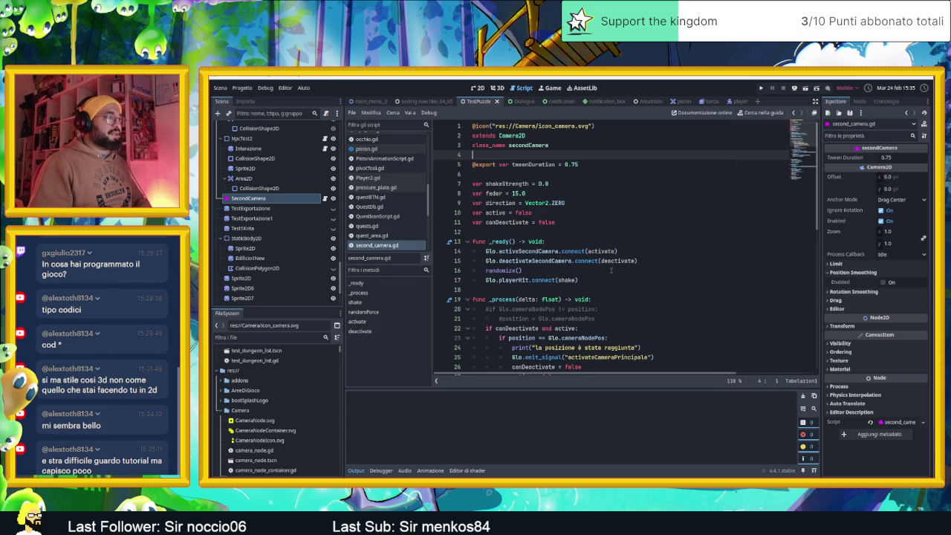
Step: Scroll down second_camera.gd to read its _ready() signal connections and _process() code
scroll(611, 270, down, 1)
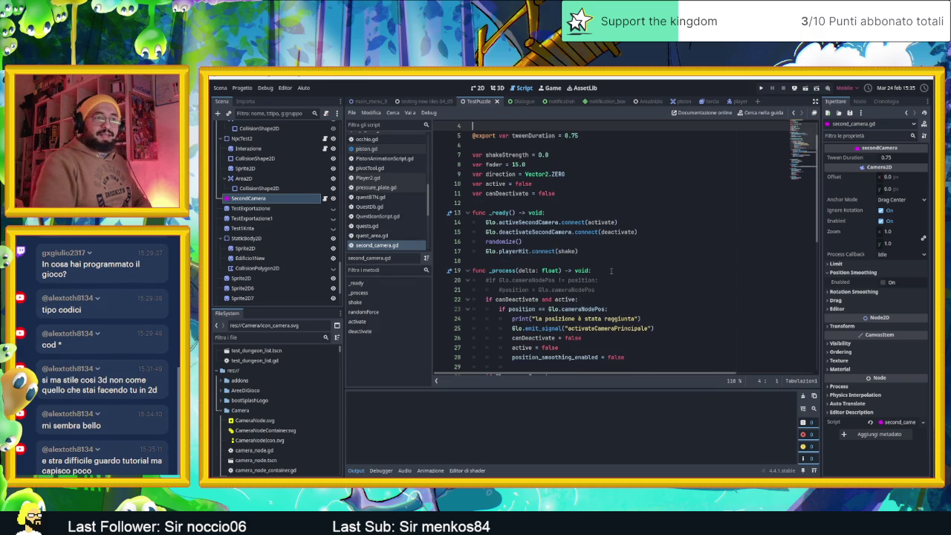
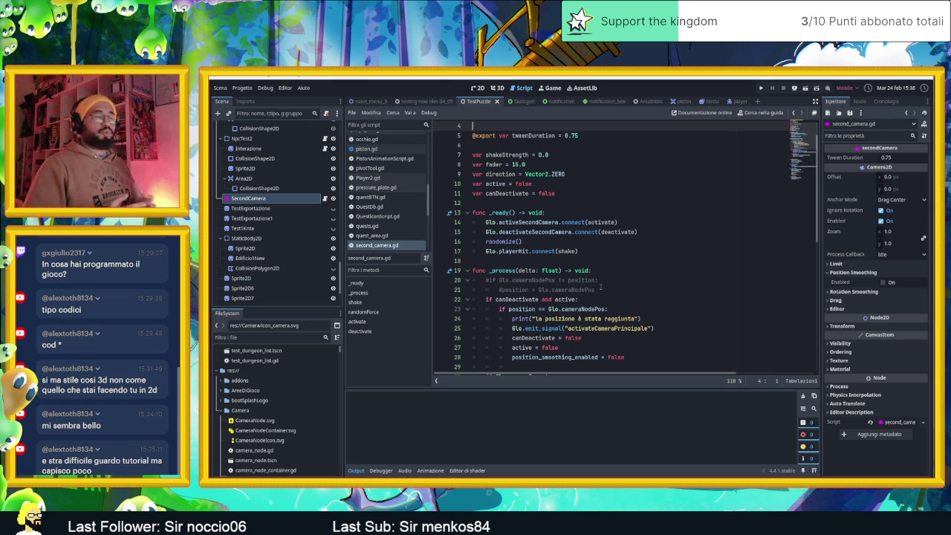
Step: Scroll through second_camera.gd to review its variables and functions
scroll(604, 290, down, 3)
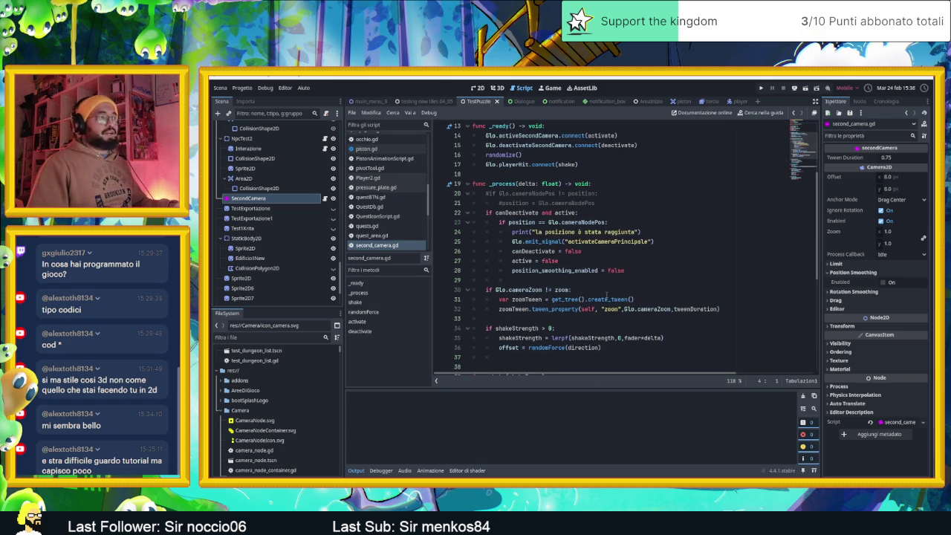
scroll(609, 290, up, 1)
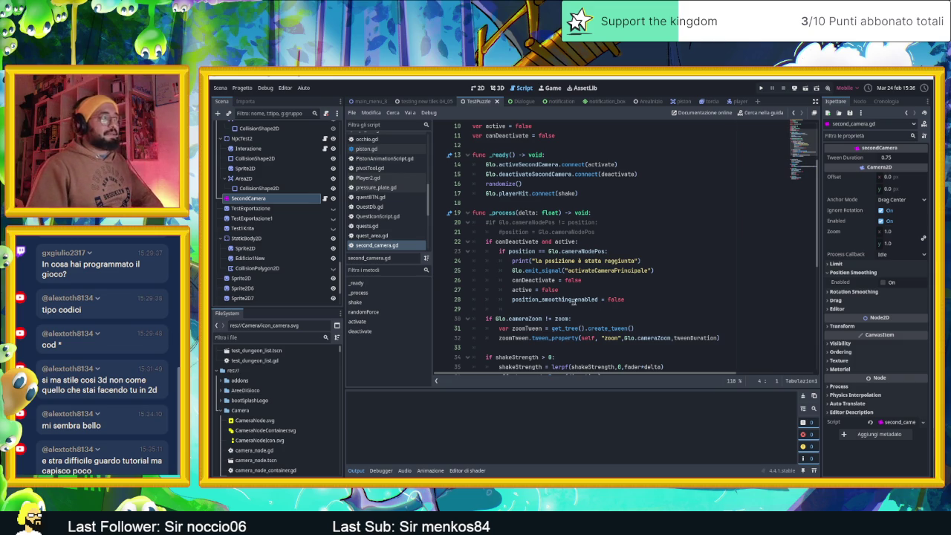
click(591, 308)
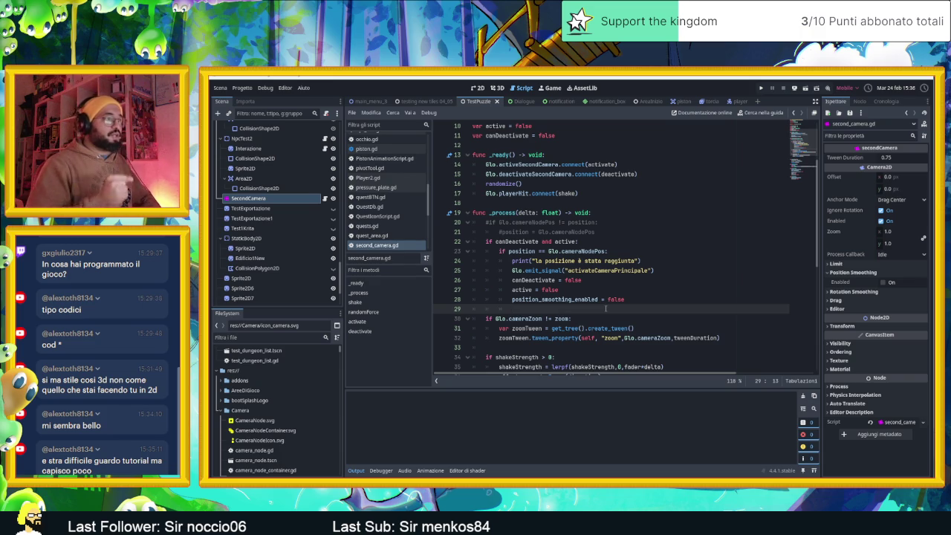
scroll(605, 308, down, 1)
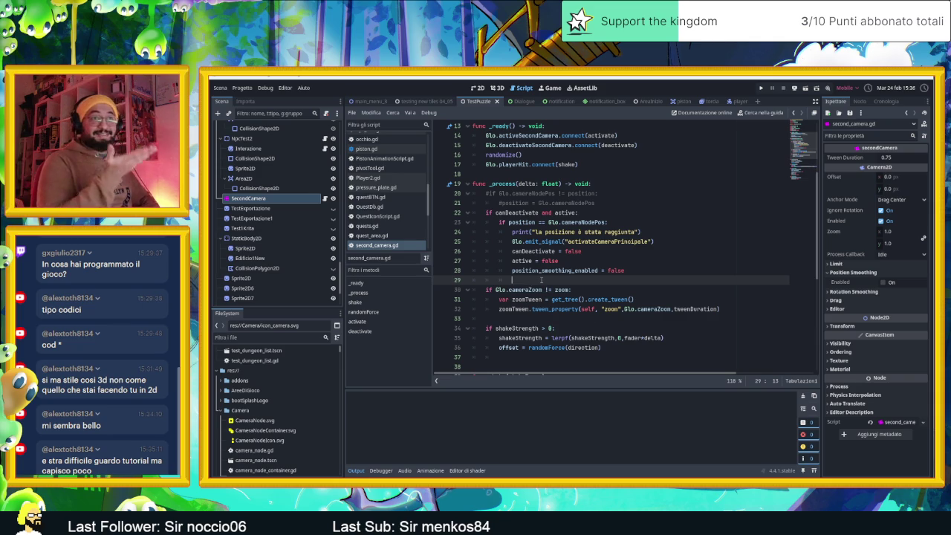
scroll(541, 280, up, 1)
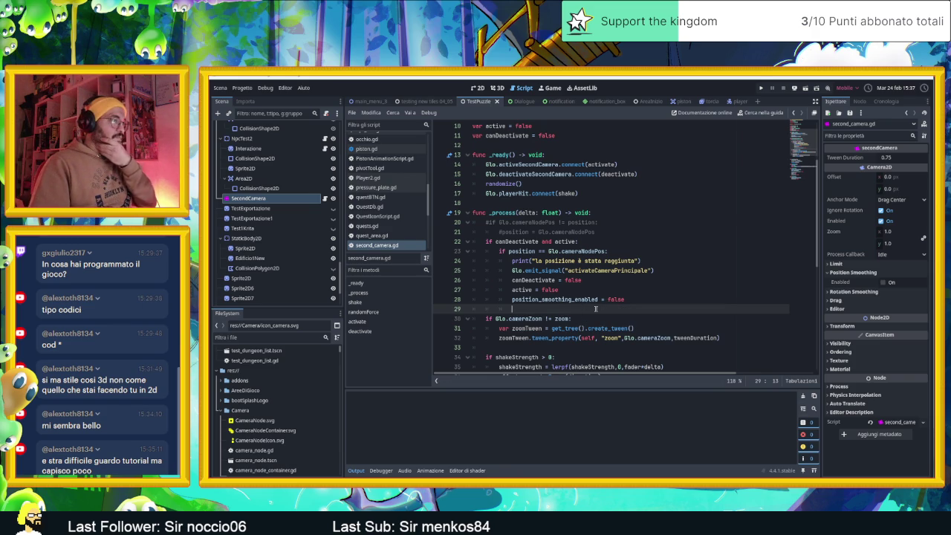
scroll(598, 310, down, 1)
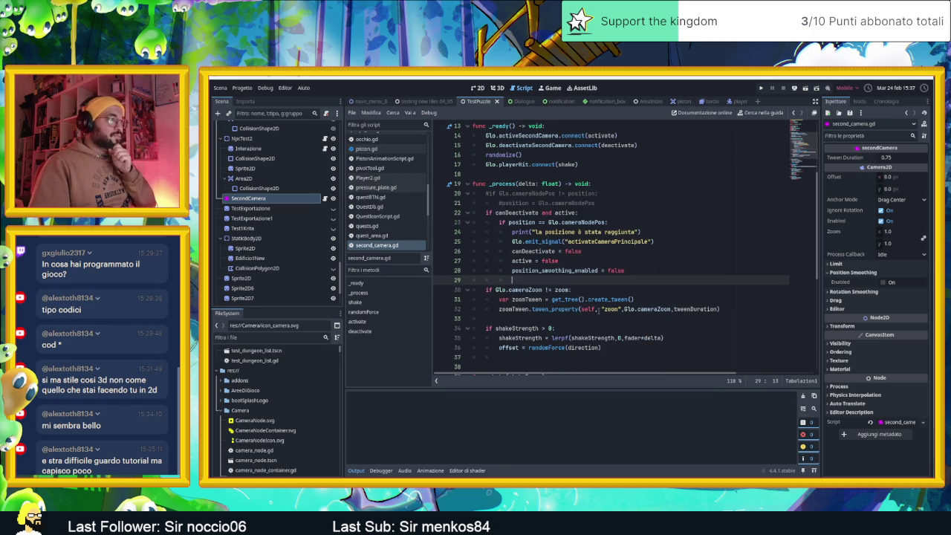
scroll(585, 308, down, 1)
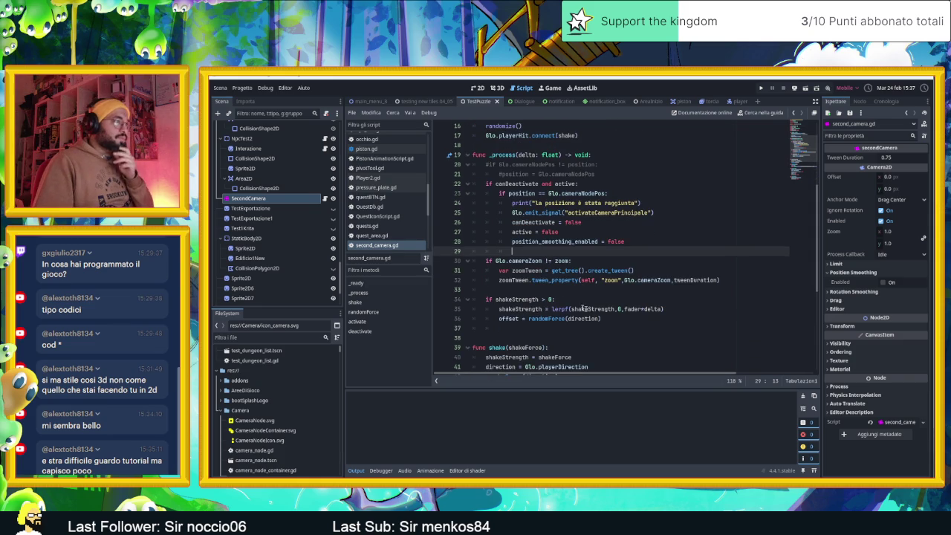
scroll(565, 304, down, 1)
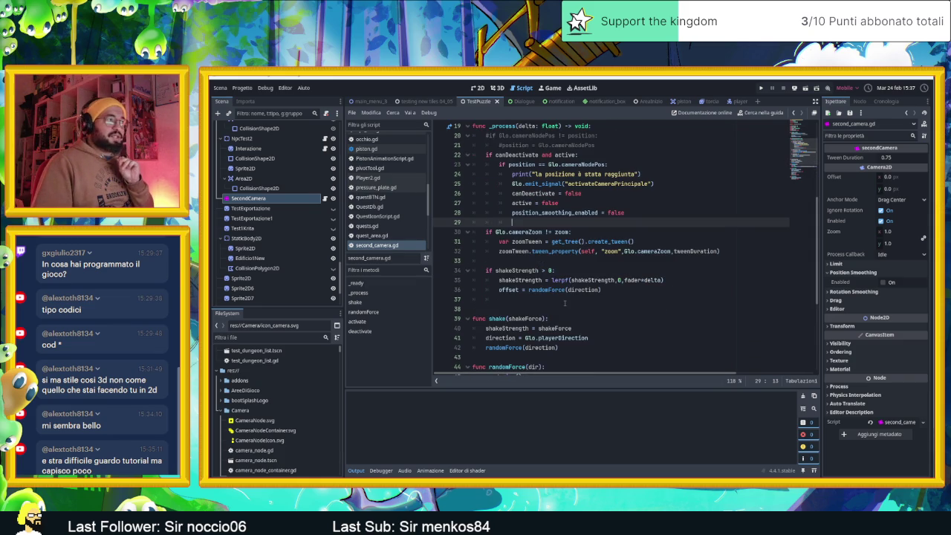
scroll(565, 304, down, 1)
scroll(565, 299, down, 1)
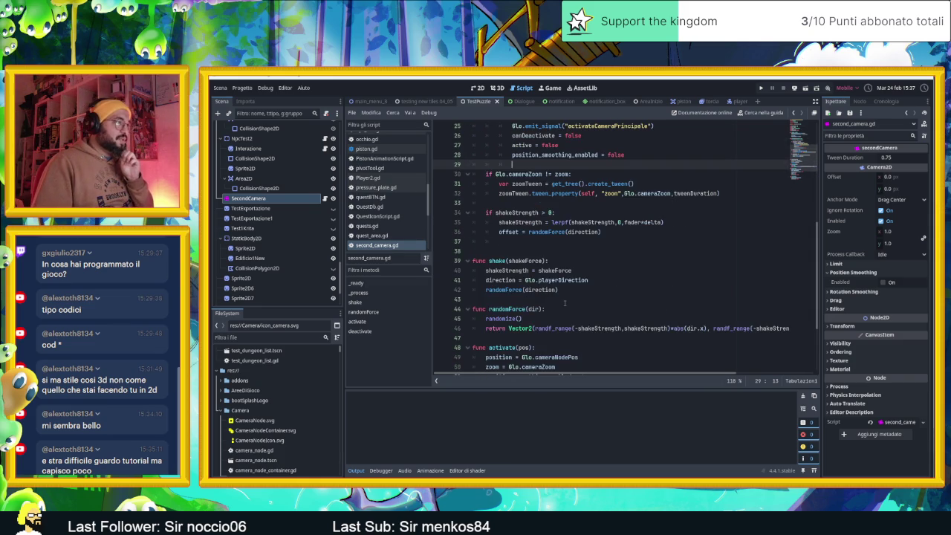
scroll(565, 301, down, 1)
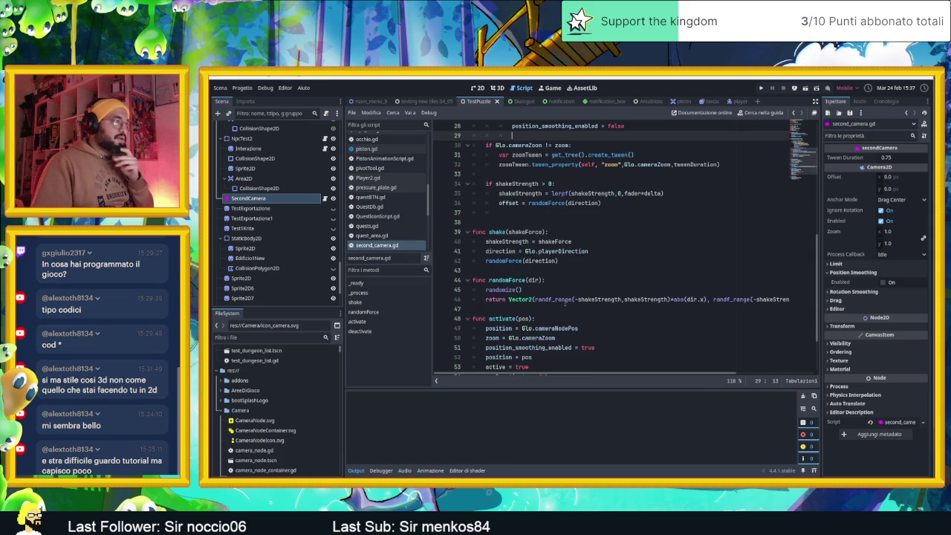
scroll(565, 303, down, 1)
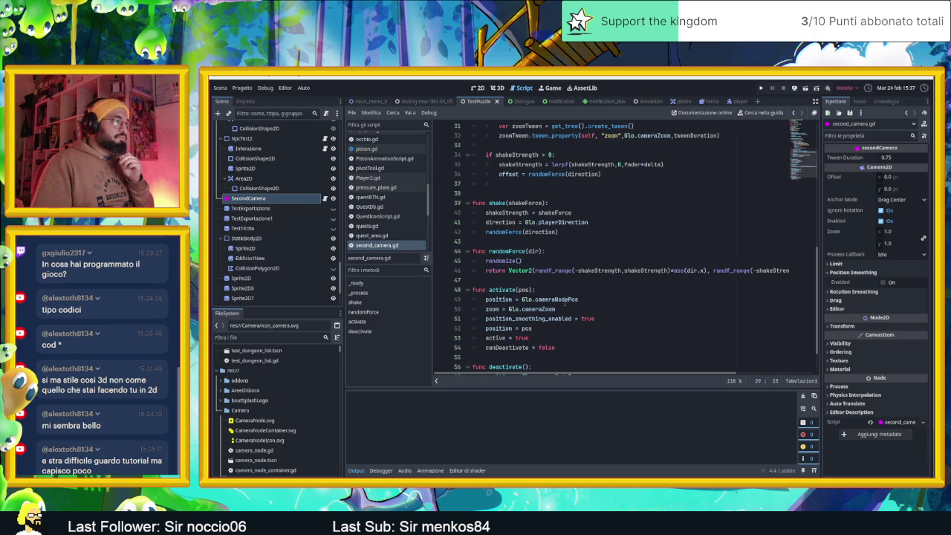
scroll(564, 303, down, 2)
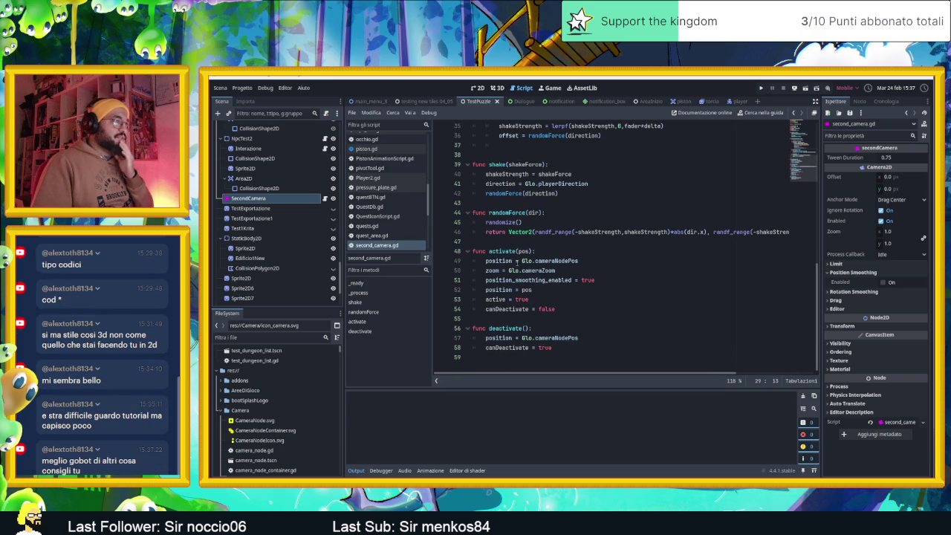
mouse_move(557, 262)
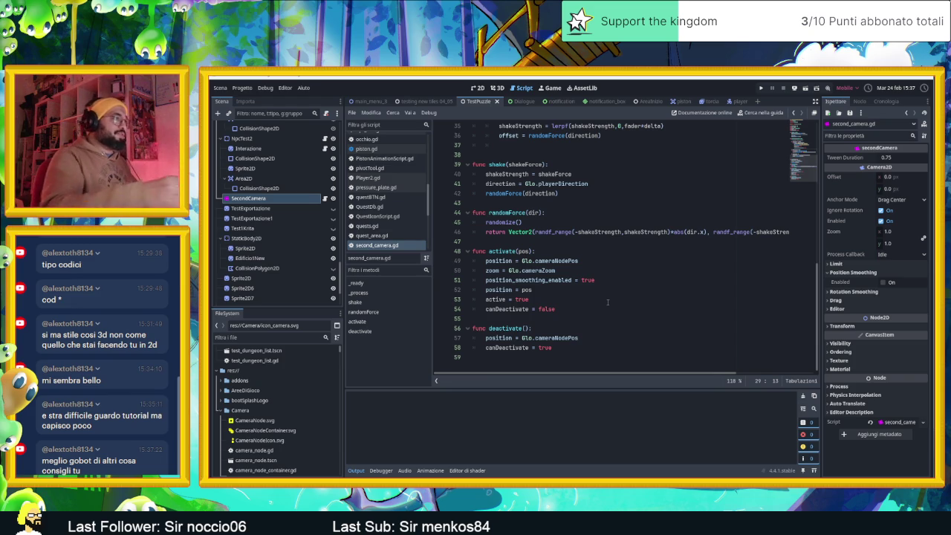
scroll(607, 302, up, 6)
scroll(599, 307, up, 5)
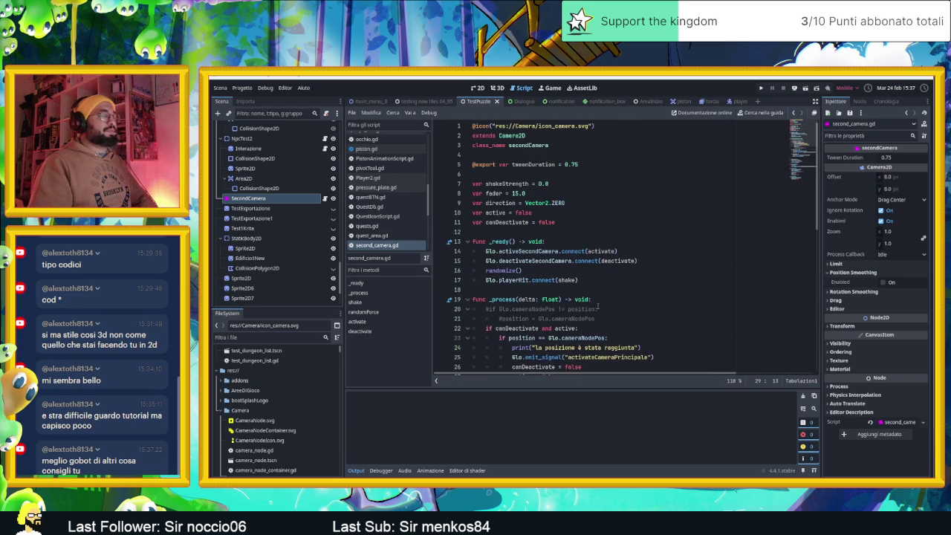
scroll(598, 306, down, 11)
scroll(598, 307, up, 2)
scroll(597, 307, down, 2)
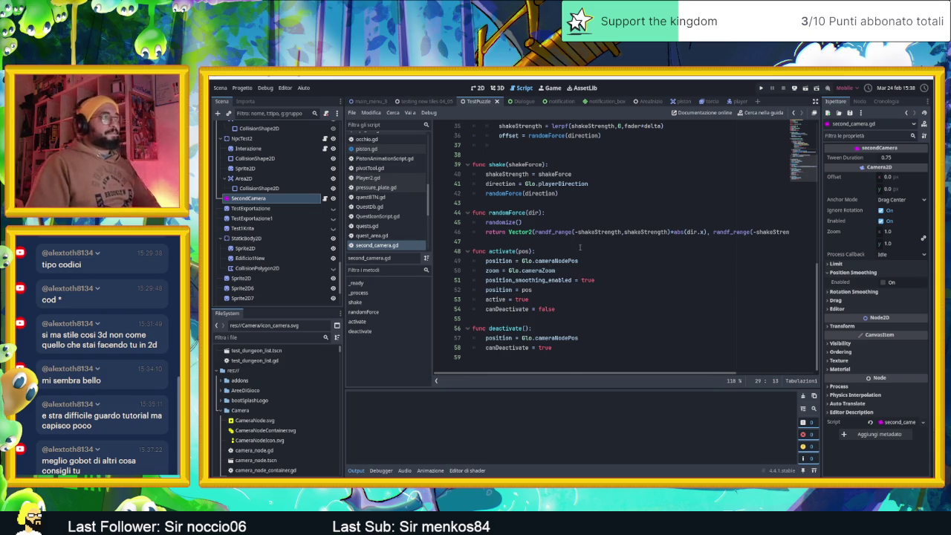
scroll(580, 248, up, 10)
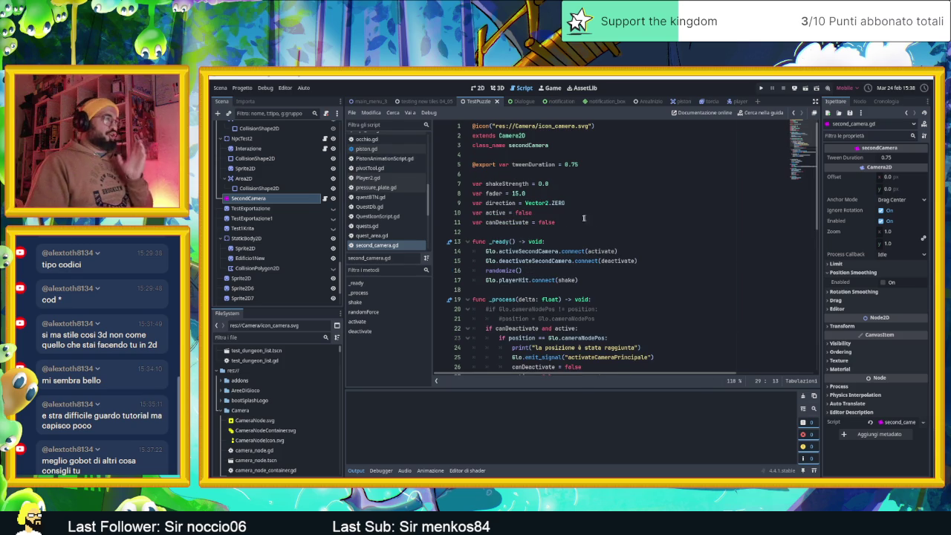
Step: Add 'var positionPool = []' on line 12 below canDeactivate and save the script
click(582, 221)
key(Return)
text(var )
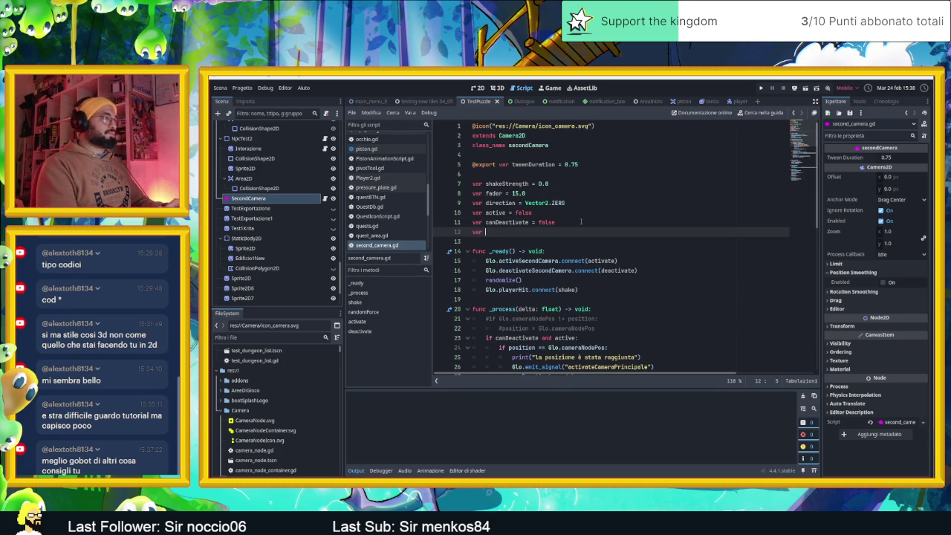
text(positionPool )
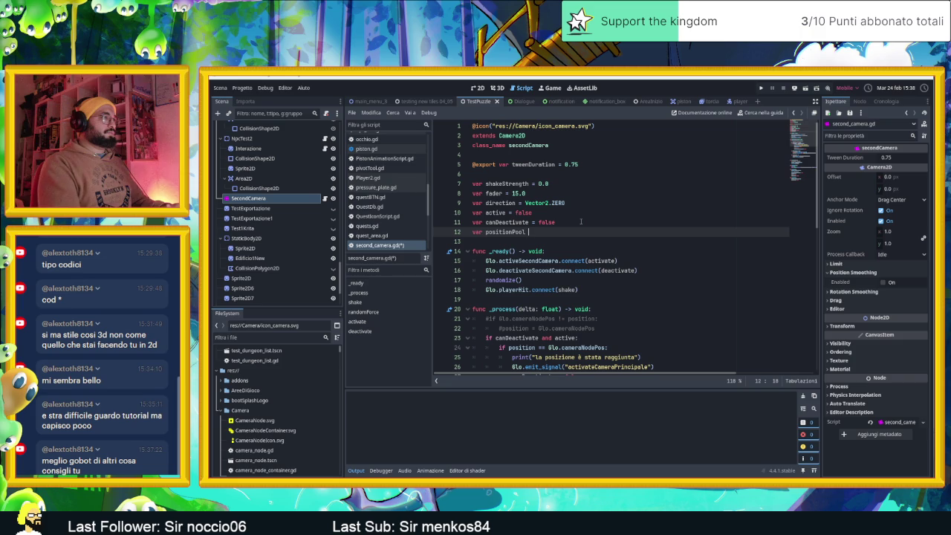
text(= [])
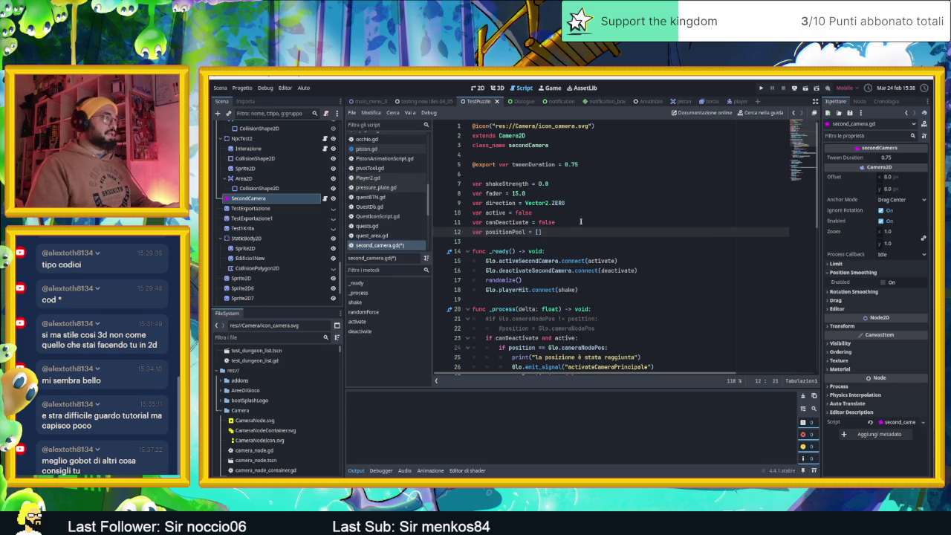
key(ctrl+s)
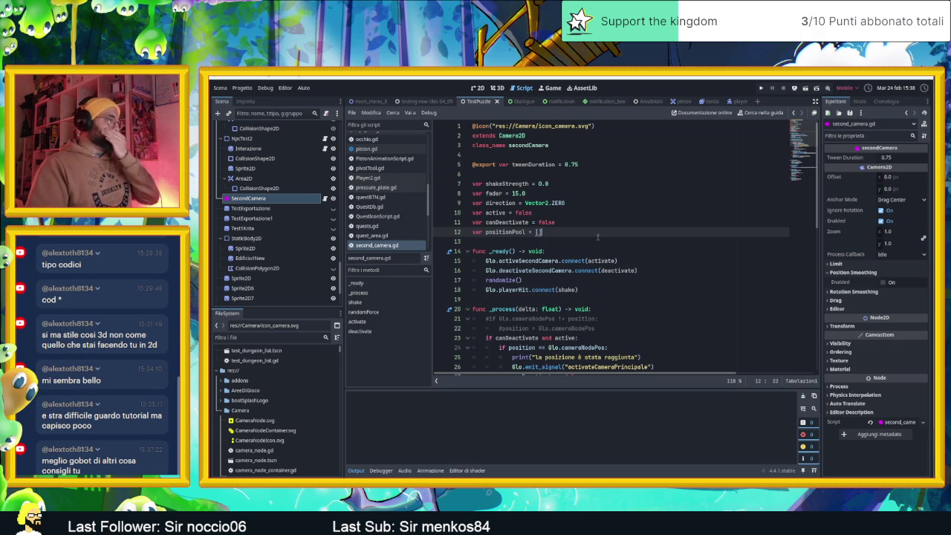
scroll(658, 260, down, 1)
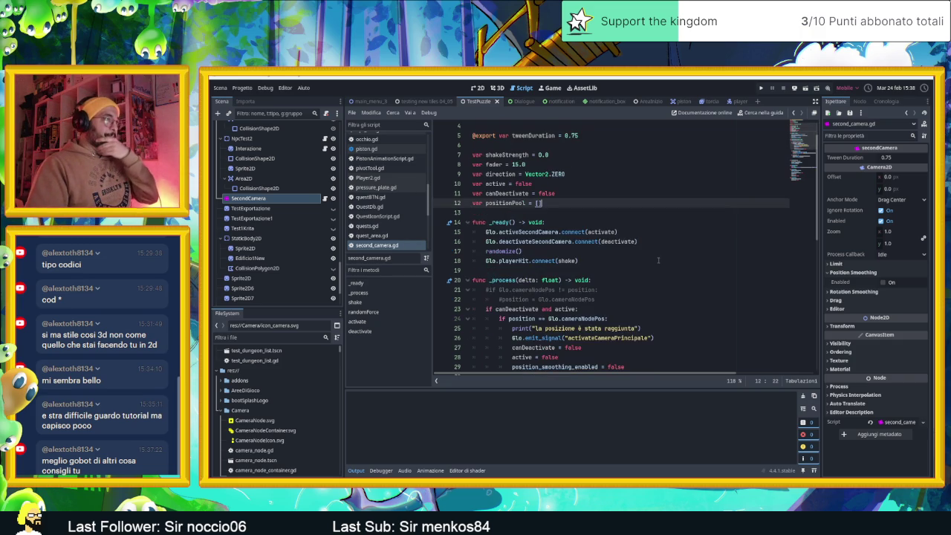
scroll(658, 260, down, 1)
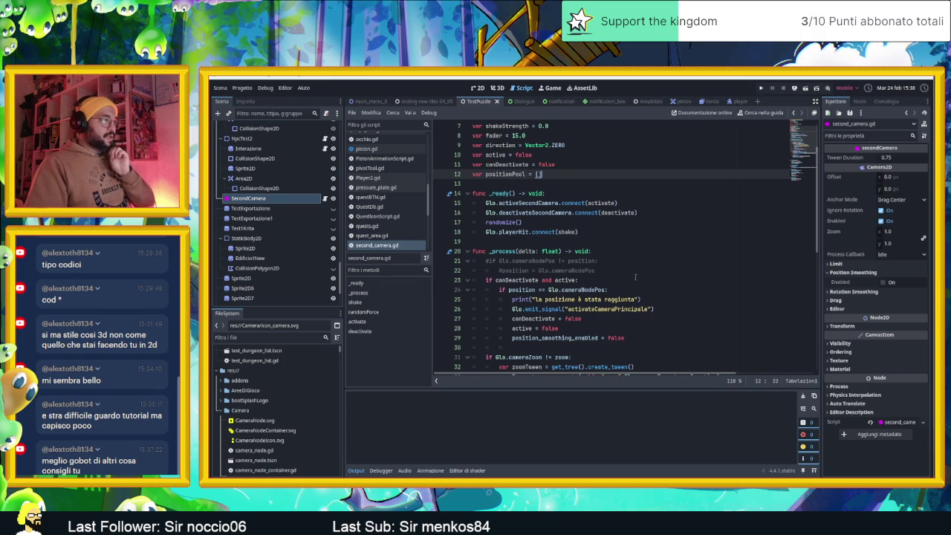
scroll(598, 320, down, 1)
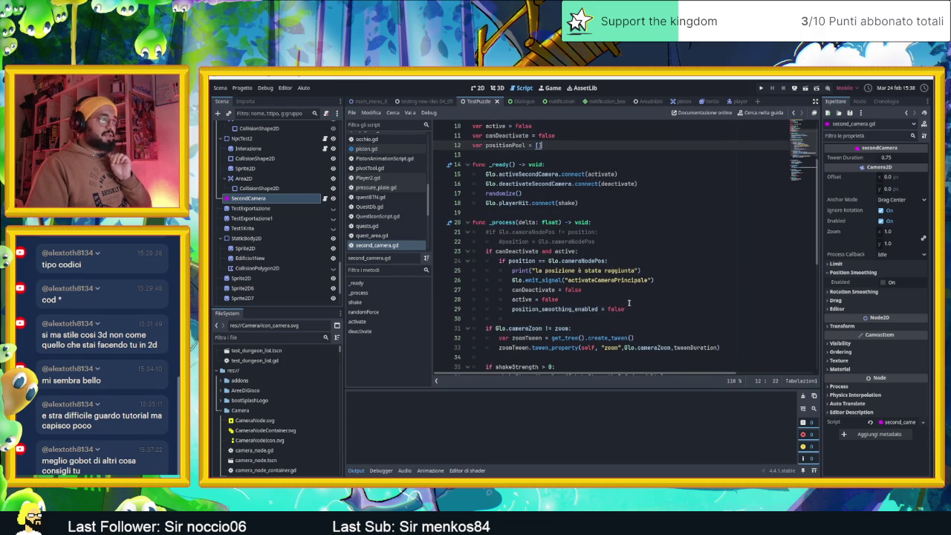
scroll(617, 309, down, 6)
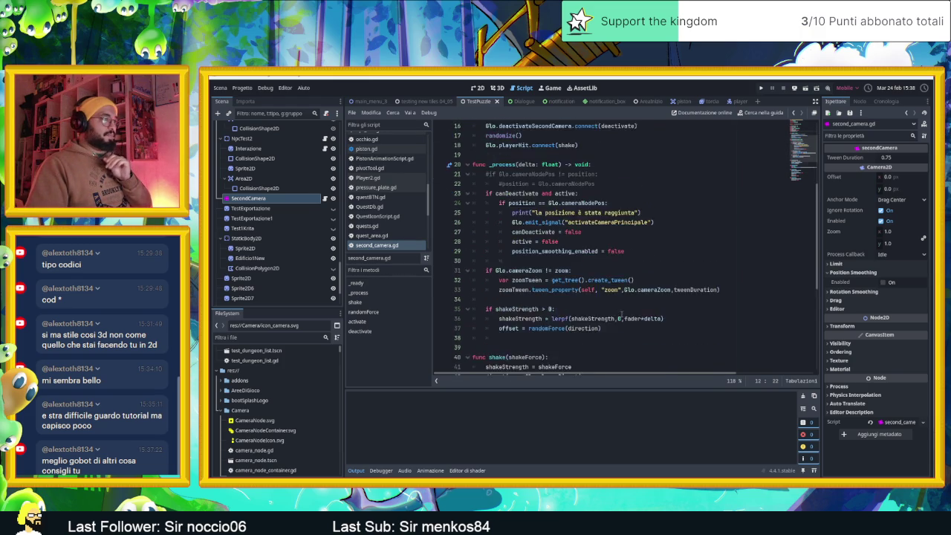
scroll(622, 313, up, 6)
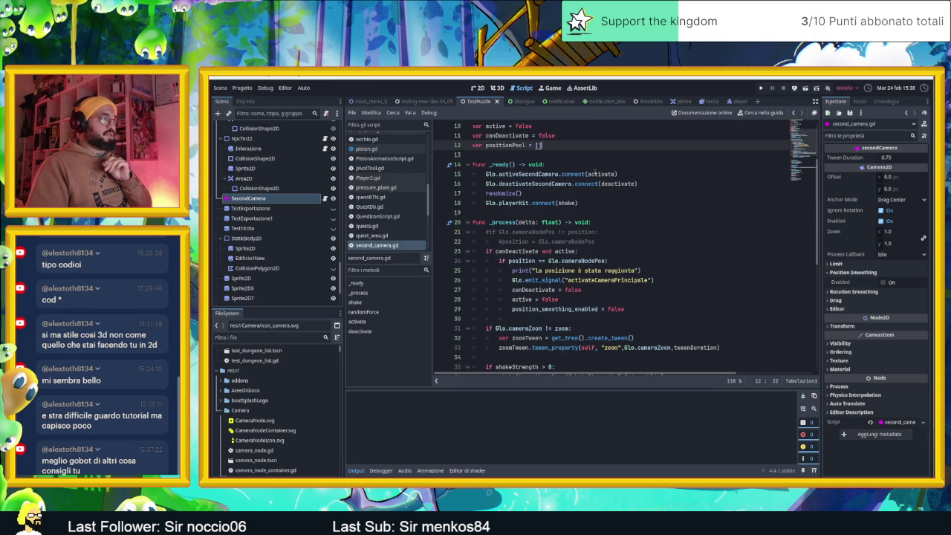
scroll(623, 187, down, 9)
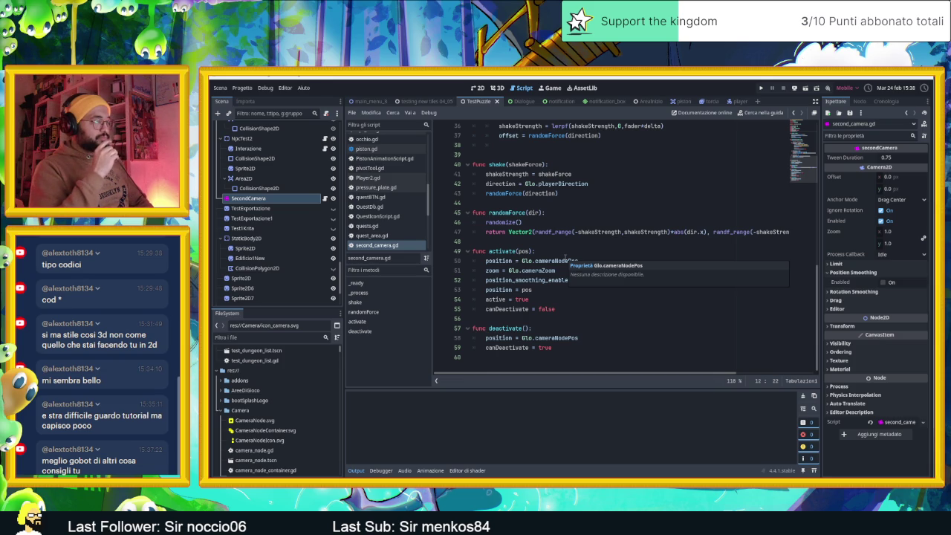
Step: Insert a positionPool line at the start of activate(pos), completed via autocomplete
click(567, 252)
key(Return)
text(camera)
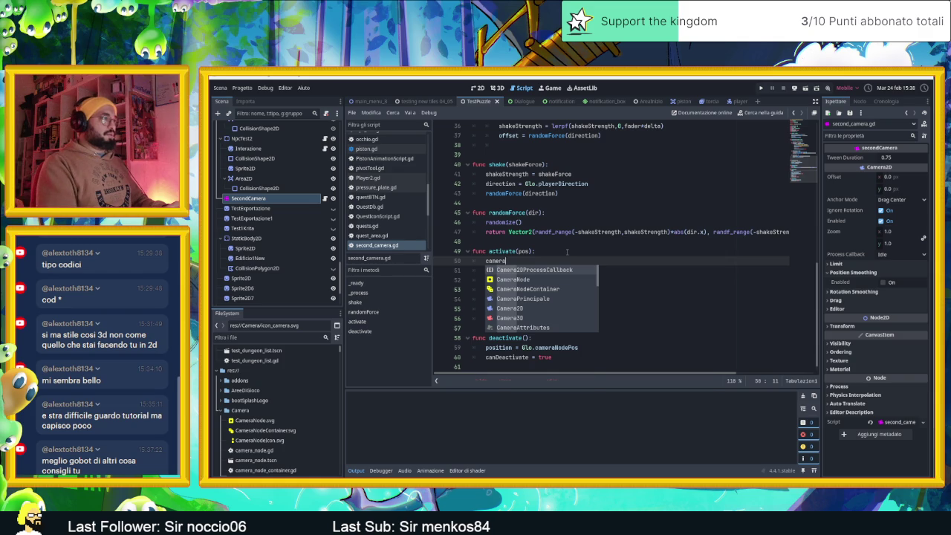
key(BackSpace)
key(BackSpace)
key(BackSpace)
key(BackSpace)
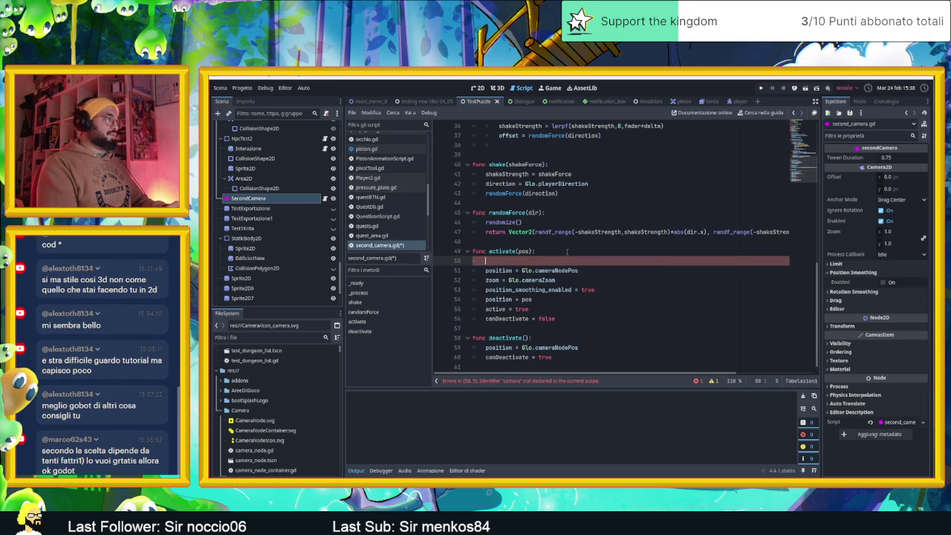
text(position)
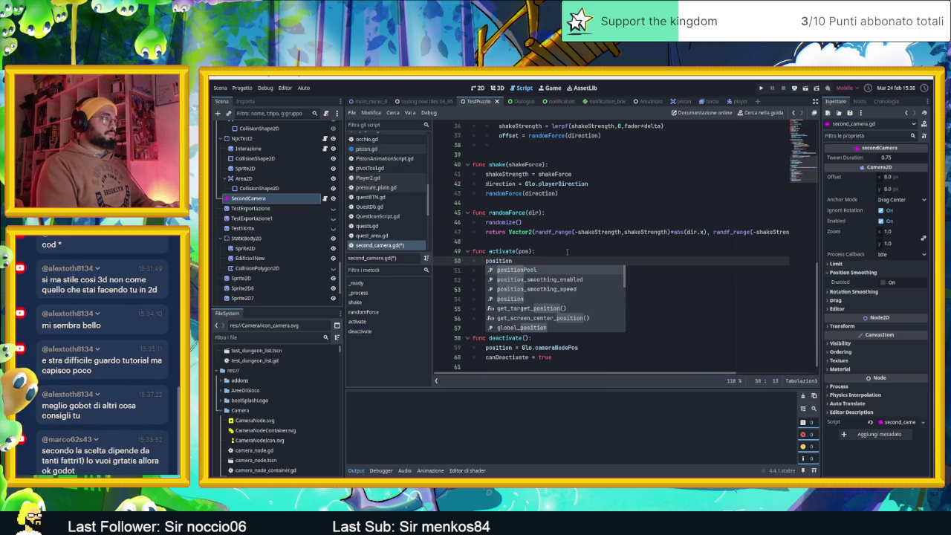
key(Return)
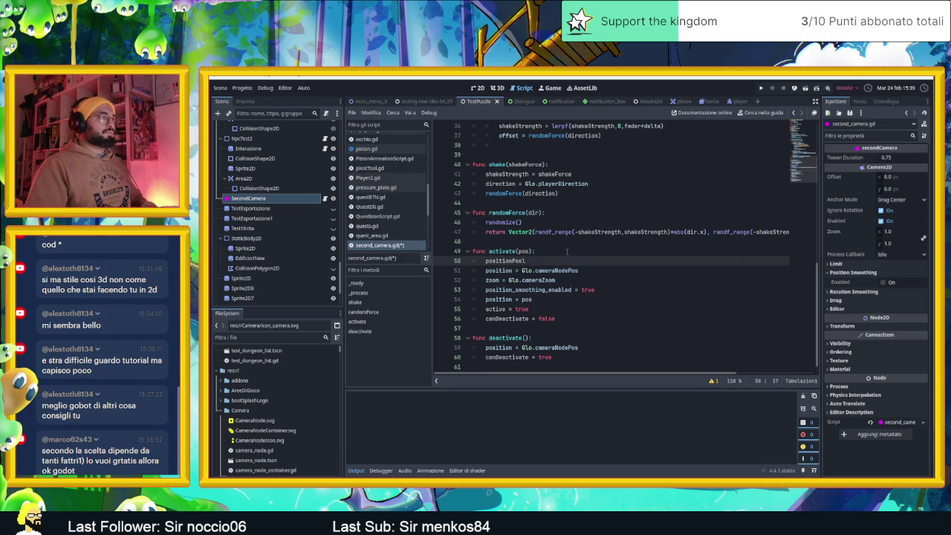
ctrl+click(573, 272)
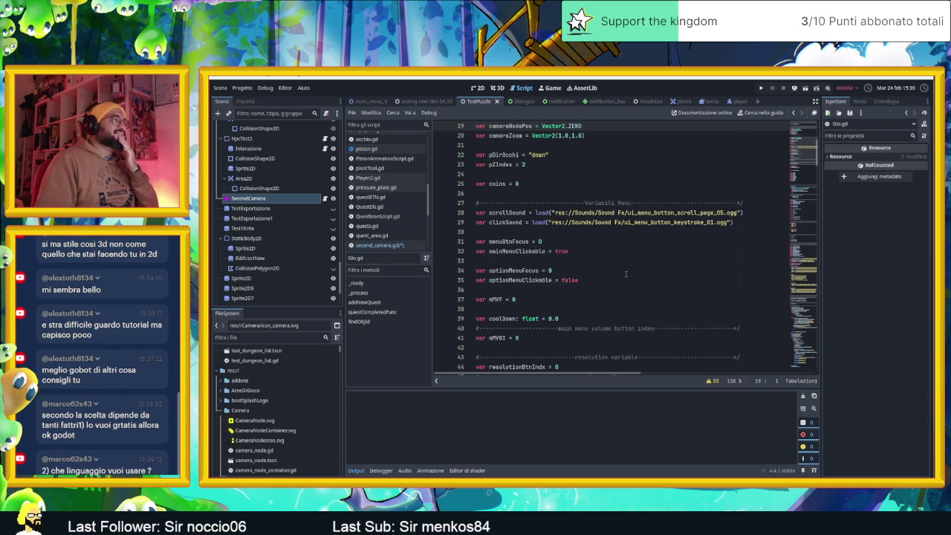
scroll(626, 275, up, 2)
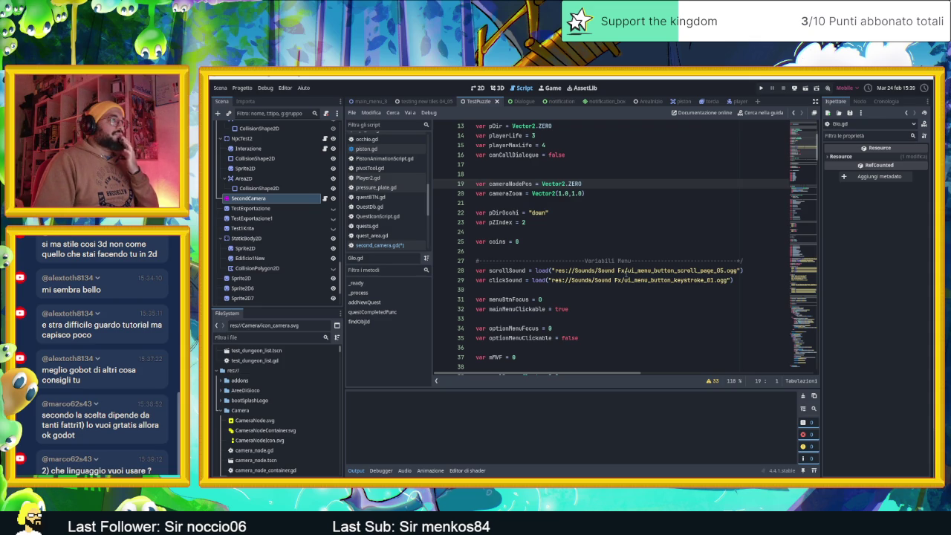
mouse_move(543, 184)
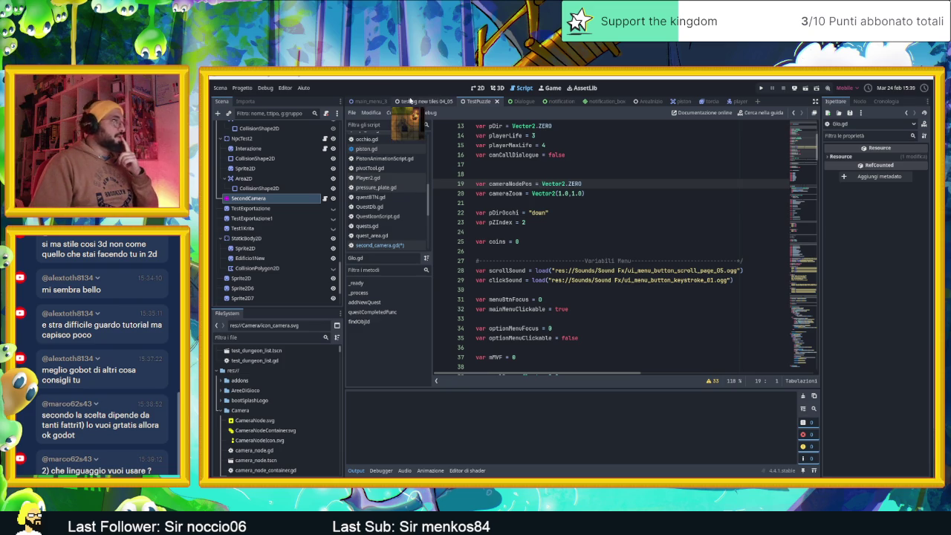
Step: In the 2D view, select the NpcTest node and open its npc_test.gd script
click(476, 88)
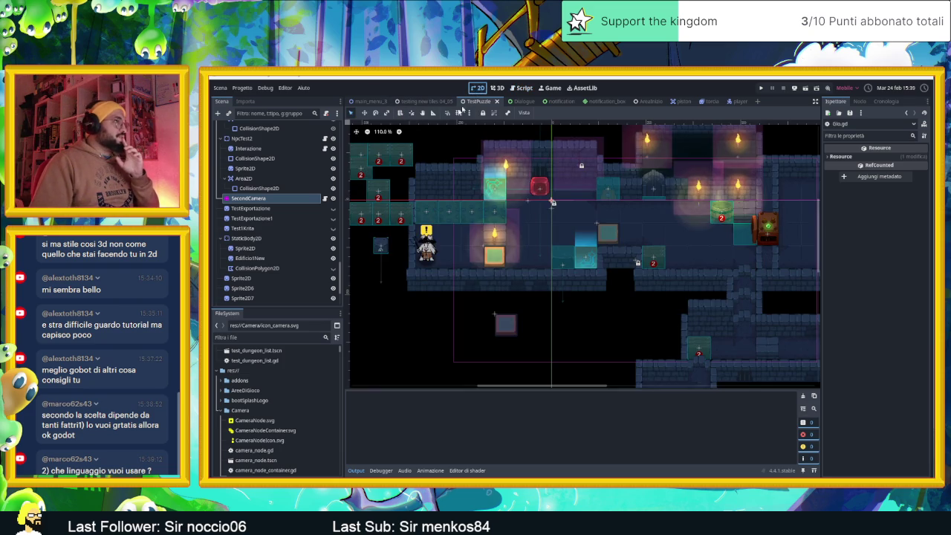
click(428, 250)
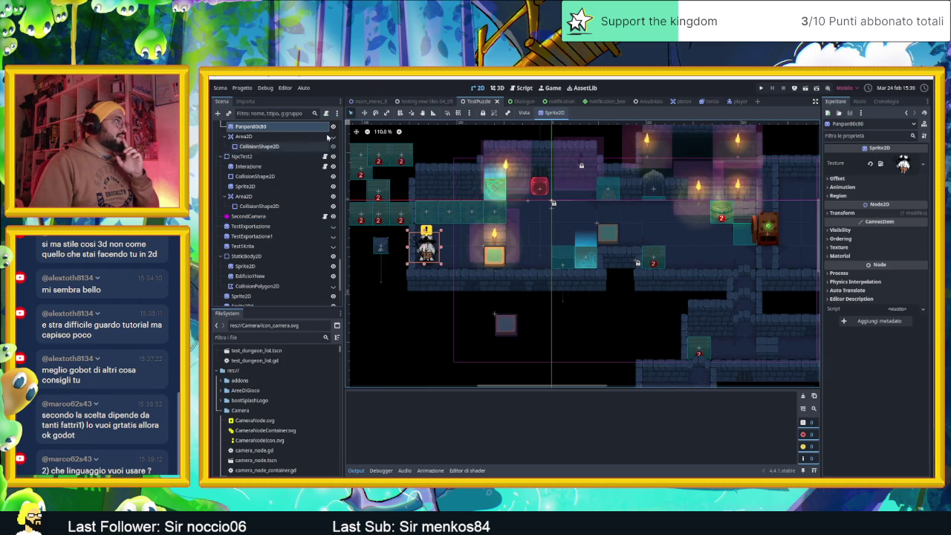
scroll(423, 247, up, 5)
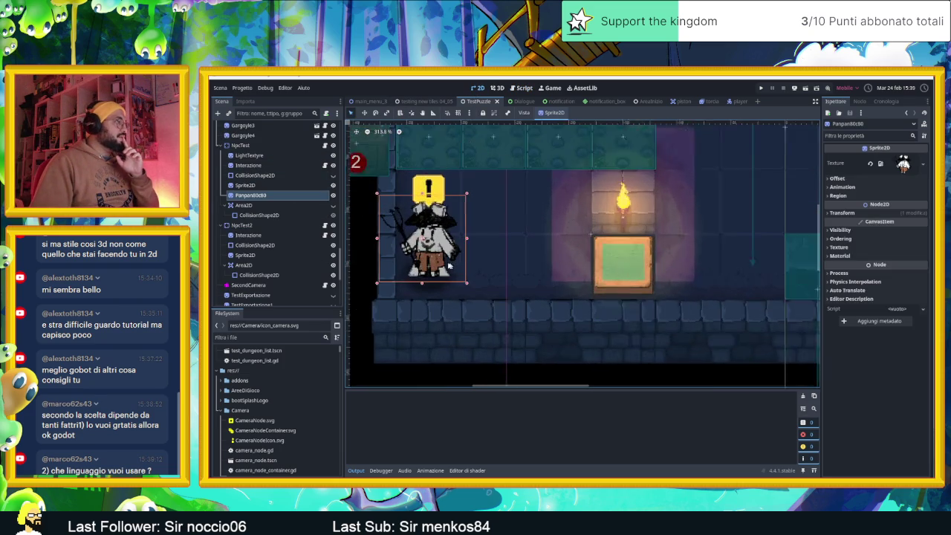
scroll(449, 265, up, 1)
scroll(281, 278, down, 5)
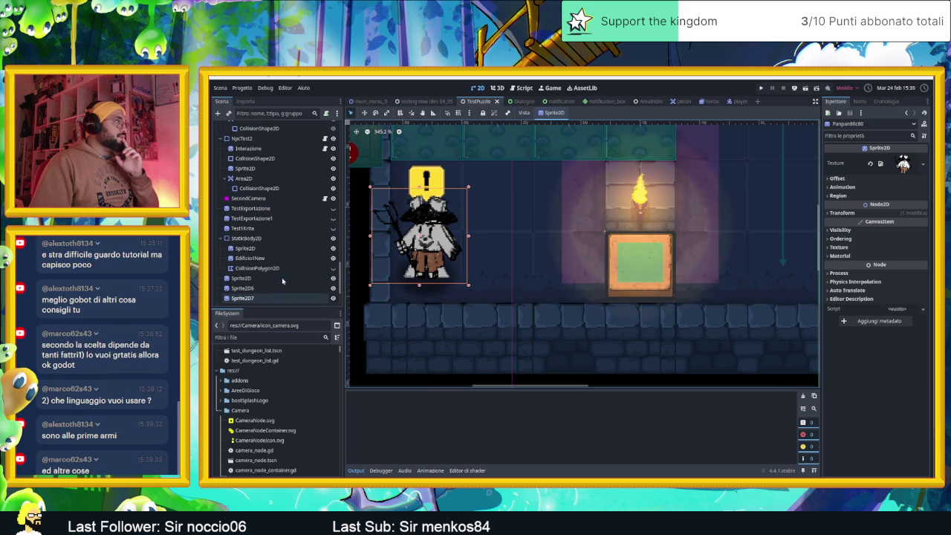
scroll(283, 277, up, 3)
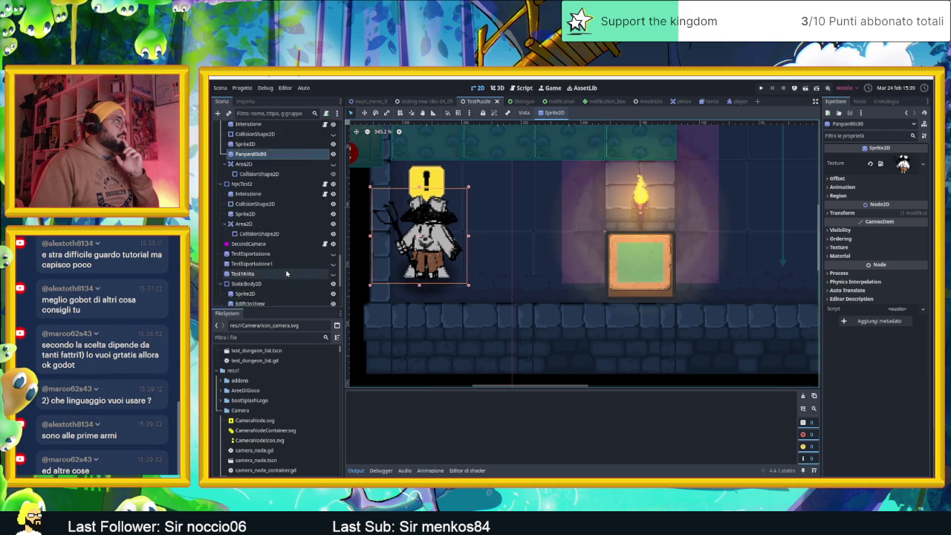
scroll(286, 268, up, 3)
click(304, 230)
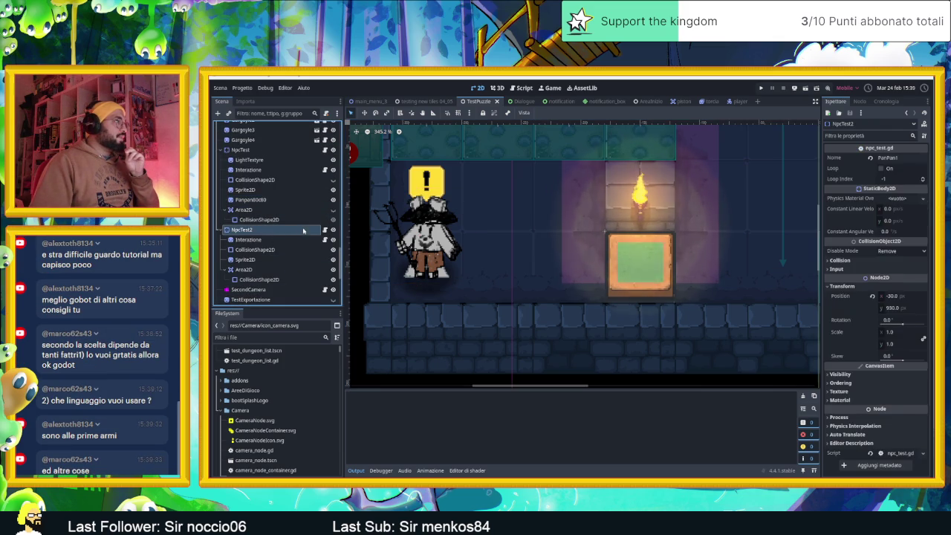
scroll(285, 225, up, 2)
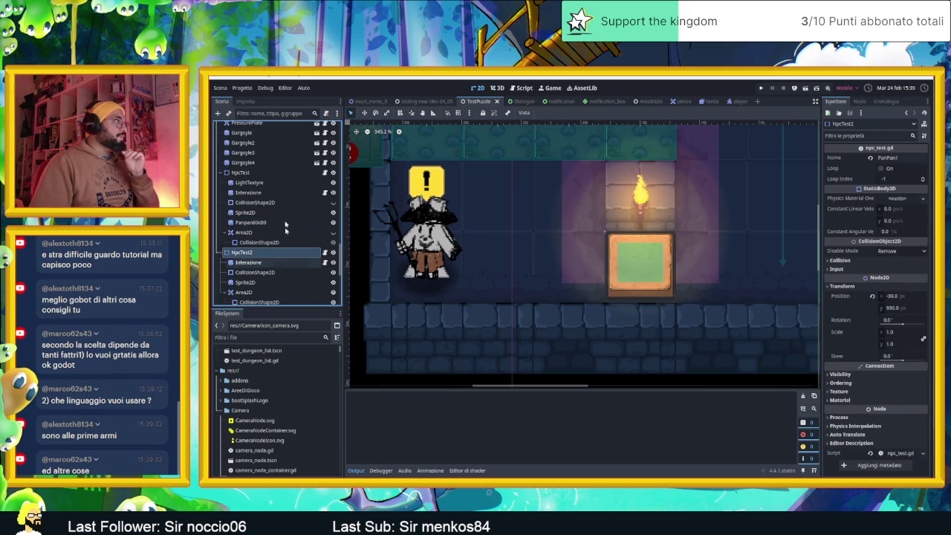
click(301, 173)
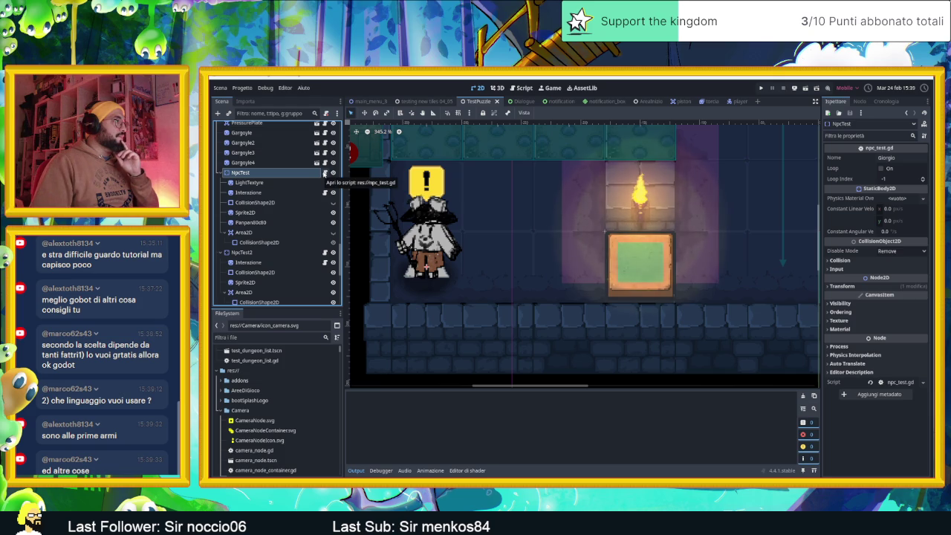
click(325, 173)
scroll(668, 300, down, 1)
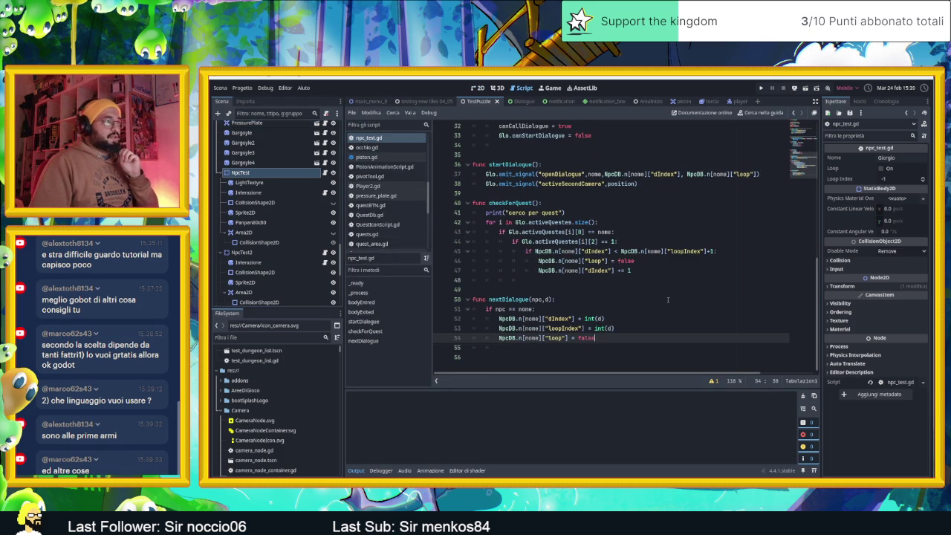
scroll(668, 299, up, 1)
scroll(668, 299, up, 6)
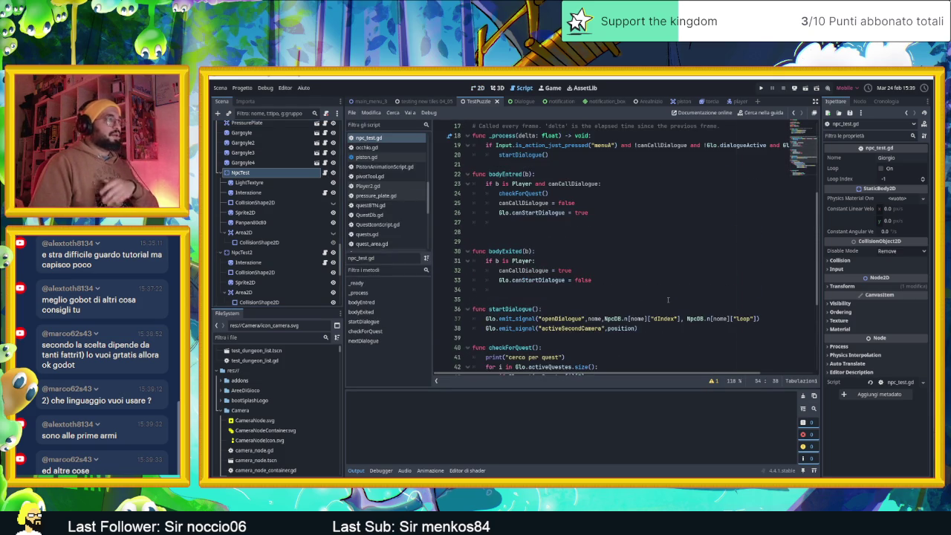
scroll(668, 299, up, 2)
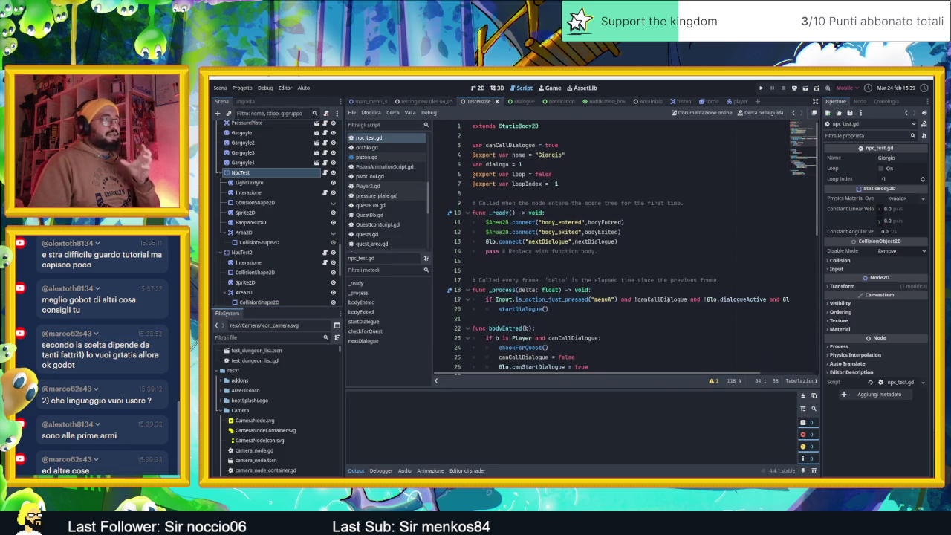
scroll(666, 300, down, 7)
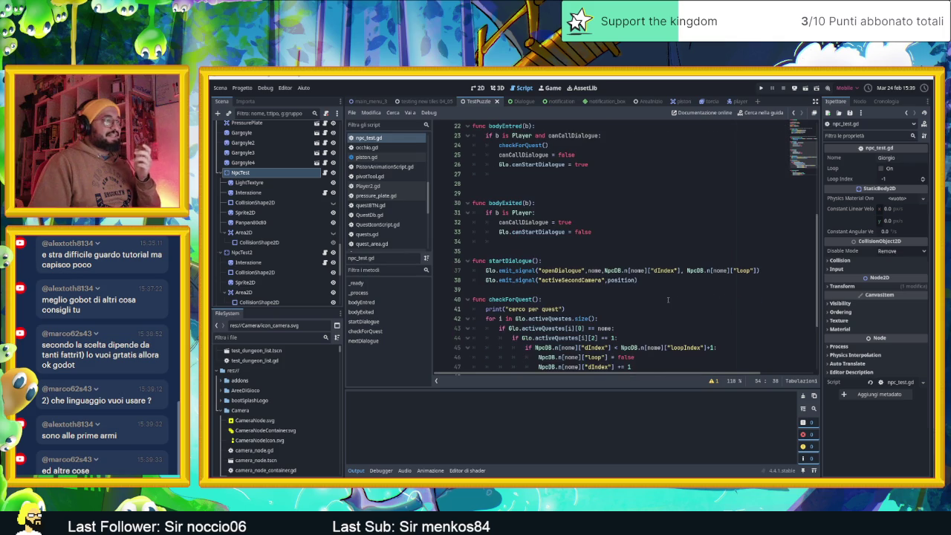
scroll(668, 299, up, 1)
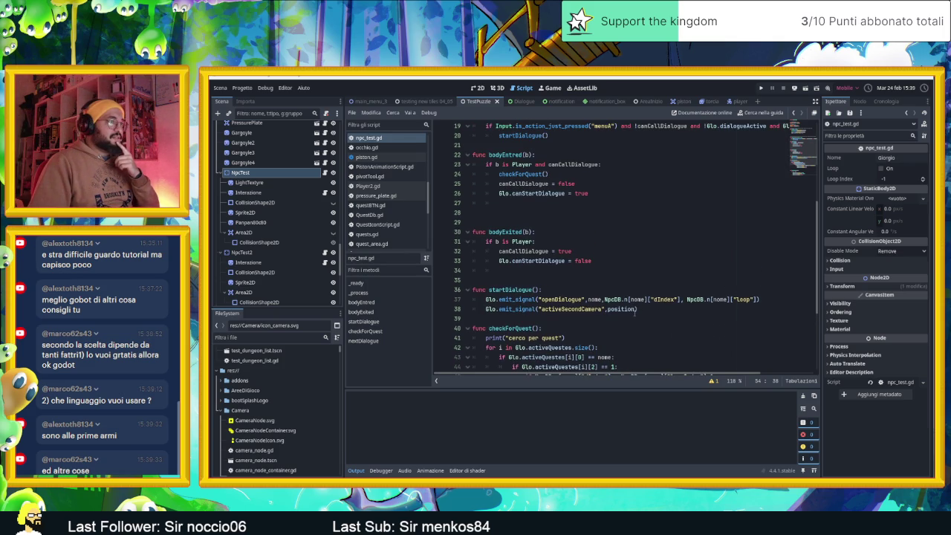
mouse_move(627, 312)
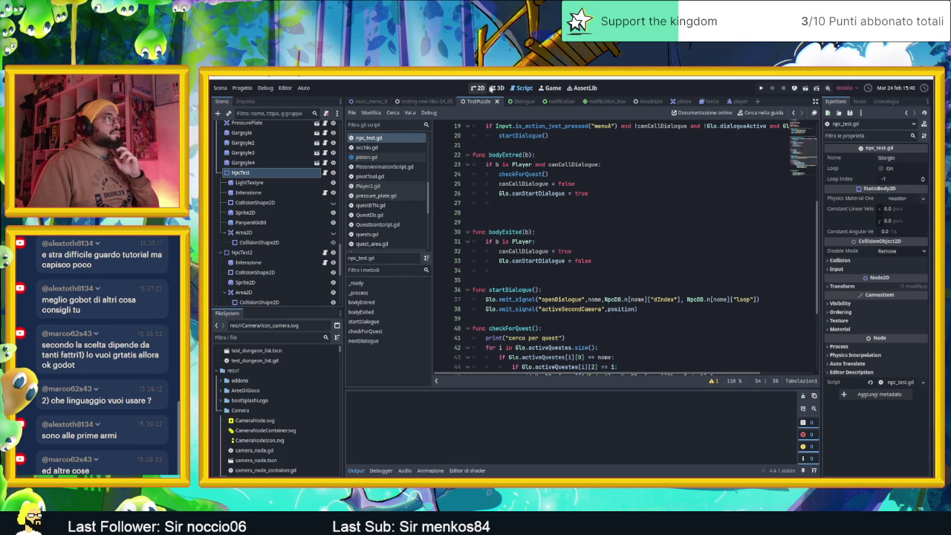
scroll(324, 177, up, 5)
scroll(324, 177, up, 10)
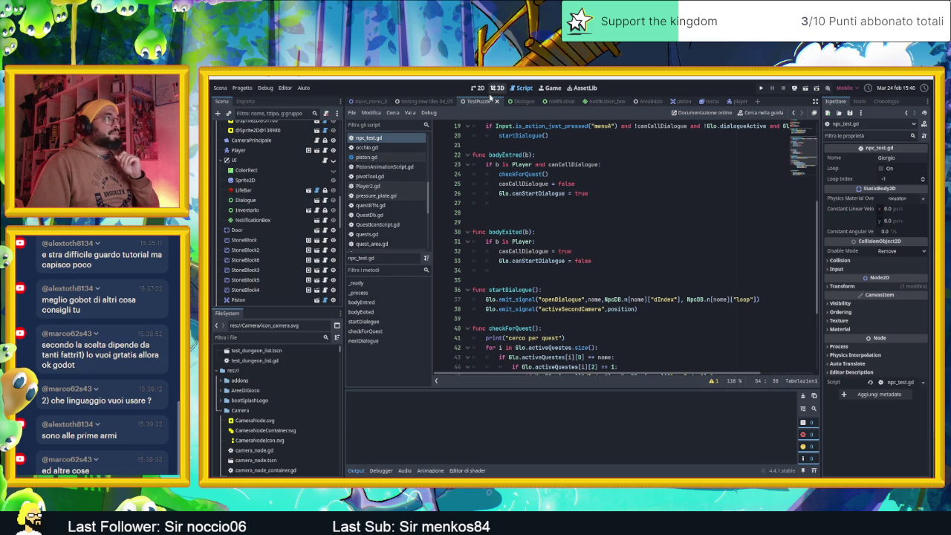
Step: Open SecondCamera's second_camera.gd script and select the pos parameter of activate(pos)
scroll(322, 171, down, 5)
scroll(322, 171, down, 5)
click(325, 221)
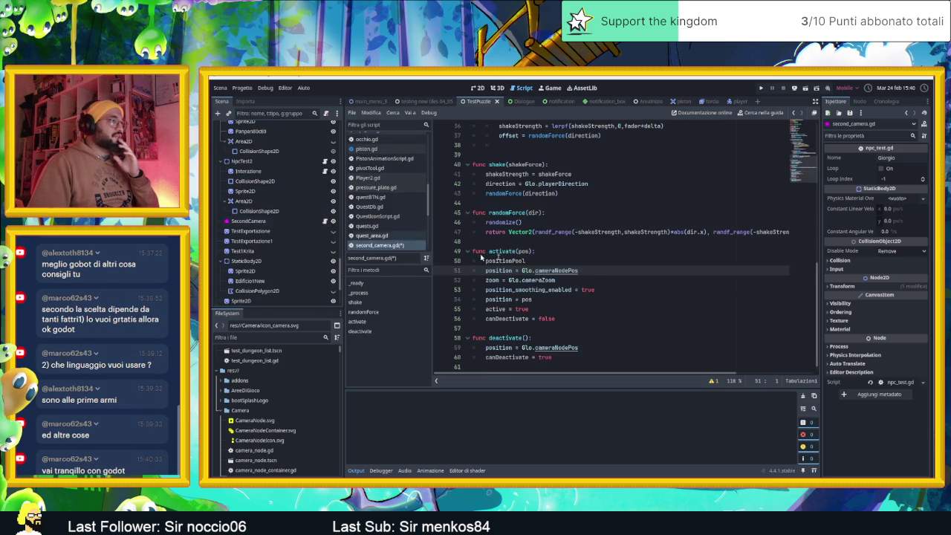
double_click(527, 251)
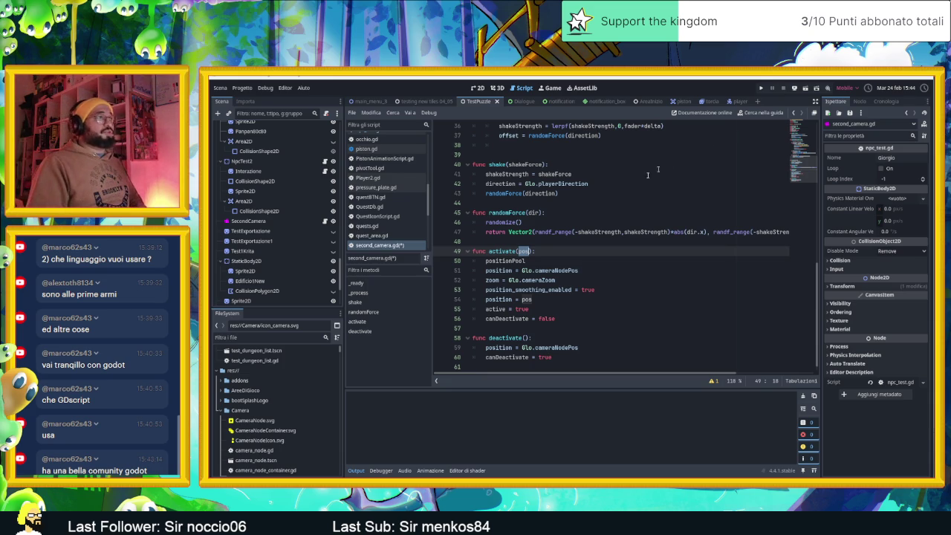
Step: Save the edited second_camera.gd and bring up the Glo.gd global script
click(609, 254)
key(ctrl+s)
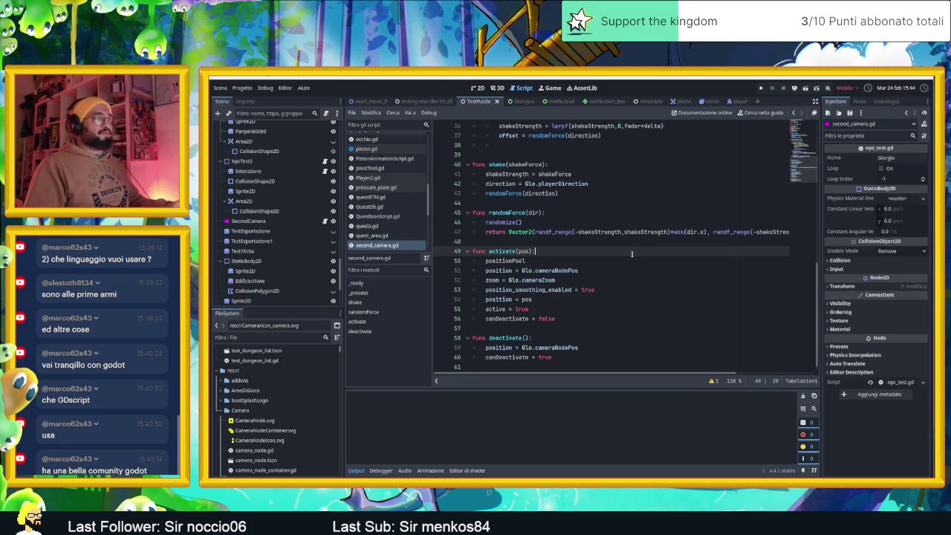
click(617, 264)
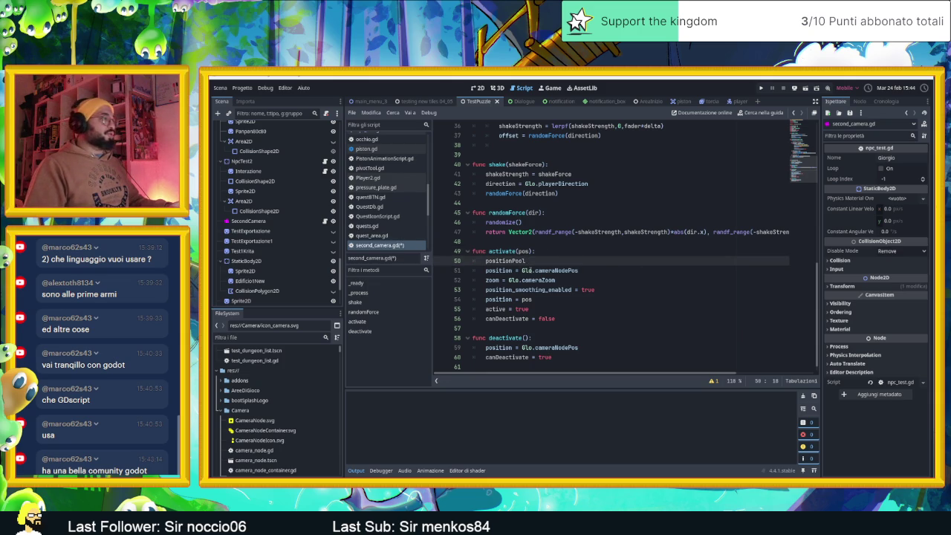
scroll(386, 194, up, 5)
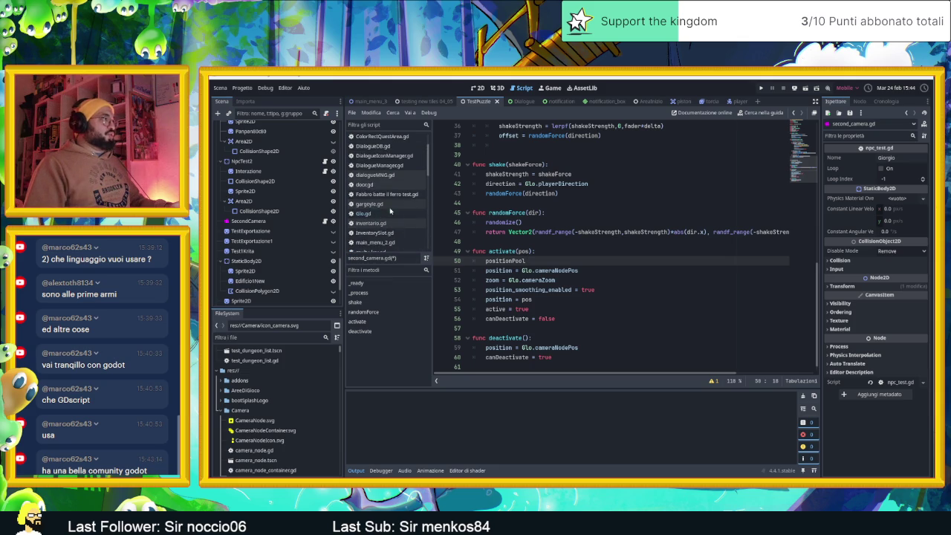
click(371, 213)
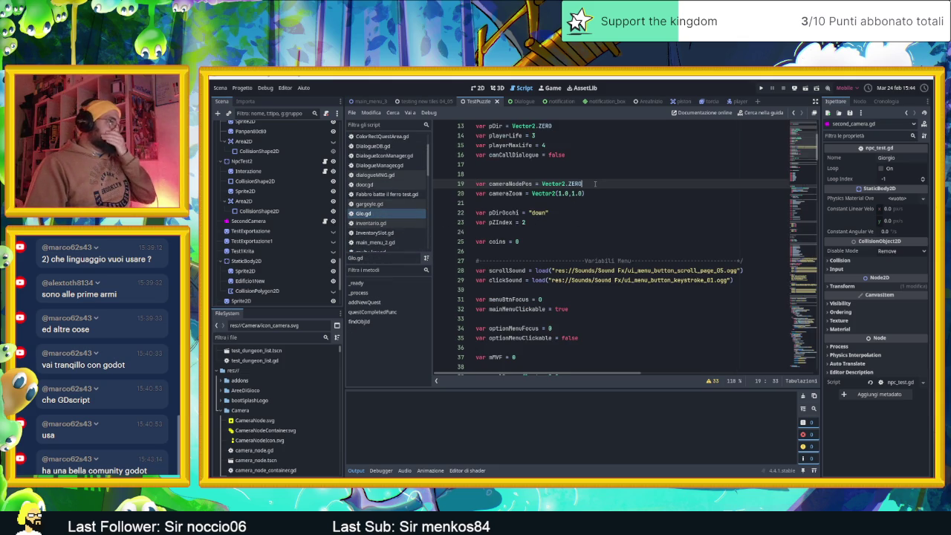
key(Return)
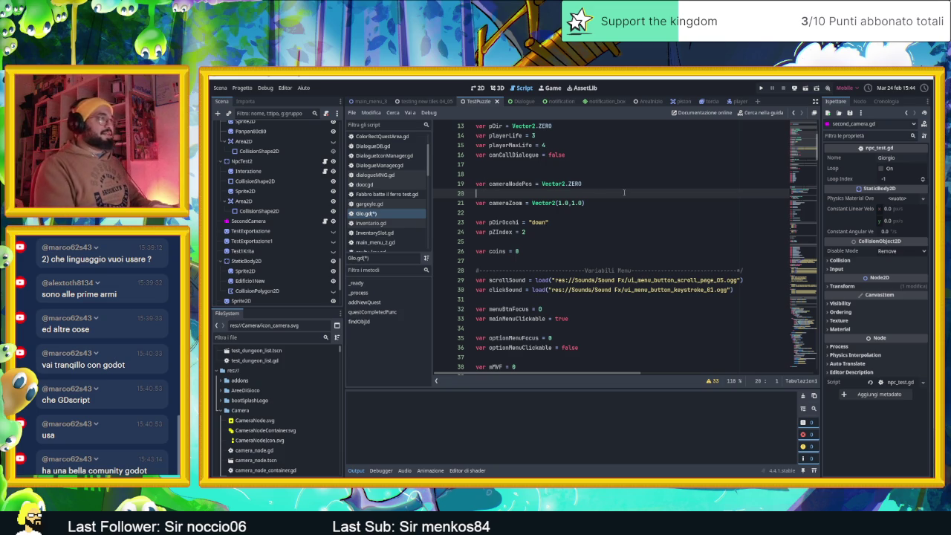
key(BackSpace)
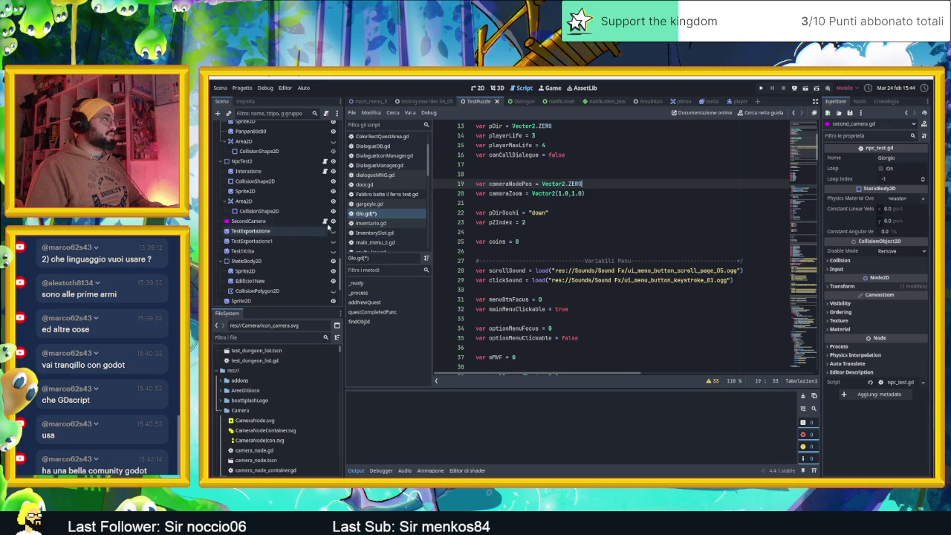
click(325, 222)
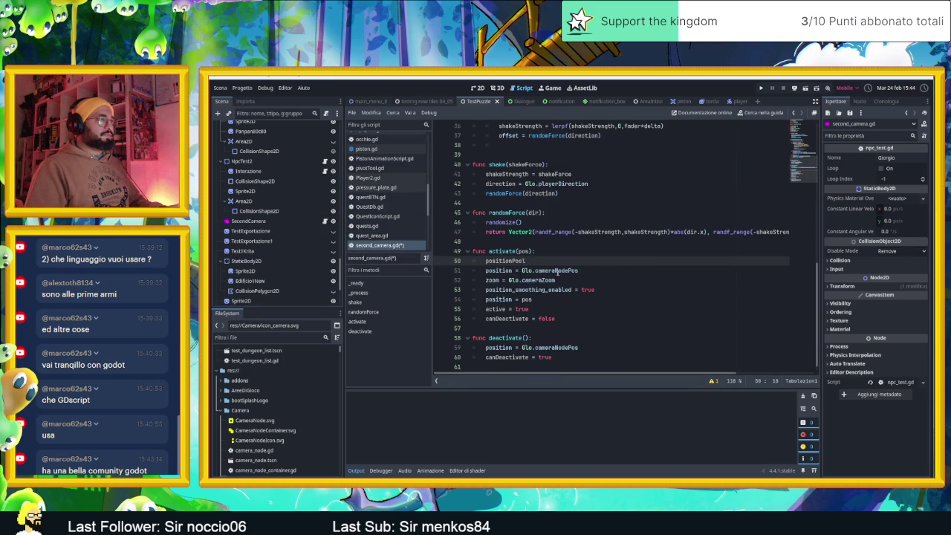
Step: Check the Glo.cameraNodePos line 51 inside activate in second_camera.gd
click(555, 271)
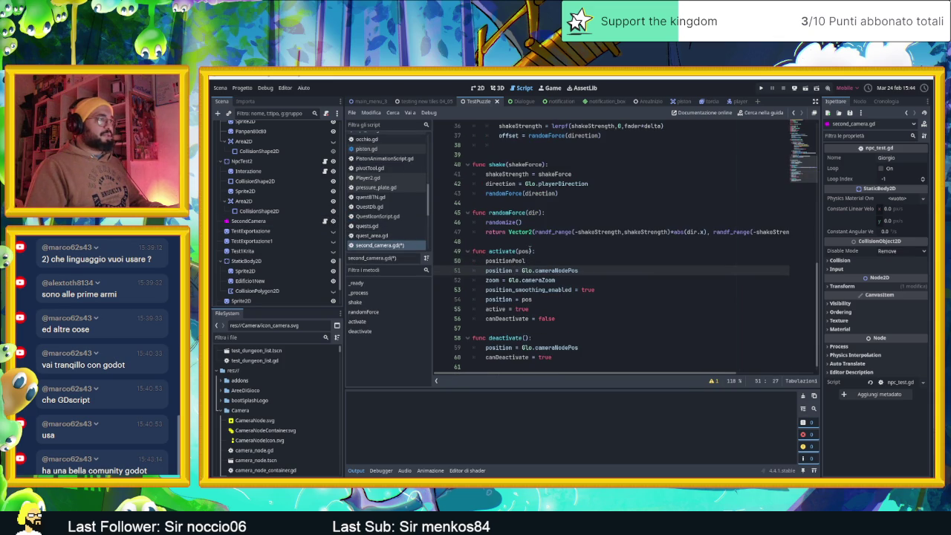
click(596, 261)
click(596, 269)
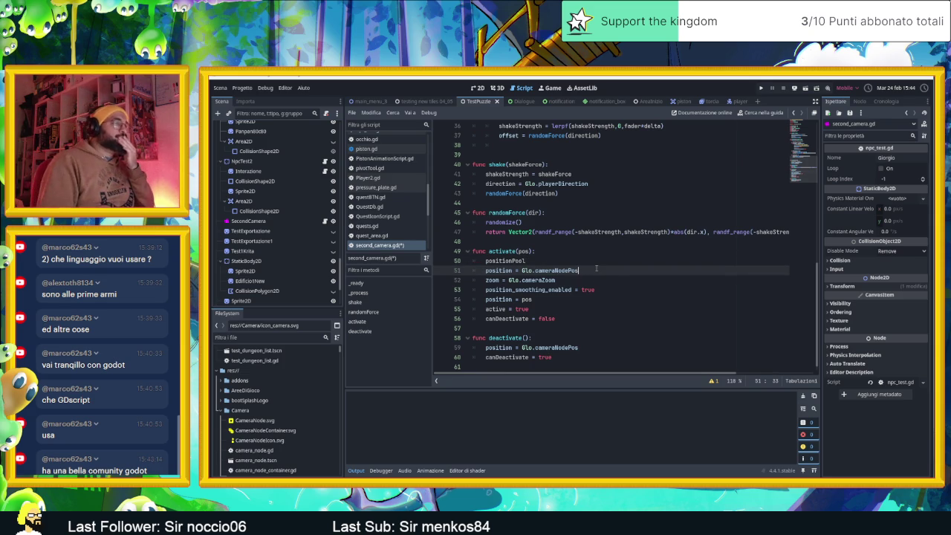
scroll(600, 267, down, 1)
scroll(600, 267, up, 1)
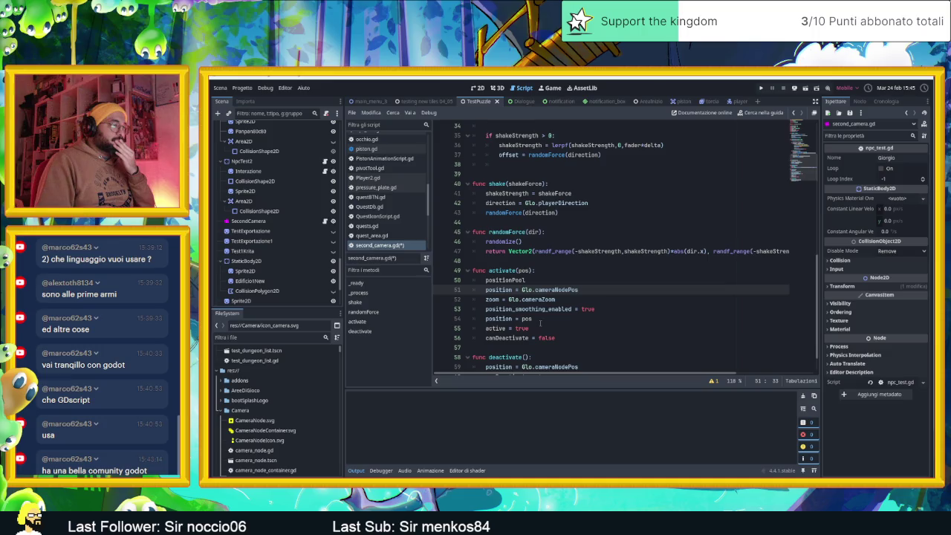
mouse_move(570, 293)
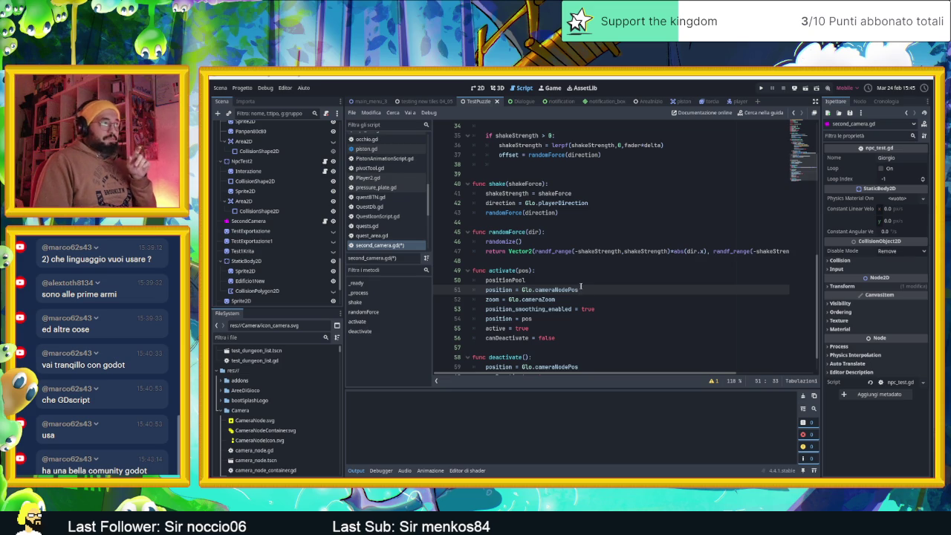
Step: Delete the leftover positionPool word from activate and return to Glo.gd
click(515, 280)
double_click(515, 281)
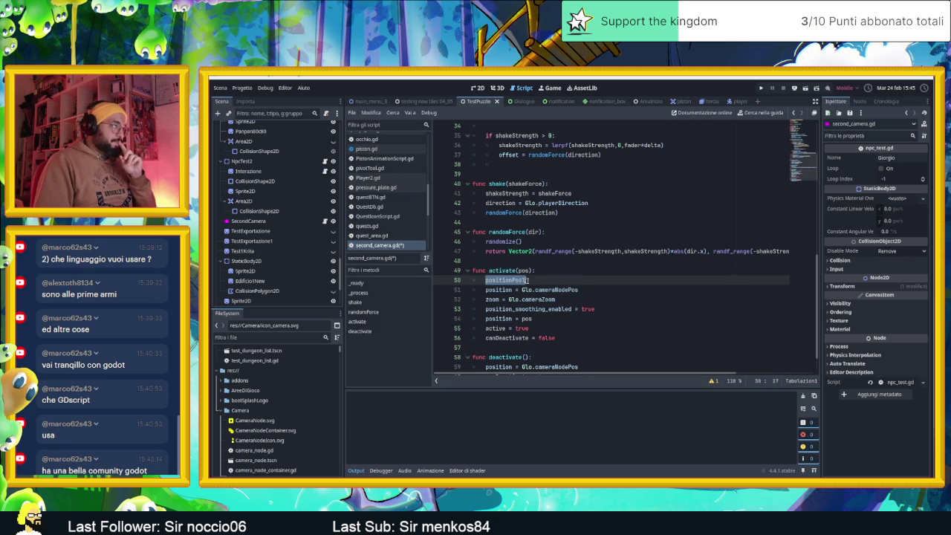
key(BackSpace)
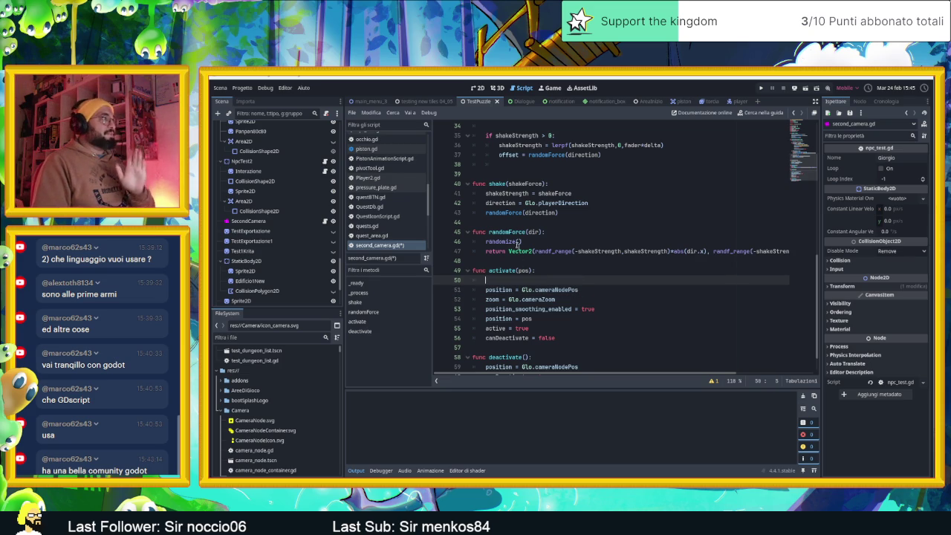
scroll(399, 221, up, 1)
scroll(399, 221, up, 6)
click(394, 214)
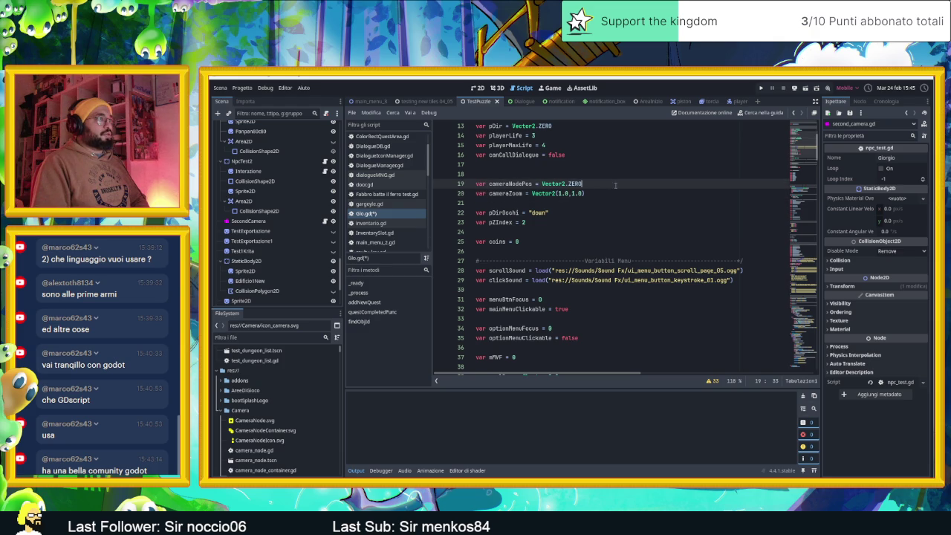
Step: Add 'var cameraPosPool = []' on line 21 of Glo.gd, directly below cameraZoom
key(Return)
key(Delete)
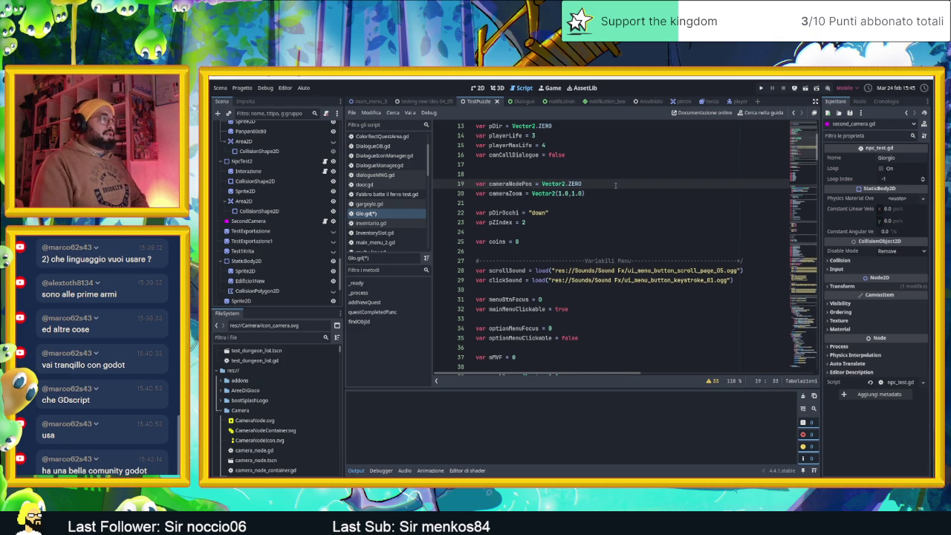
key(End)
key(Return)
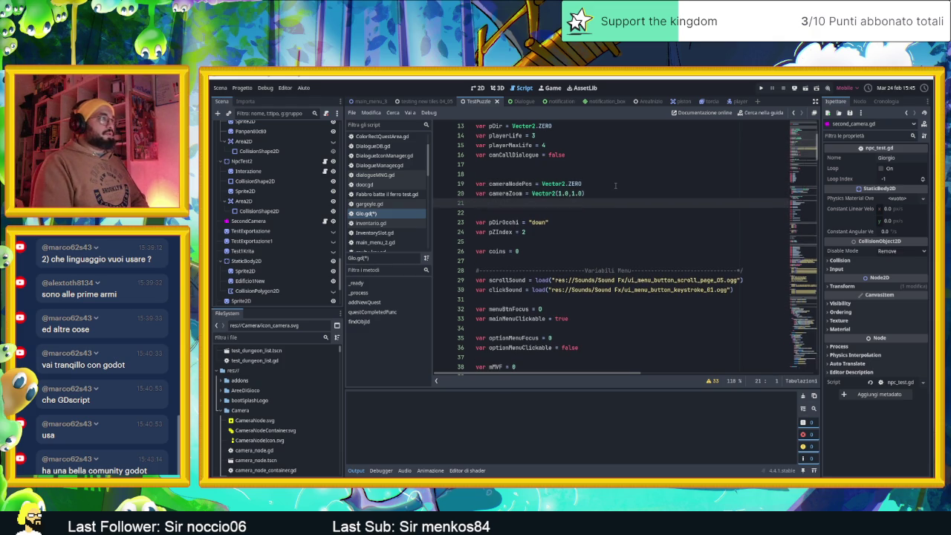
text(var c)
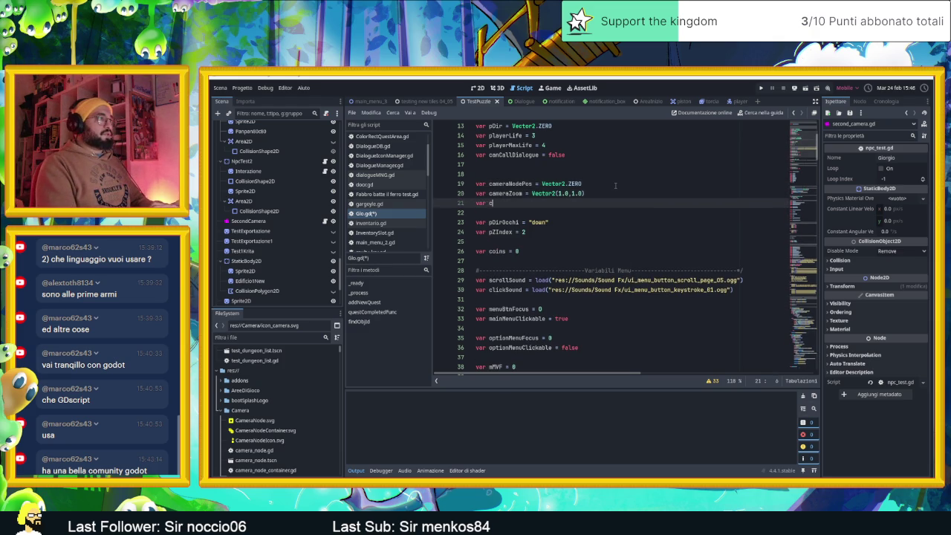
text(ameraPosPo)
text(os:)
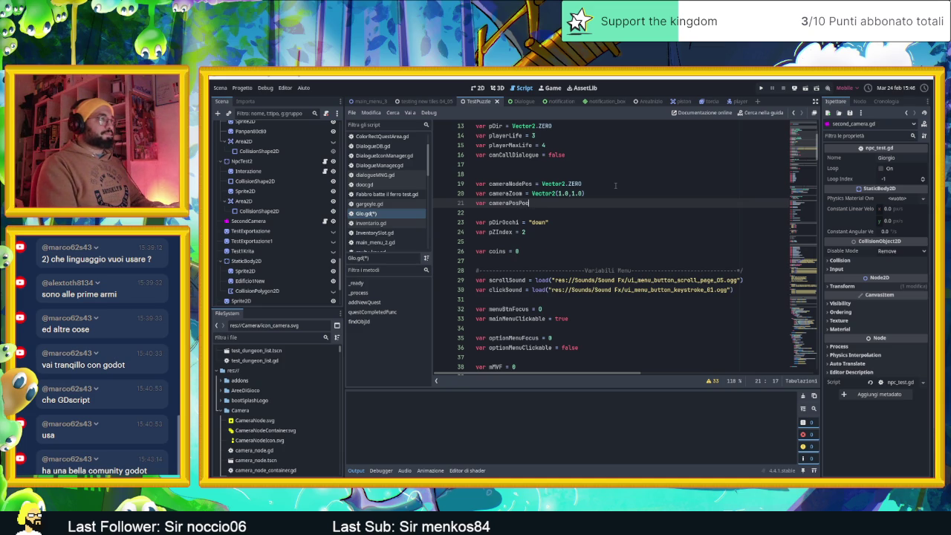
key(BackSpace)
text([)
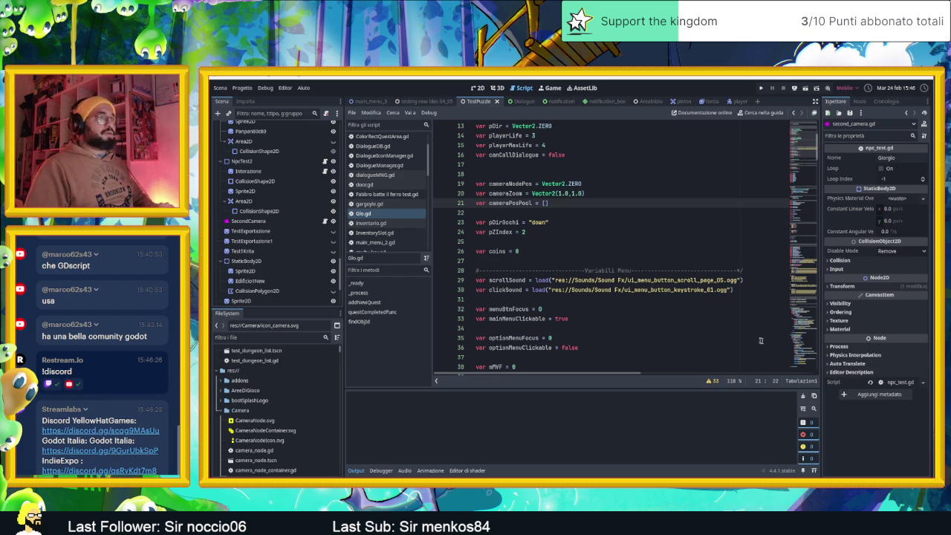
click(629, 232)
click(597, 204)
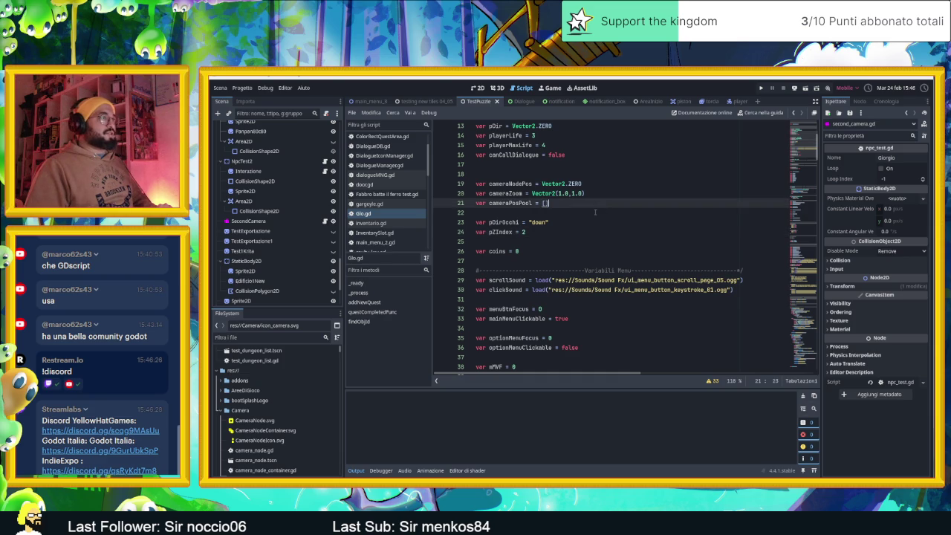
click(593, 213)
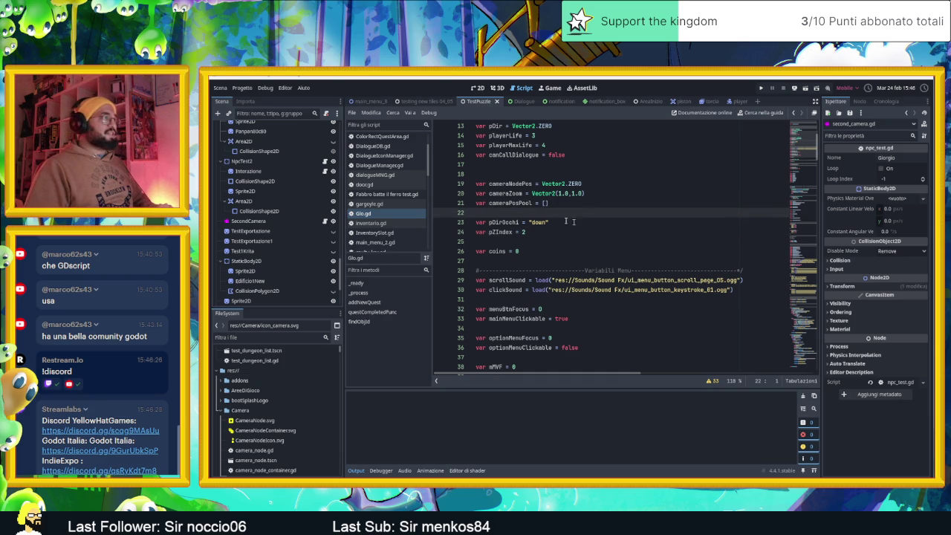
click(385, 215)
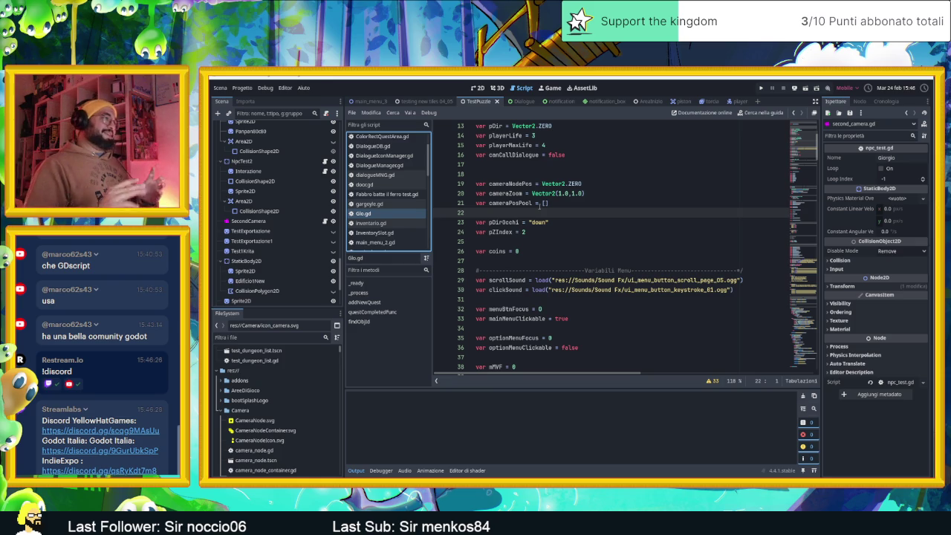
Step: Inspect the CameraNodeContainer node in the Scene dock and collapse its children
scroll(316, 203, up, 5)
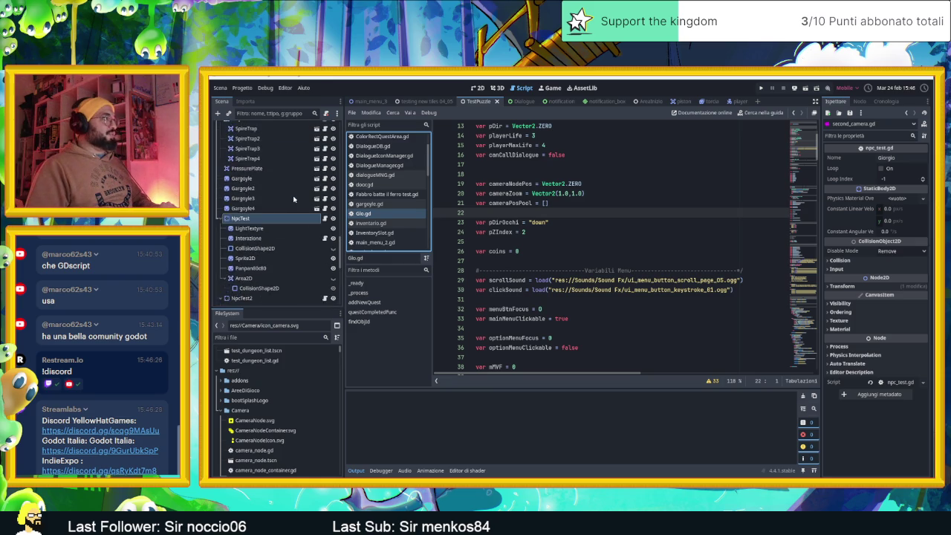
scroll(283, 183, up, 10)
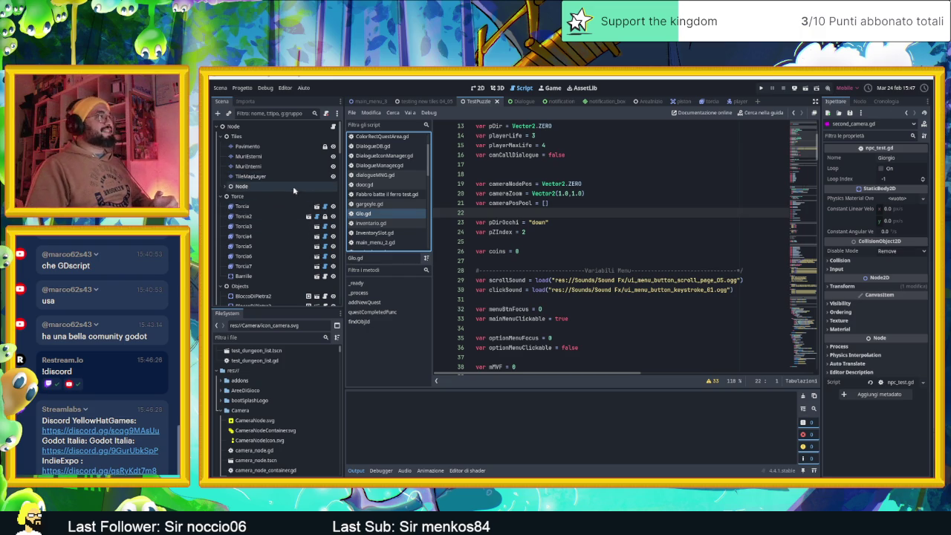
scroll(644, 256, up, 2)
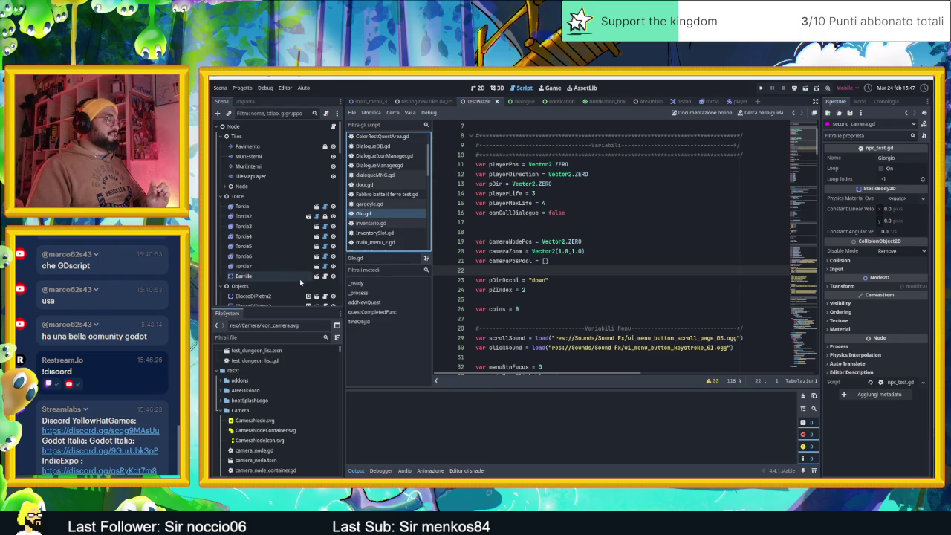
scroll(301, 282, down, 1)
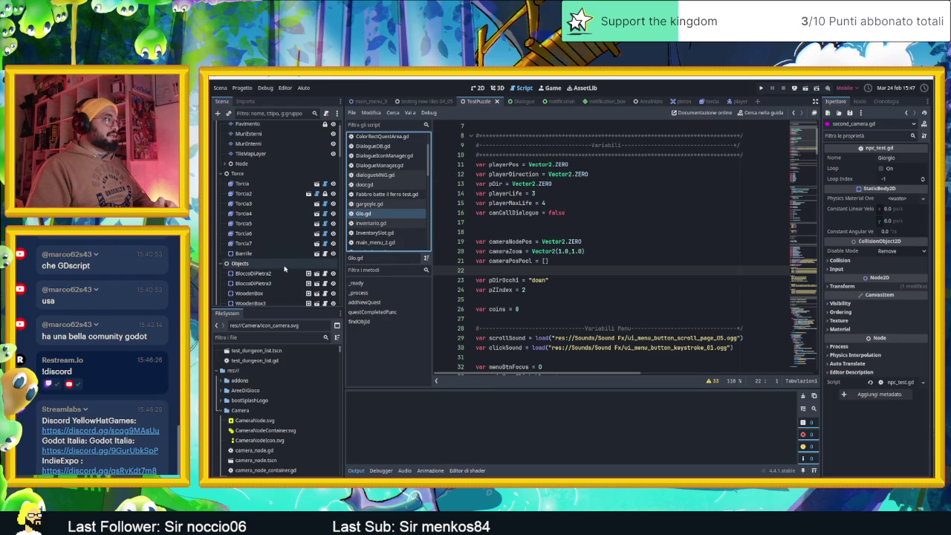
scroll(285, 269, down, 2)
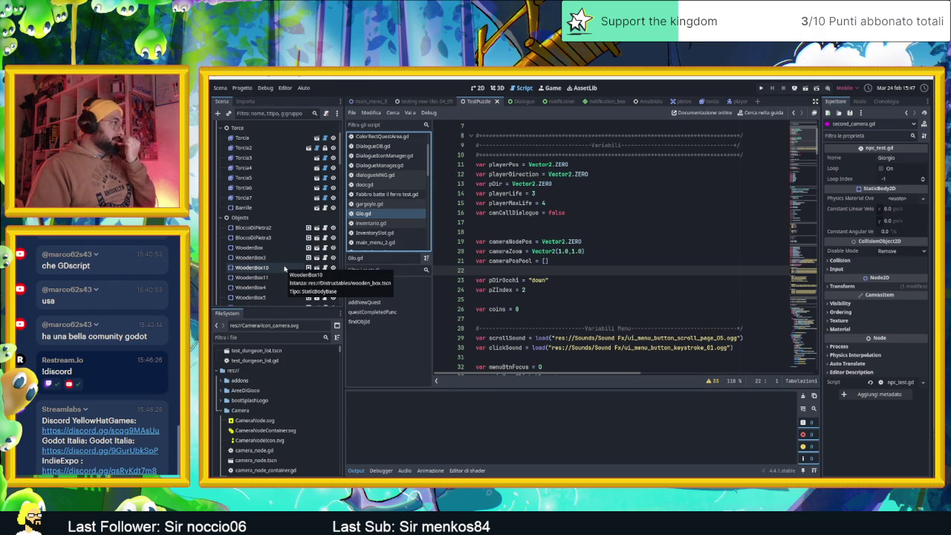
scroll(284, 264, down, 5)
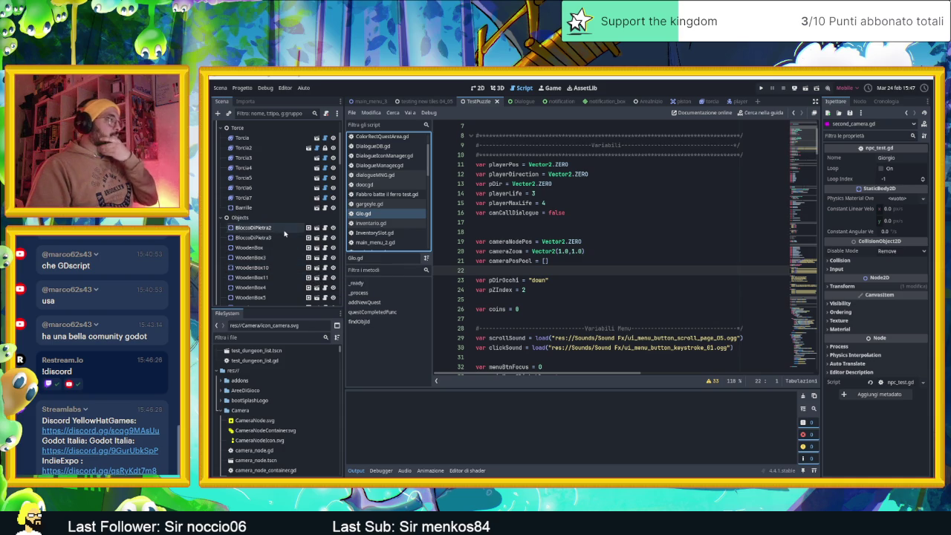
scroll(286, 253, down, 2)
click(279, 265)
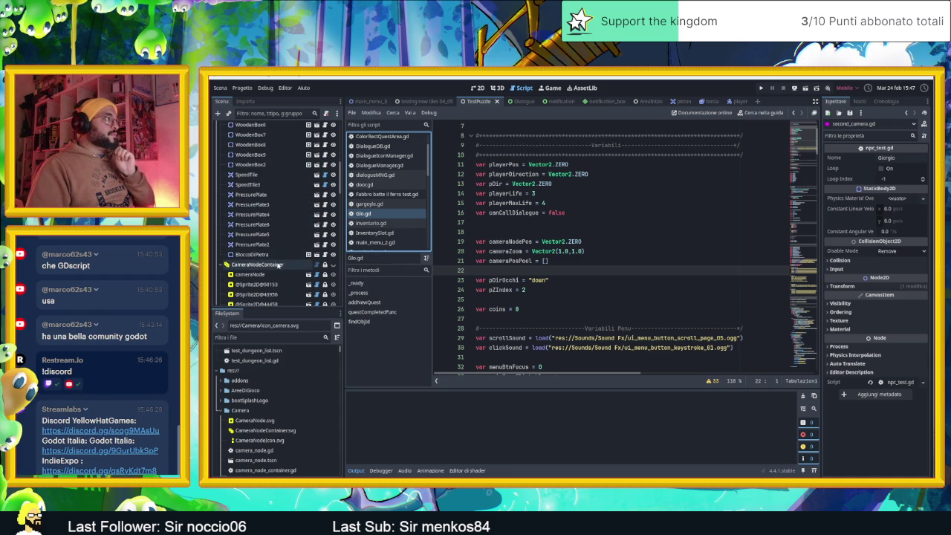
scroll(279, 264, down, 3)
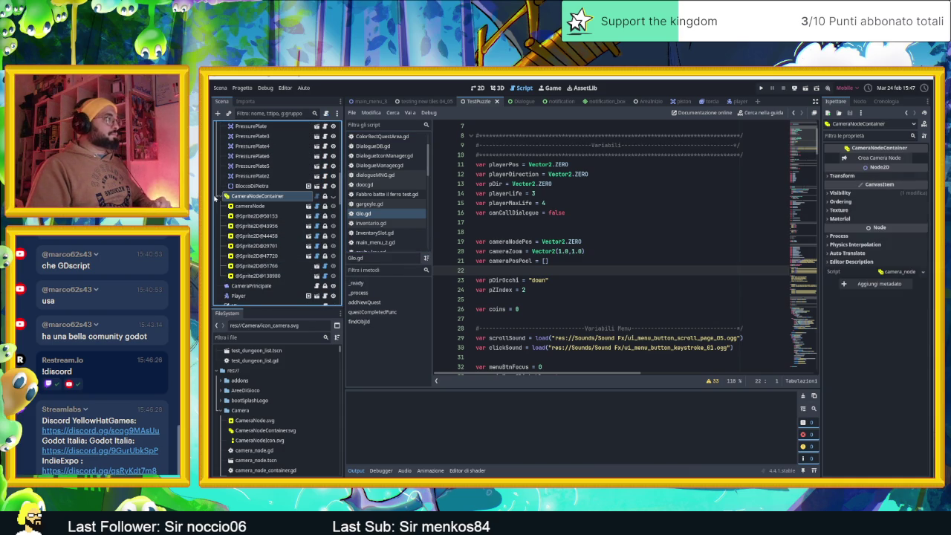
key(Left)
Step: Scroll through Glo.gd past its signals, inventory constants and card dictionaries
scroll(279, 231, down, 5)
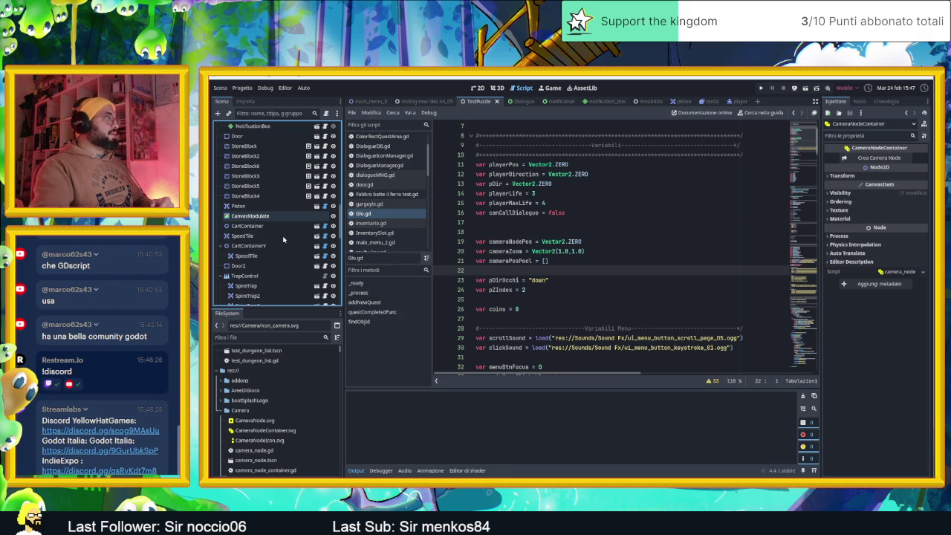
scroll(283, 246, down, 5)
scroll(284, 251, down, 3)
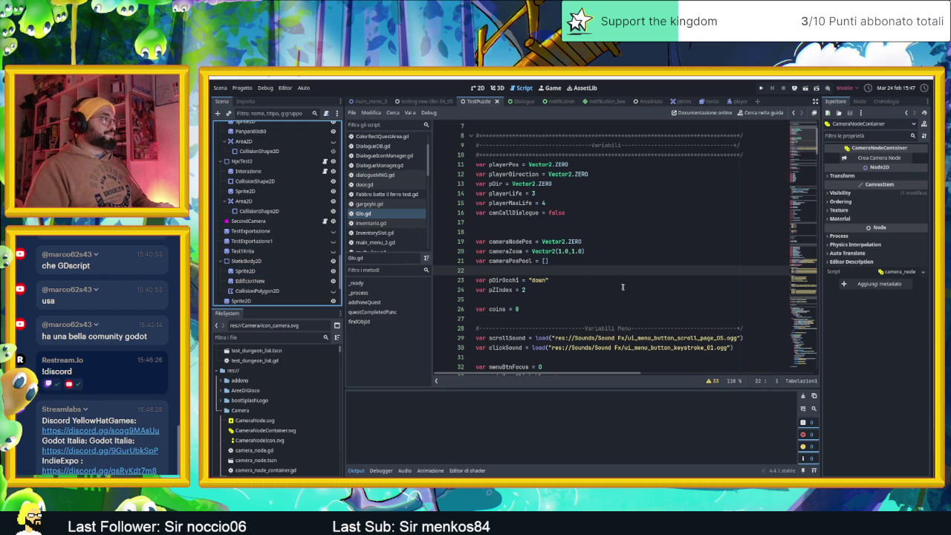
scroll(622, 287, down, 14)
scroll(623, 287, down, 7)
scroll(617, 284, down, 16)
scroll(618, 283, down, 5)
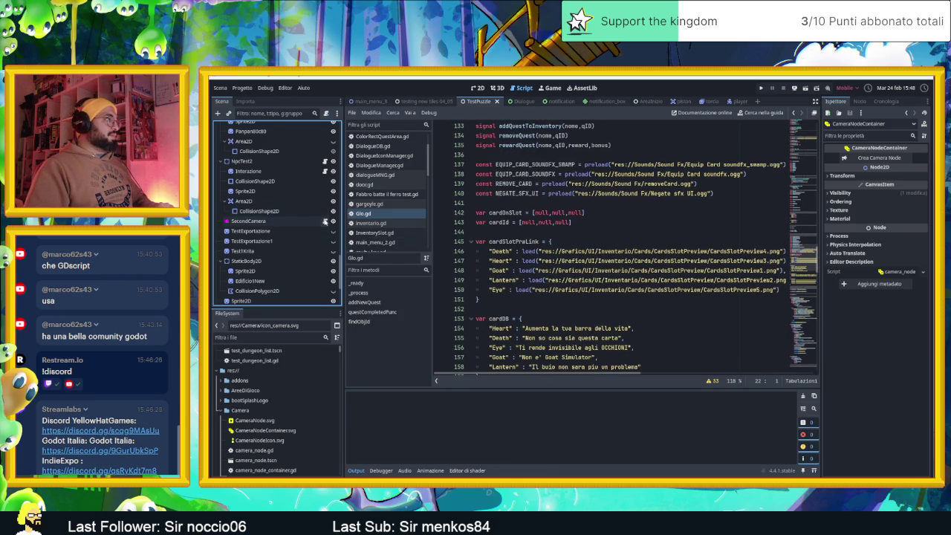
Step: Switch to second_camera.gd and scroll through _ready, _process and activate(pos)
click(324, 221)
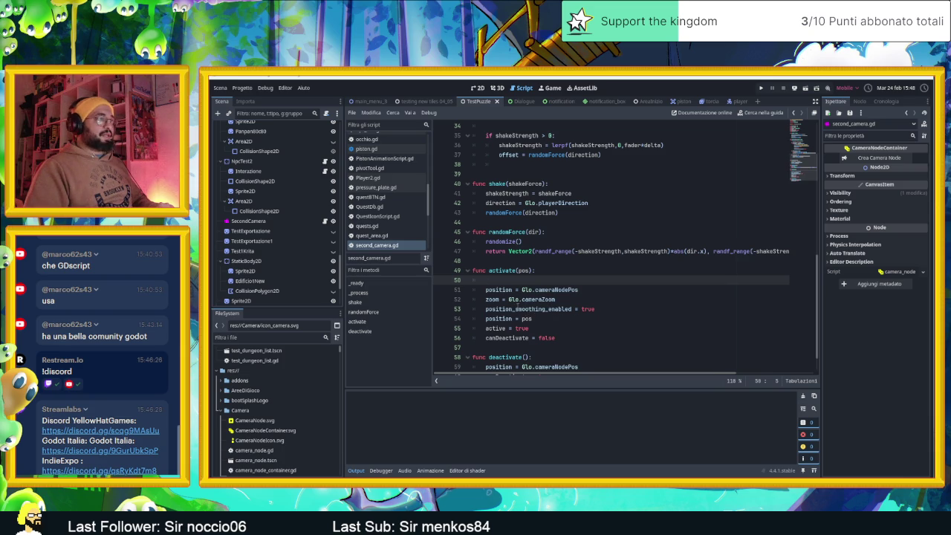
scroll(547, 309, up, 4)
scroll(547, 309, up, 5)
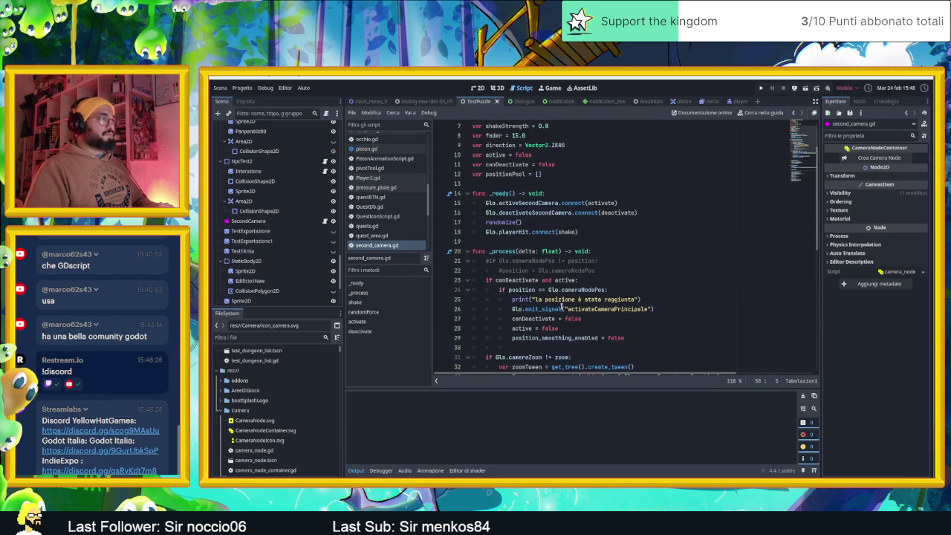
scroll(587, 289, down, 7)
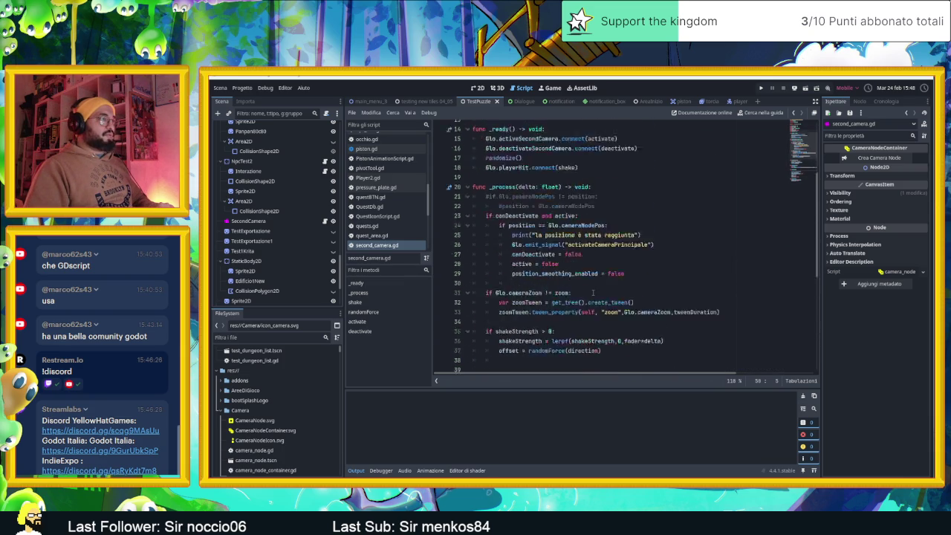
scroll(592, 294, down, 1)
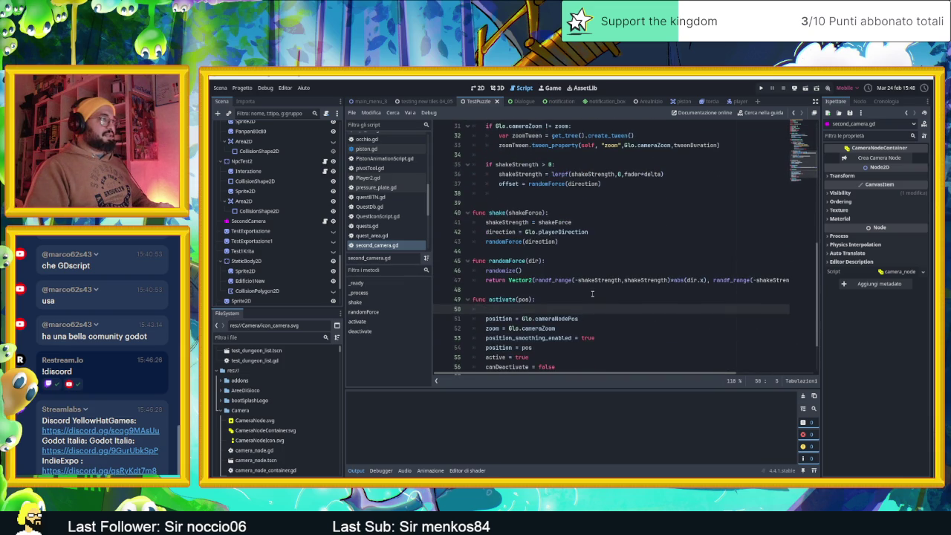
scroll(592, 293, down, 2)
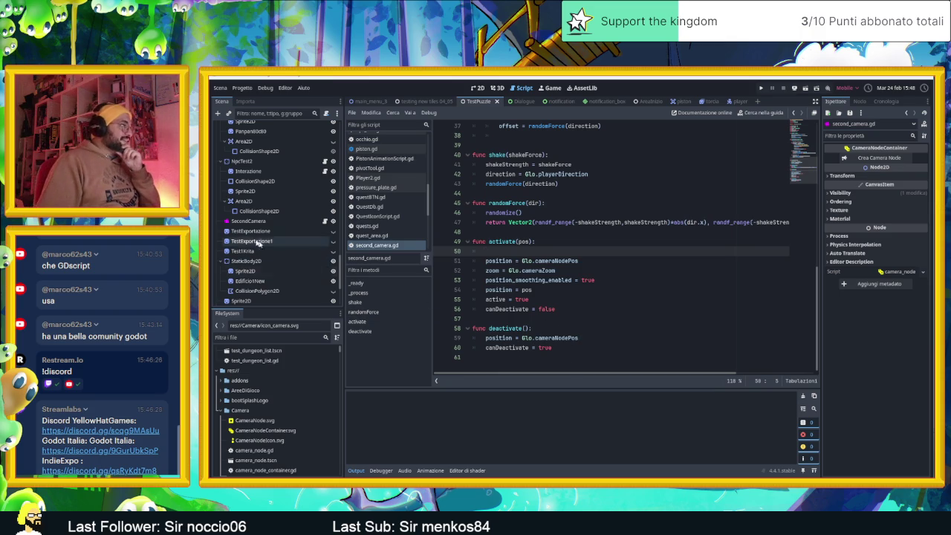
scroll(258, 239, down, 2)
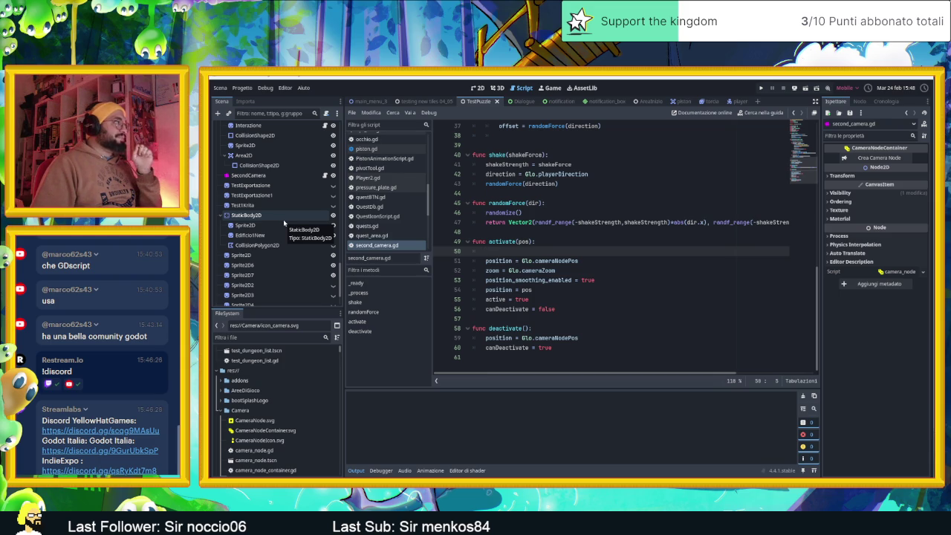
scroll(283, 223, down, 3)
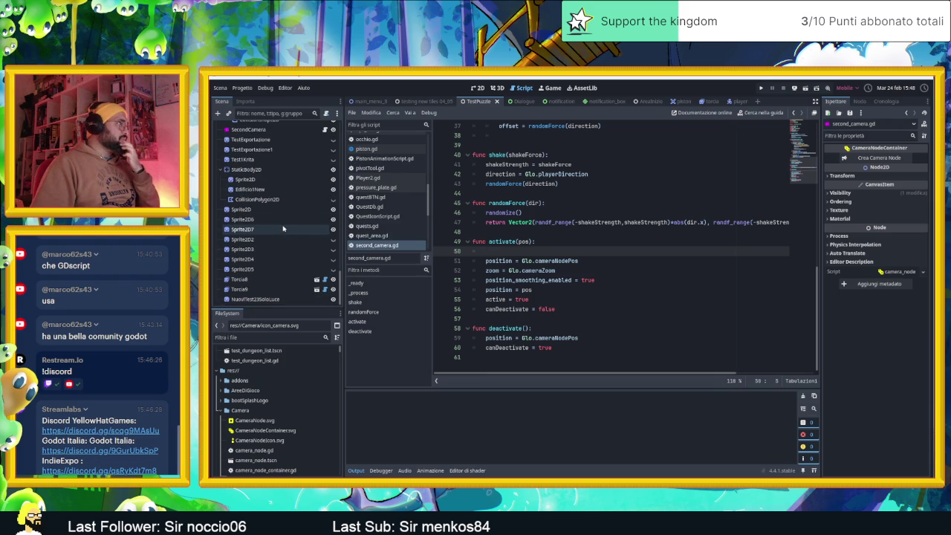
scroll(294, 237, up, 5)
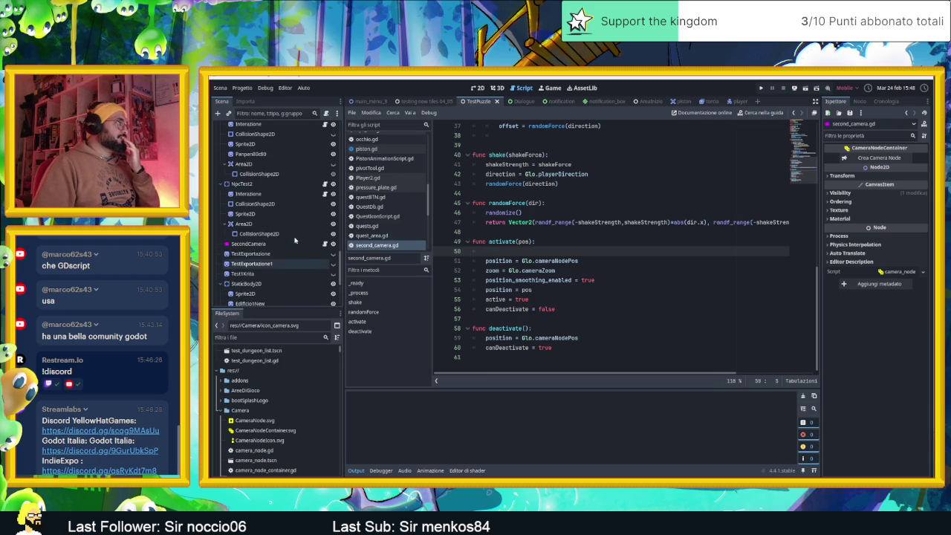
click(290, 229)
Step: Open the Dialogue node's dialogueMNG.gd script from the Scene dock
scroll(284, 233, up, 3)
scroll(284, 233, up, 5)
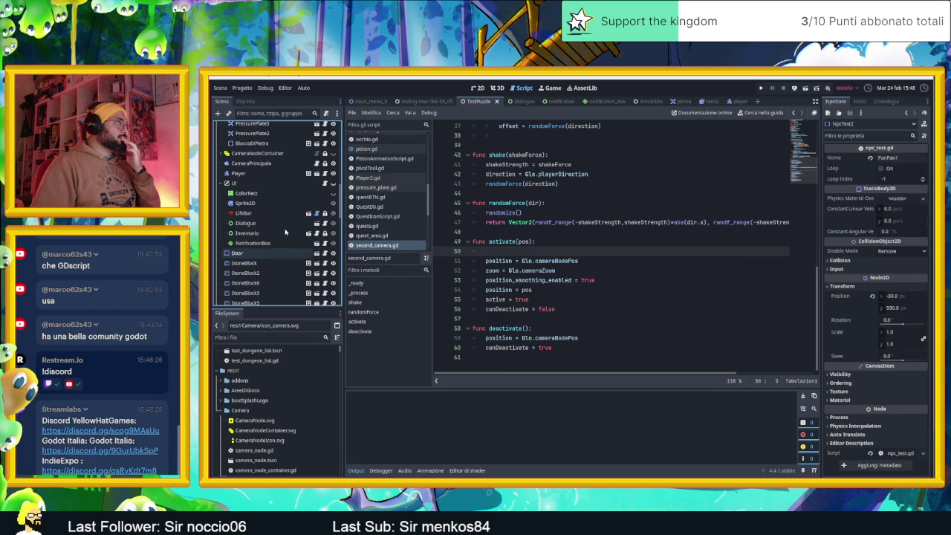
scroll(267, 216, up, 1)
scroll(267, 215, up, 1)
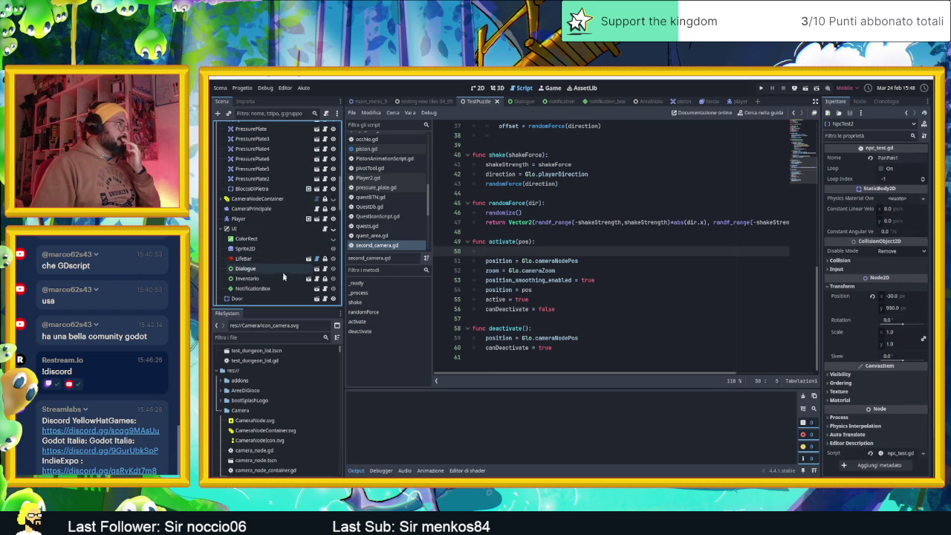
click(292, 272)
click(326, 269)
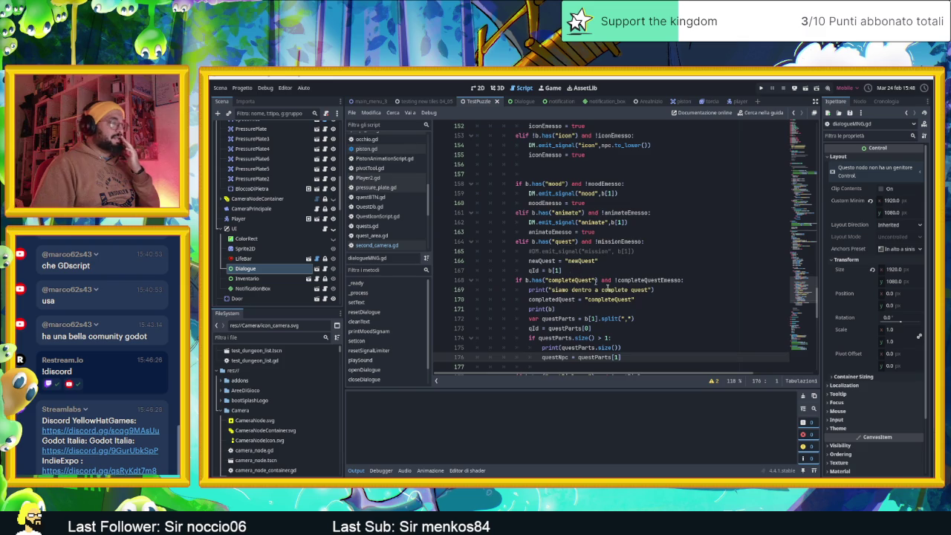
Step: Review openDialogue and closeDialogue in dialogueMNG.gd, including the deactivateSecondCamera signal
scroll(661, 321, down, 2)
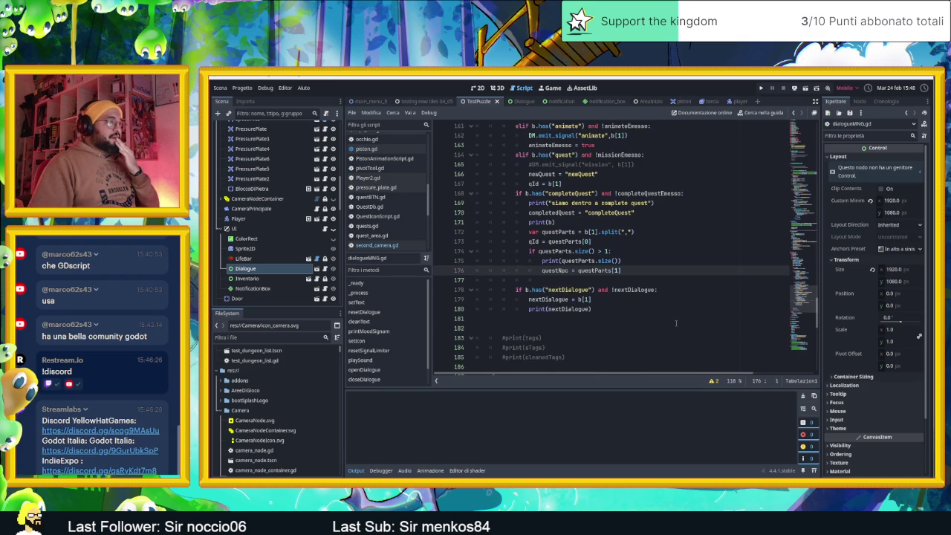
scroll(676, 324, down, 9)
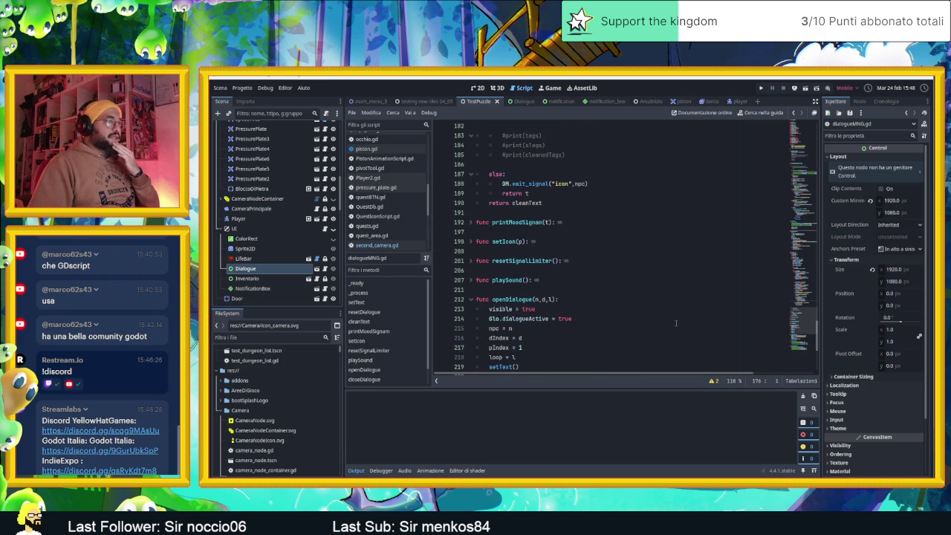
scroll(675, 323, down, 2)
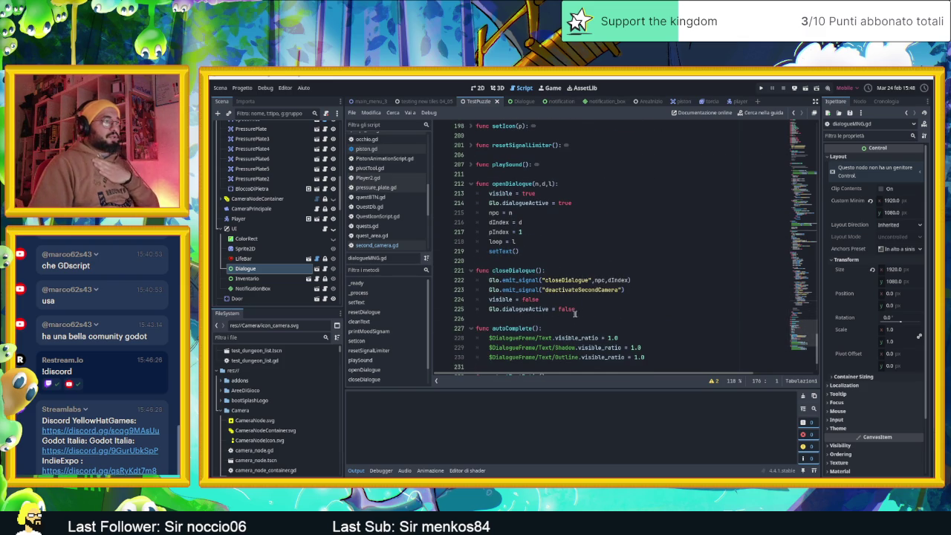
scroll(606, 314, down, 1)
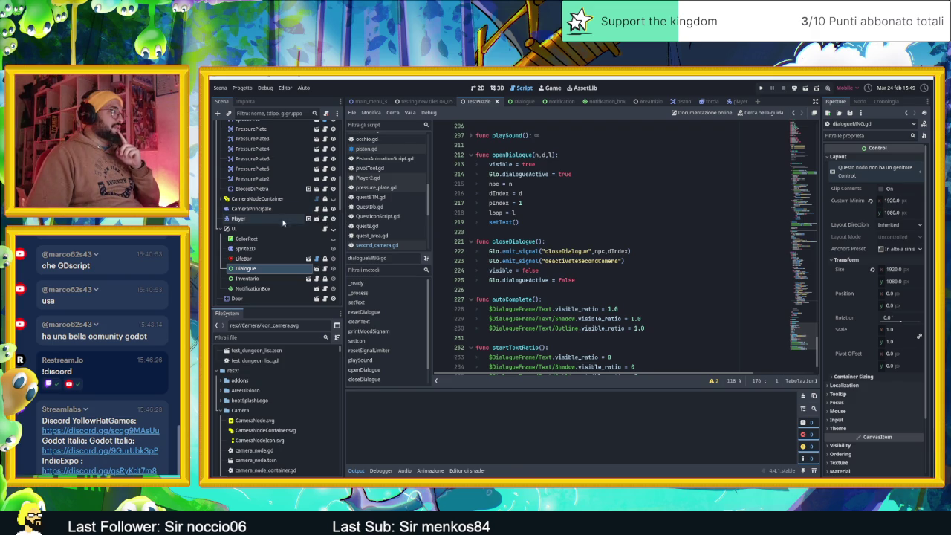
scroll(282, 249, down, 3)
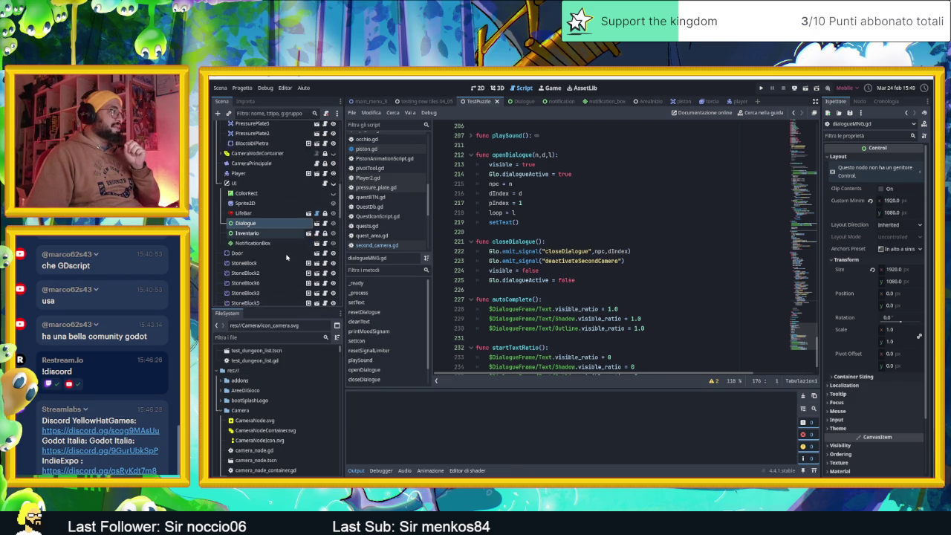
scroll(286, 258, down, 3)
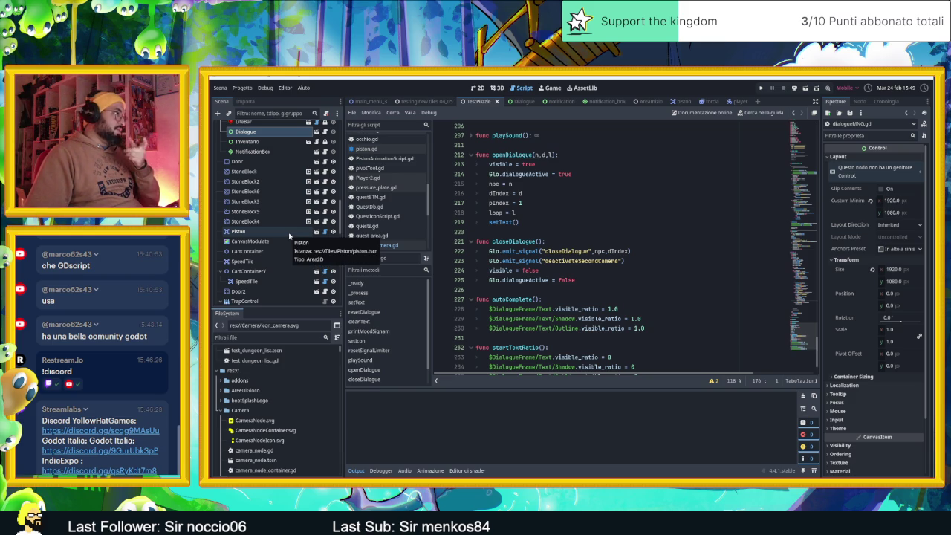
scroll(291, 238, up, 3)
scroll(291, 240, up, 3)
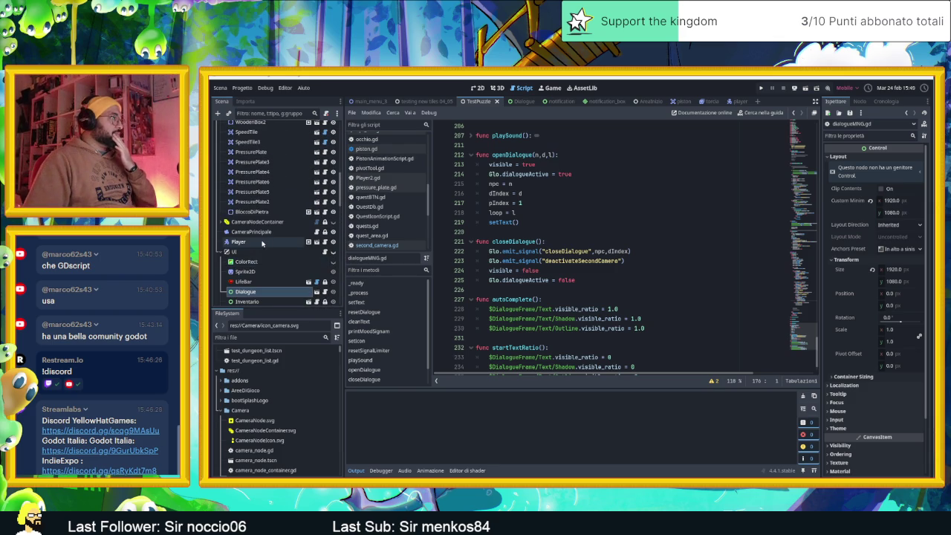
scroll(263, 243, up, 5)
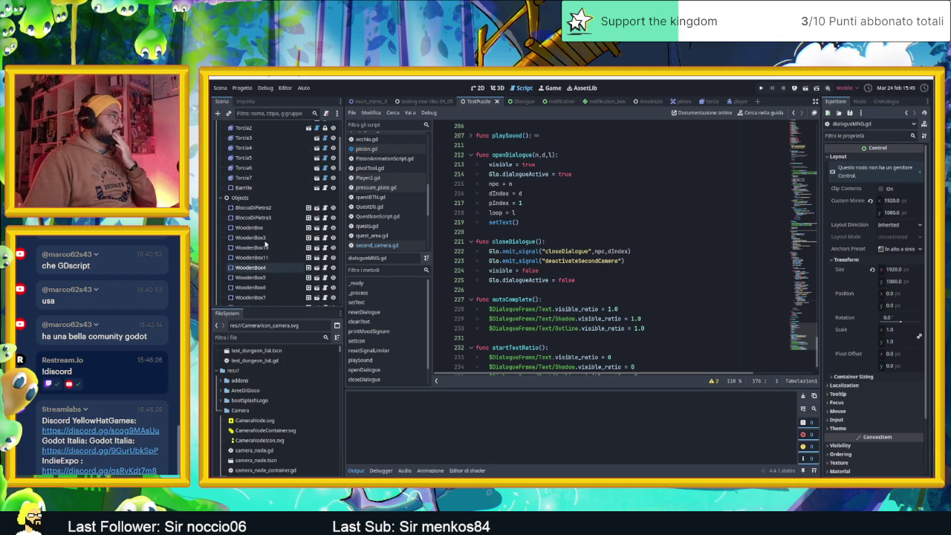
scroll(266, 243, up, 3)
scroll(268, 243, down, 10)
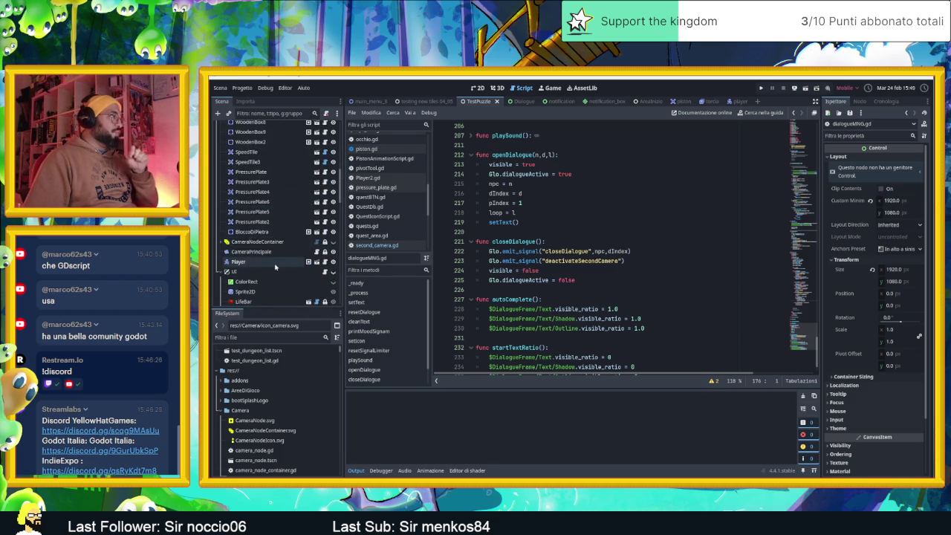
scroll(275, 267, down, 3)
scroll(273, 256, down, 2)
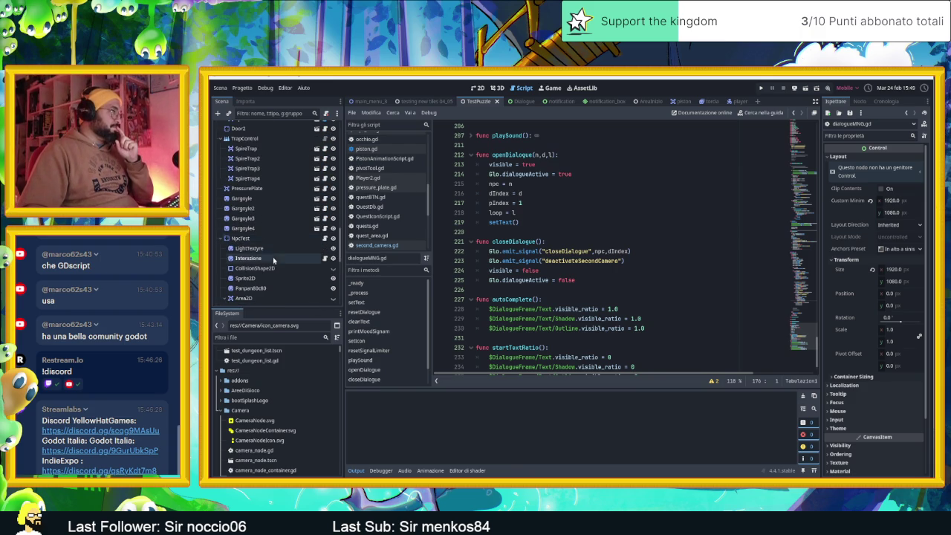
click(271, 238)
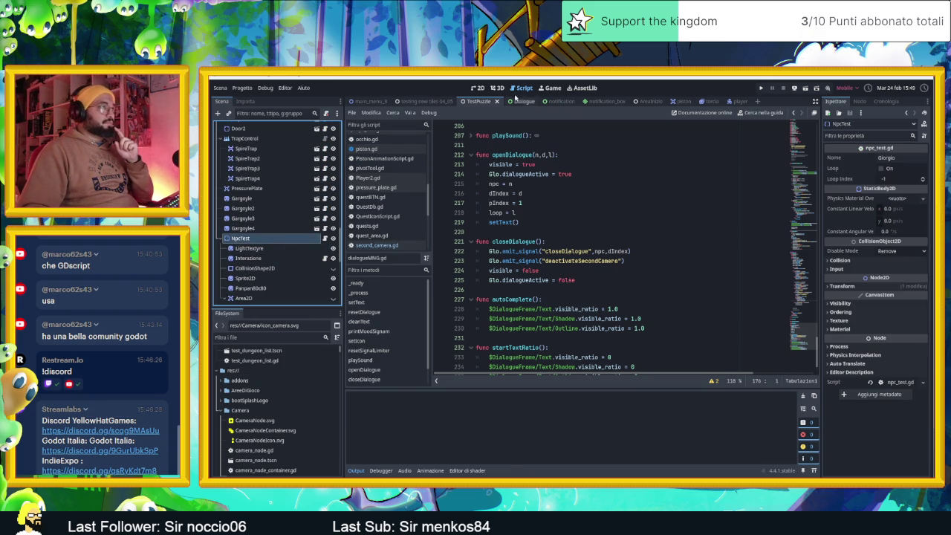
Step: Open NpcTest's npc_test.gd and go to the end of the openDialogue emit line in startDialogue
click(478, 88)
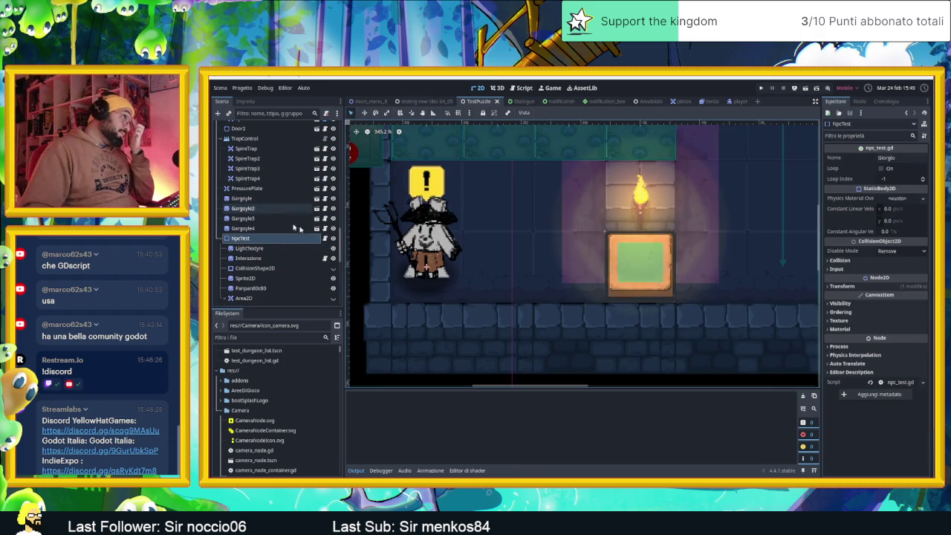
click(325, 238)
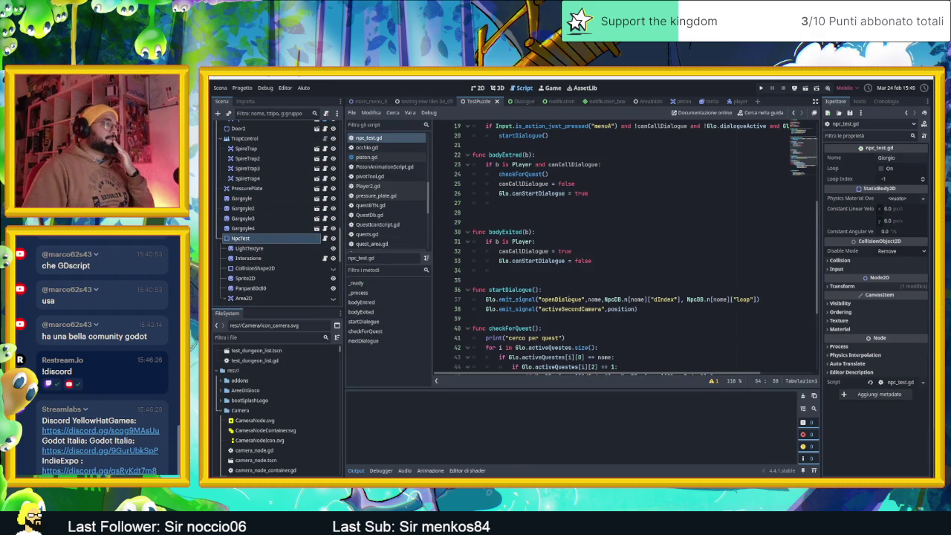
scroll(630, 312, down, 4)
scroll(630, 313, up, 6)
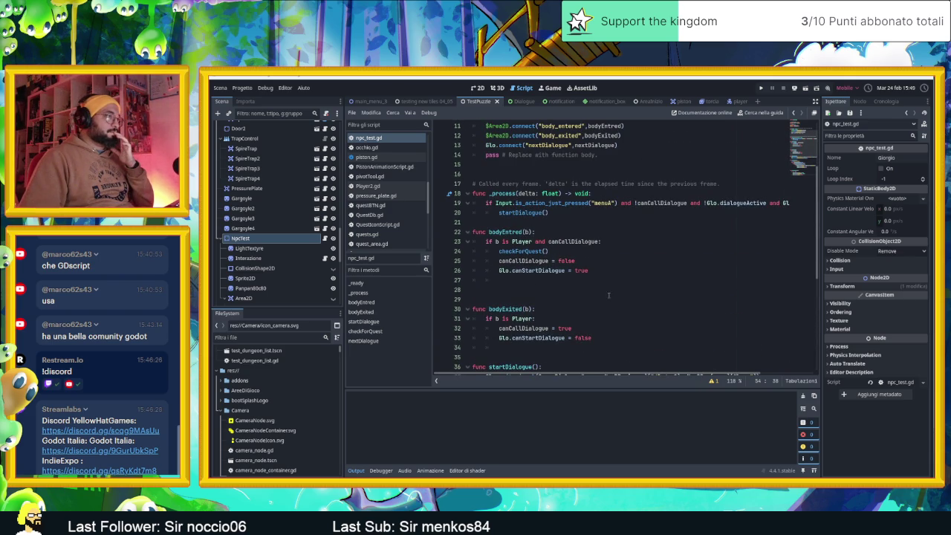
scroll(609, 296, down, 3)
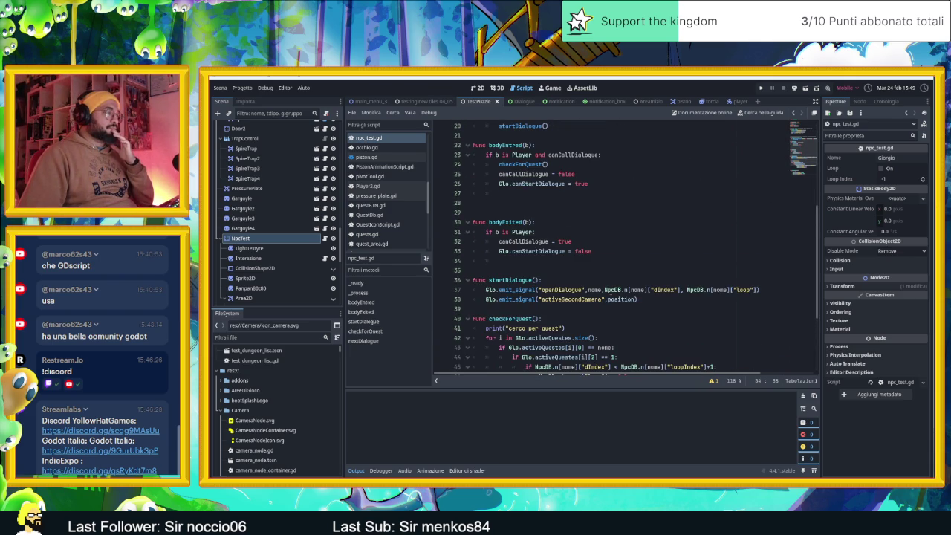
click(770, 292)
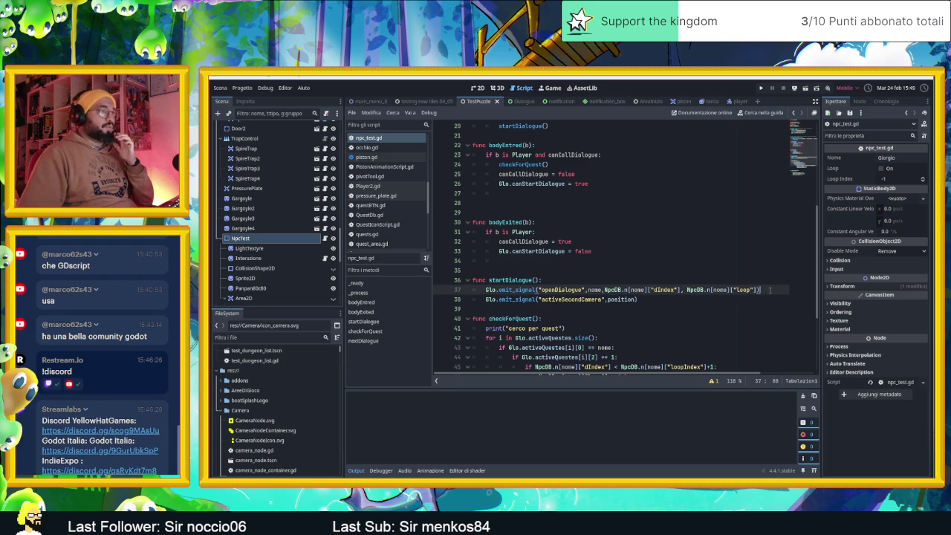
Step: Add the line Glo.cameraPosPool.append(position) after the openDialogue emit and save npc_test.gd
key(Return)
text(Glo.camerano)
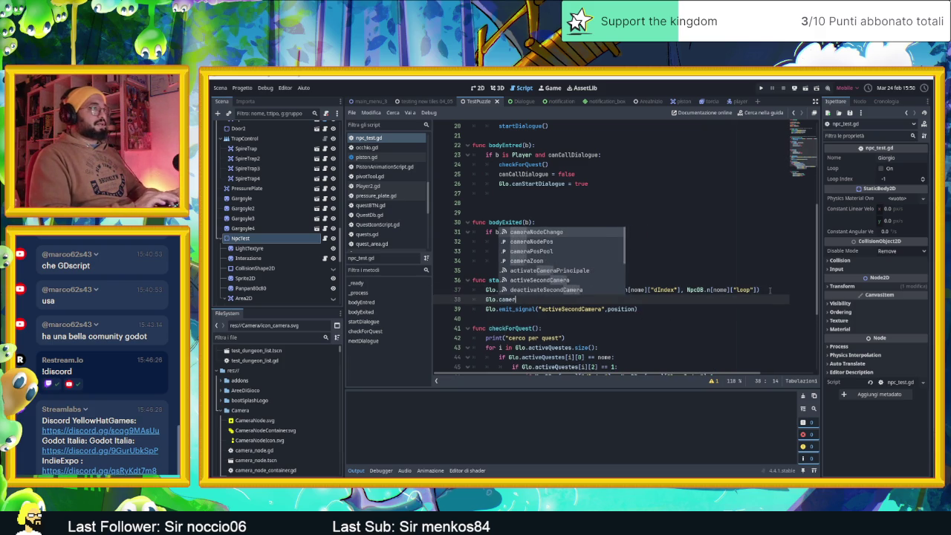
text(P)
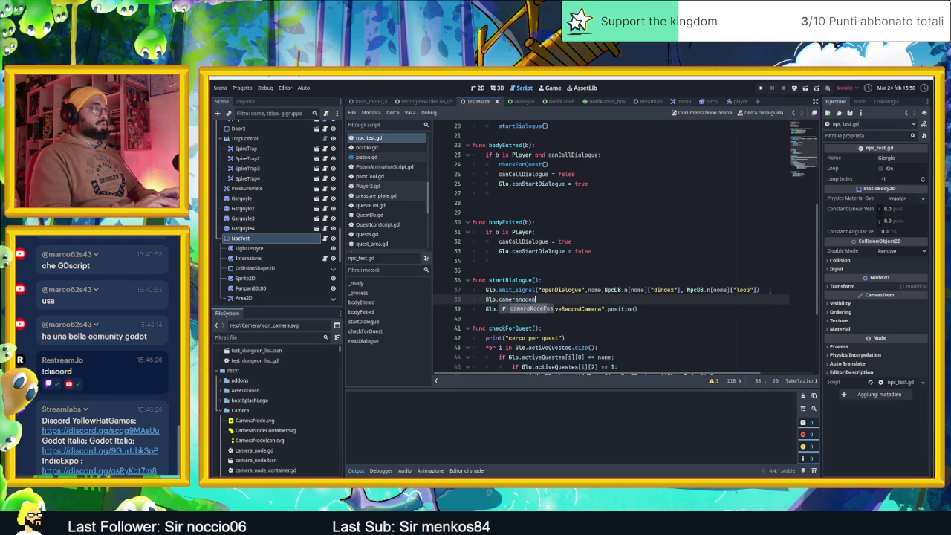
text(os)
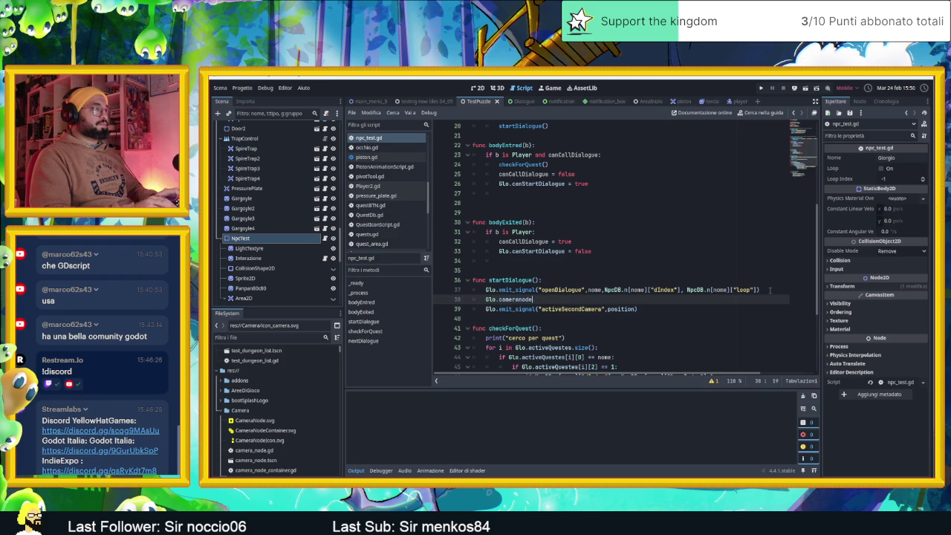
key(BackSpace)
key(BackSpace)
key(BackSpace)
text(aP)
key(Return)
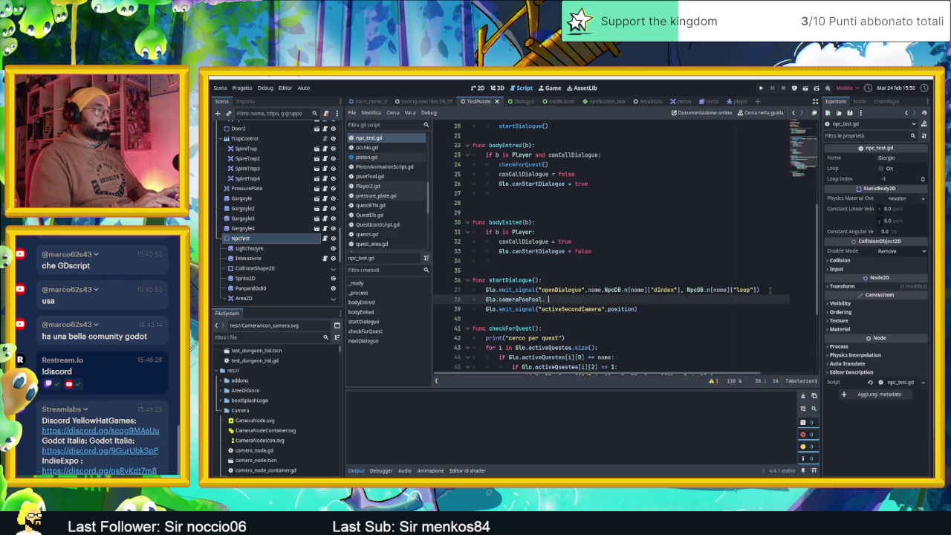
text(app)
key(Return)
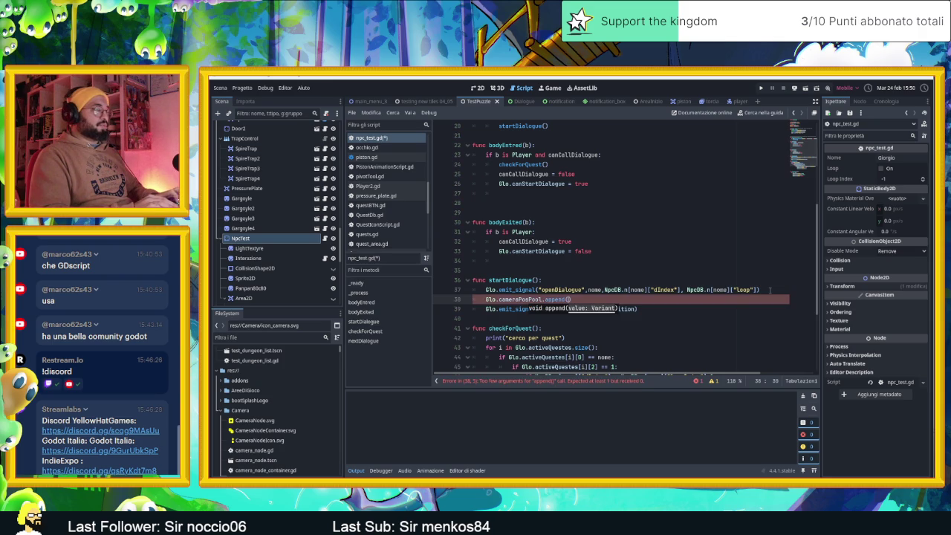
text(pos)
key(Return)
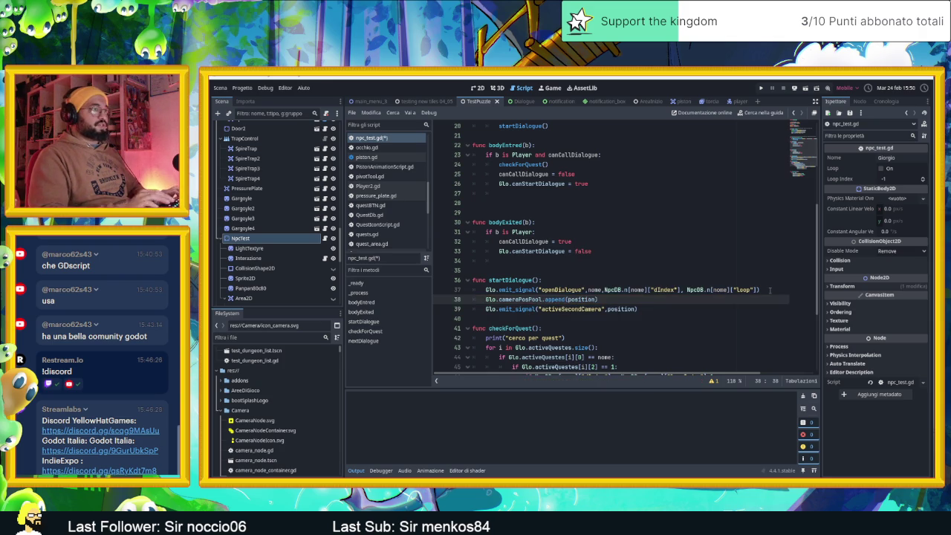
key(ctrl+s)
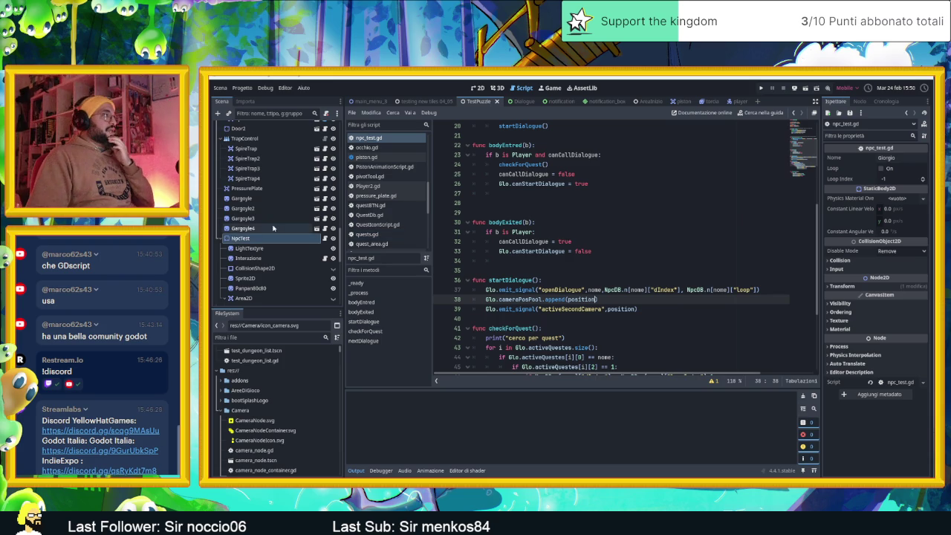
Step: Select the CameraNodeContainer node in the Scene dock
scroll(273, 229, up, 5)
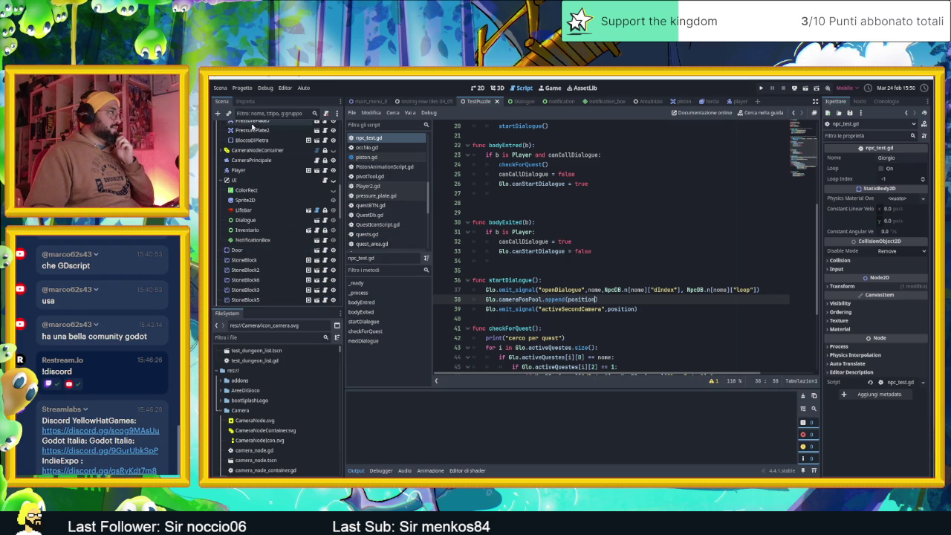
click(275, 151)
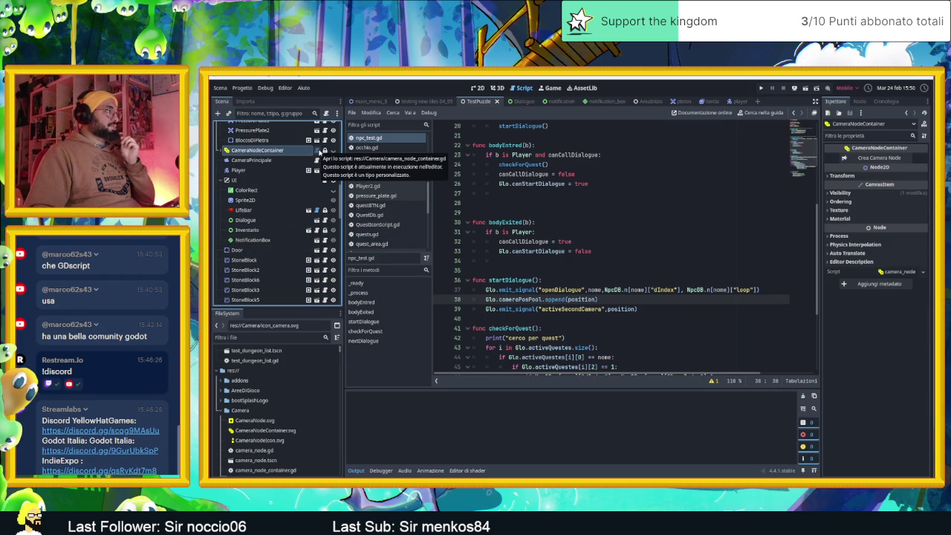
scroll(271, 208, down, 6)
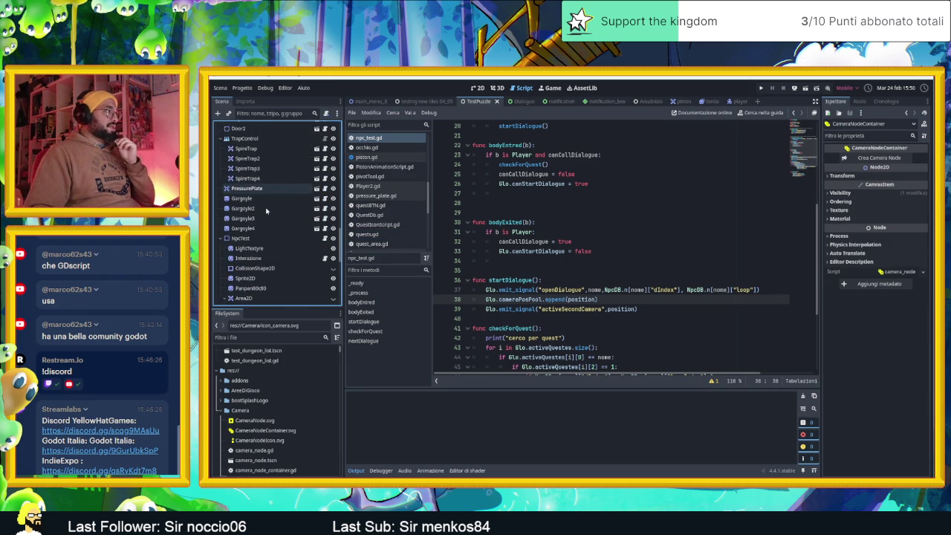
Step: Open second_camera.gd from the SecondCamera node, with the cursor on empty line 50 in activate()
scroll(270, 212, down, 3)
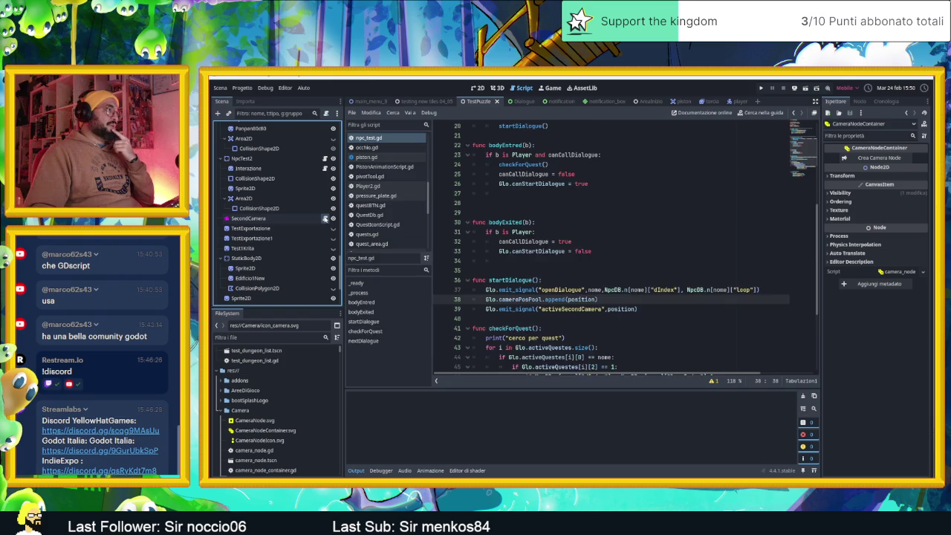
click(325, 218)
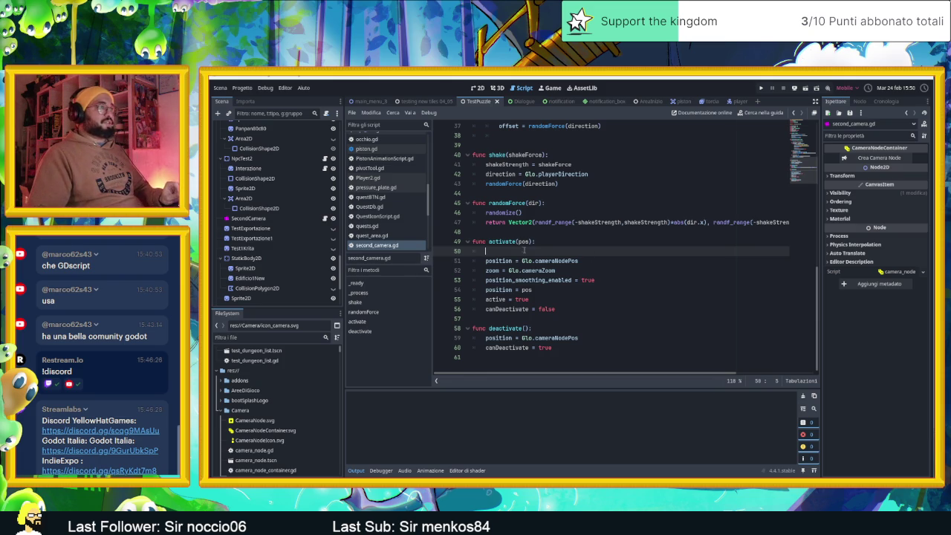
key(BackSpace)
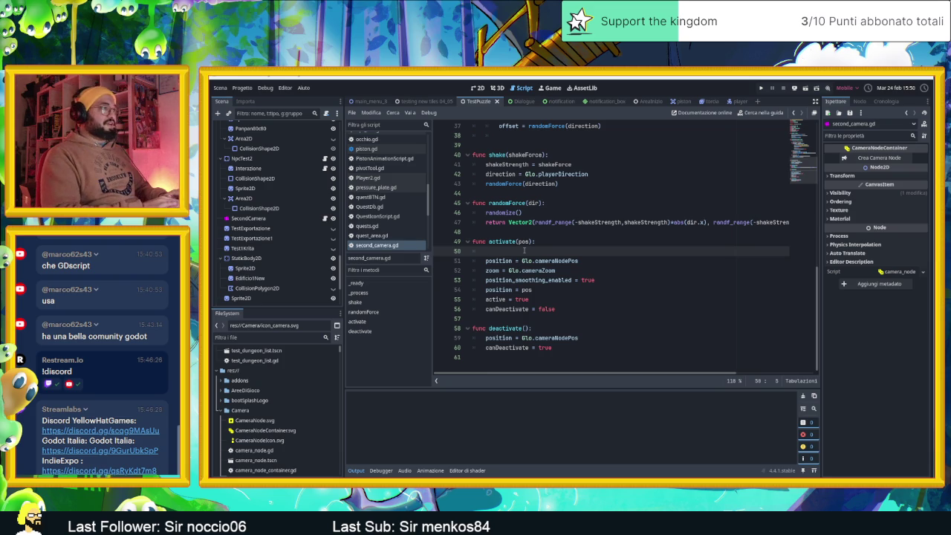
Step: Write the condition 'if Glo.cameraPosPool.size() == 0:' at the top of activate()
text(if)
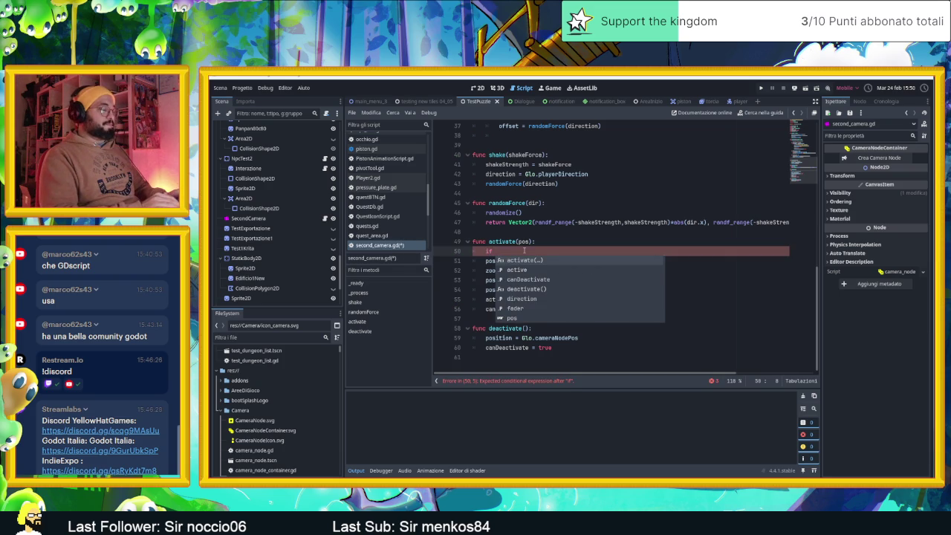
text( Glo.ca)
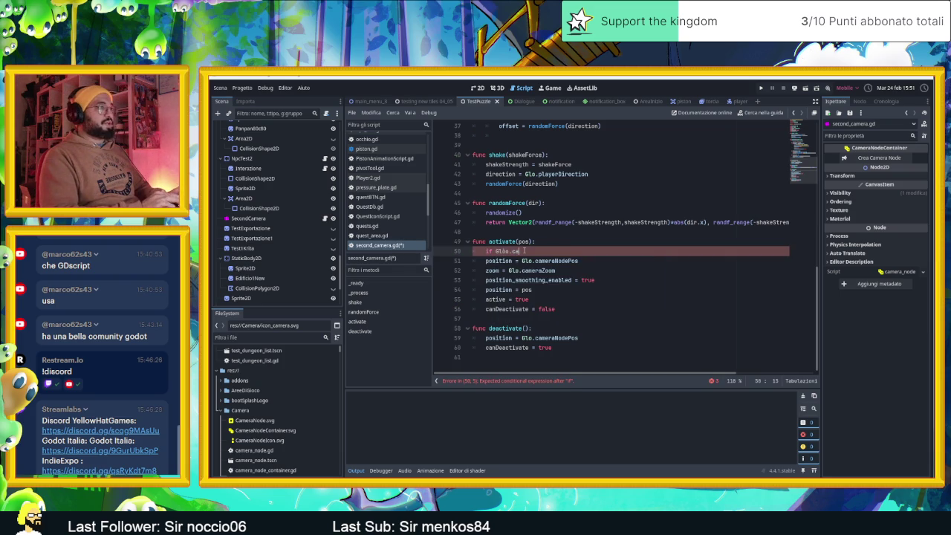
key(BackSpace)
key(BackSpace)
key(BackSpace)
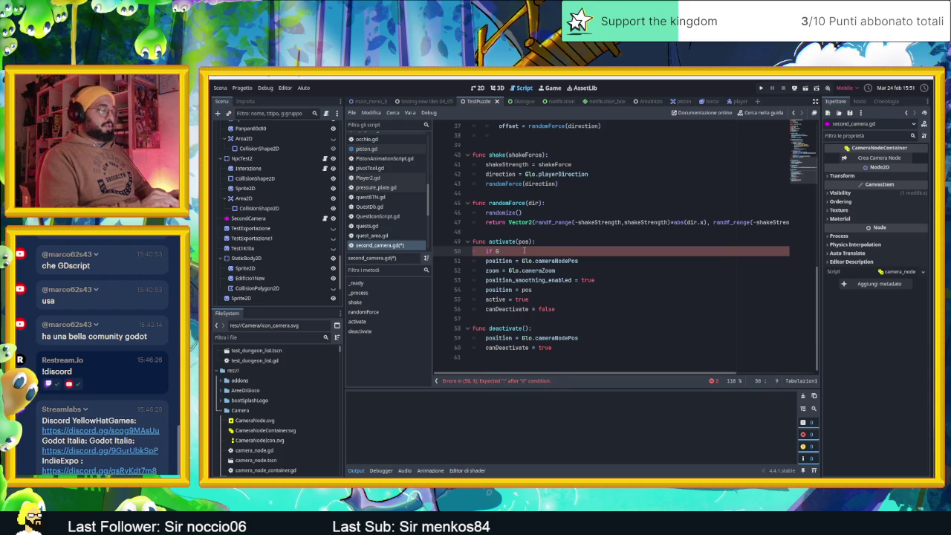
text(.camera)
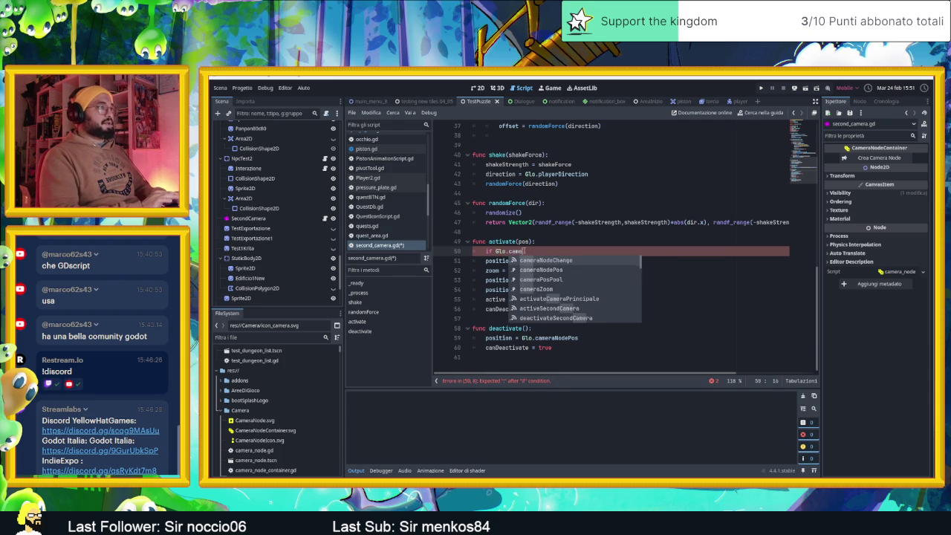
key(Down)
key(Down)
key(Return)
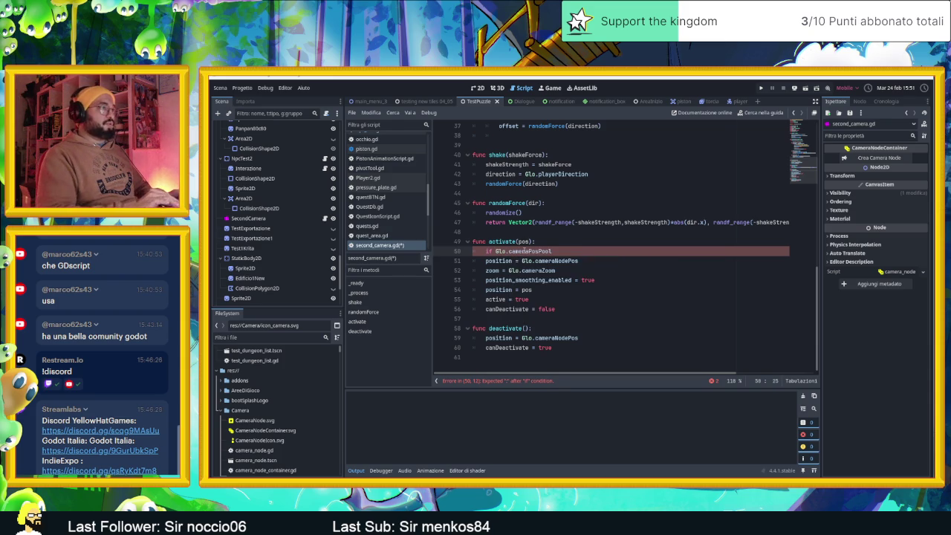
text(.size() >)
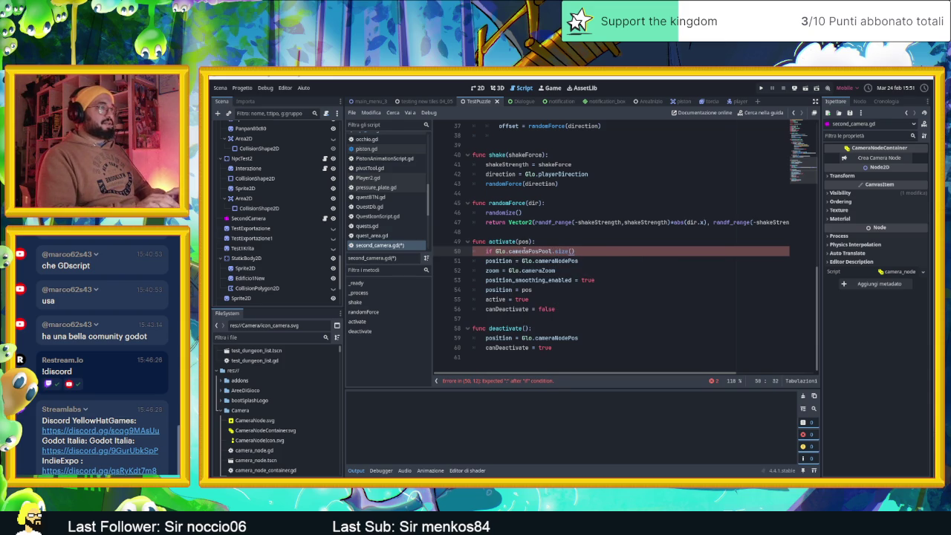
text( 0)
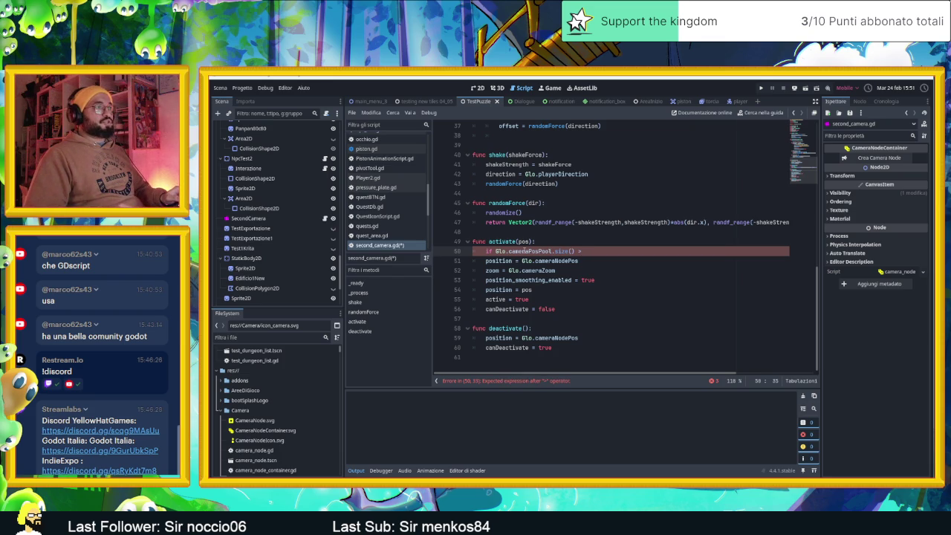
text(:)
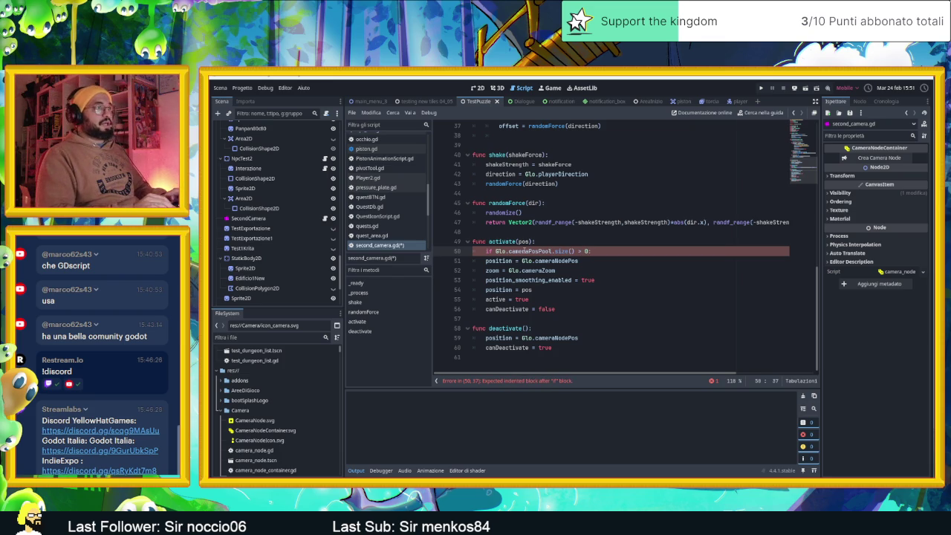
key(Left)
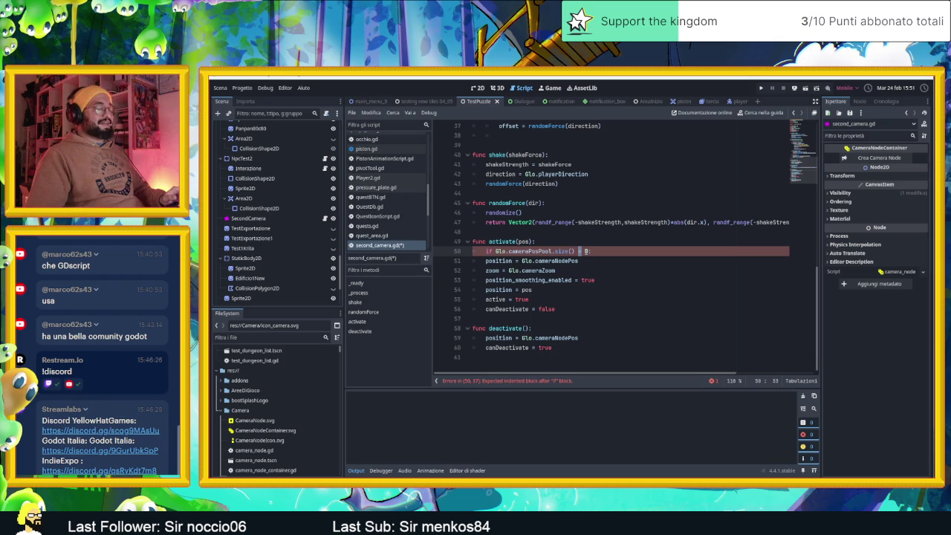
text(==)
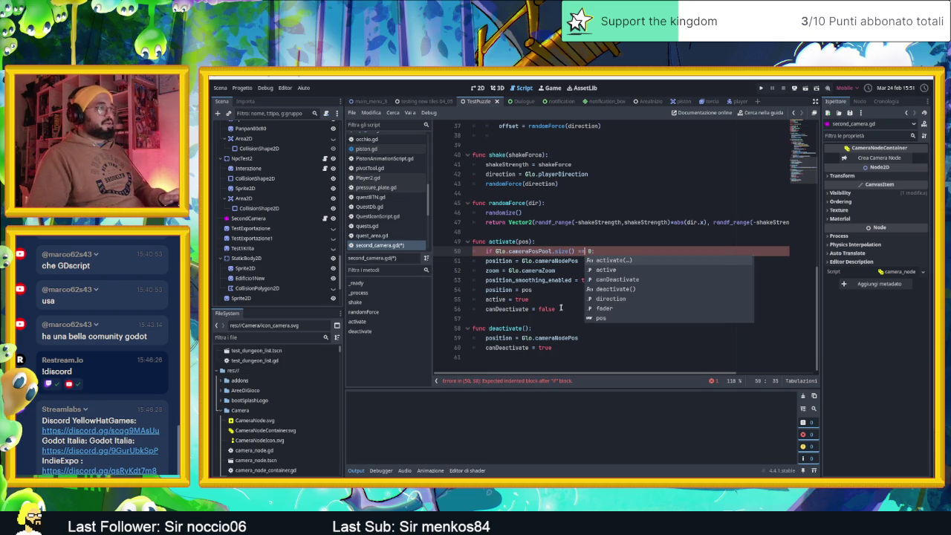
Step: Indent the activate body lines 51–56 under the new condition and save
click(561, 307)
key(shift+Up)
key(shift+Up)
key(shift+Up)
key(shift+Home)
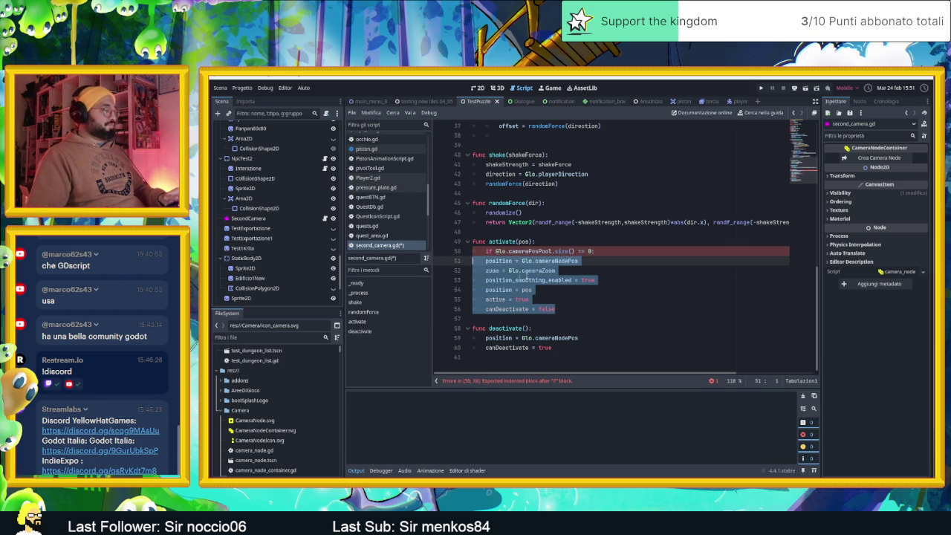
key(Tab)
click(626, 281)
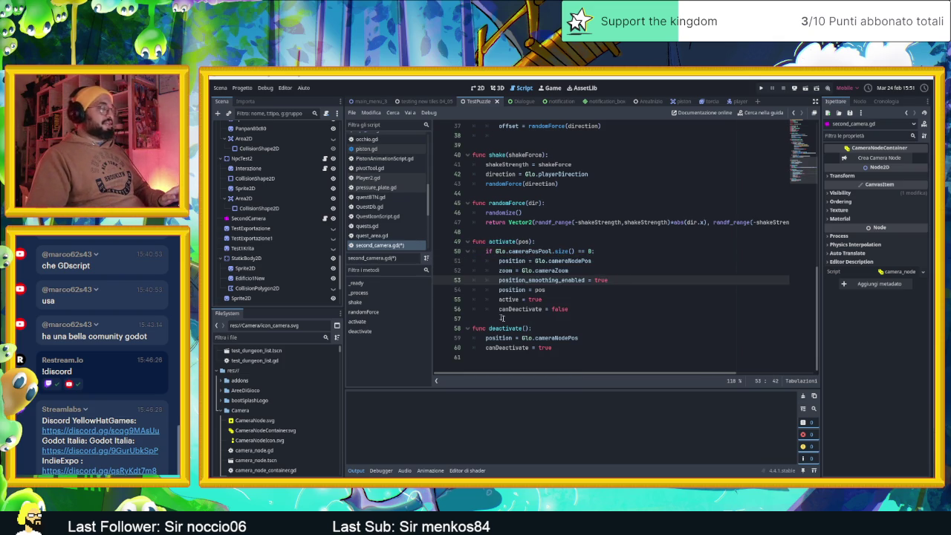
key(ctrl+s)
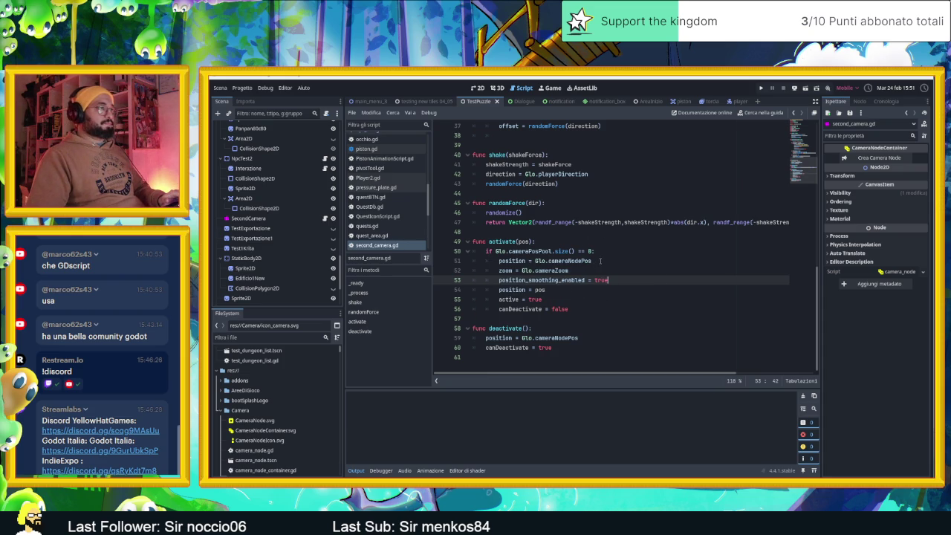
Step: Copy the position = Glo.cameraNodePos line onto a new line above the condition
click(601, 261)
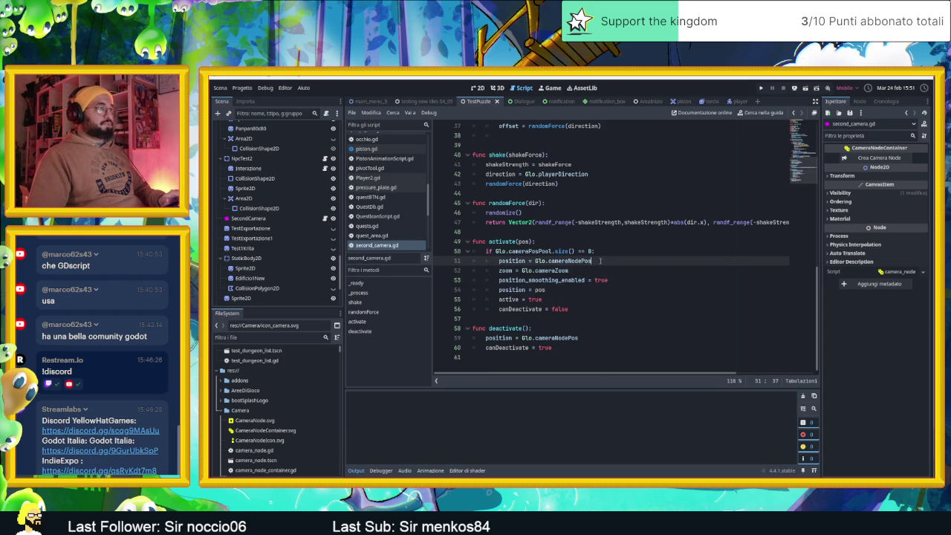
key(ctrl+c)
click(565, 245)
key(Return)
key(ctrl+v)
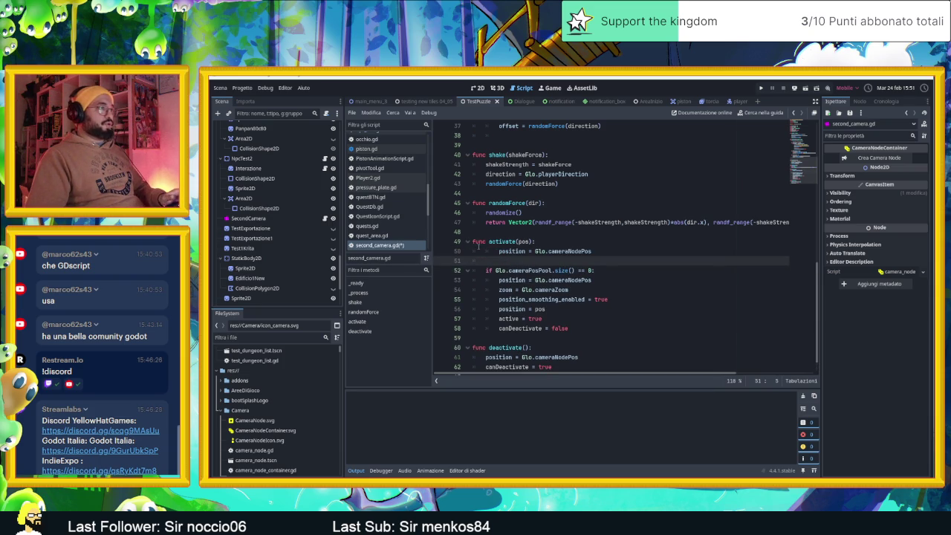
Step: Unindent the pasted position line and delete the duplicate position line inside the condition
click(478, 250)
key(shift+Tab)
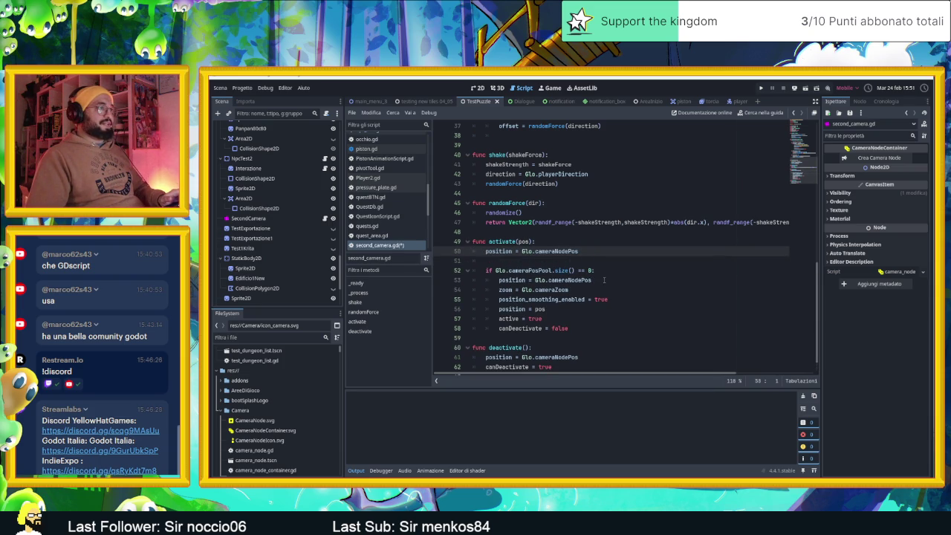
click(605, 280)
key(ctrl+shift+k)
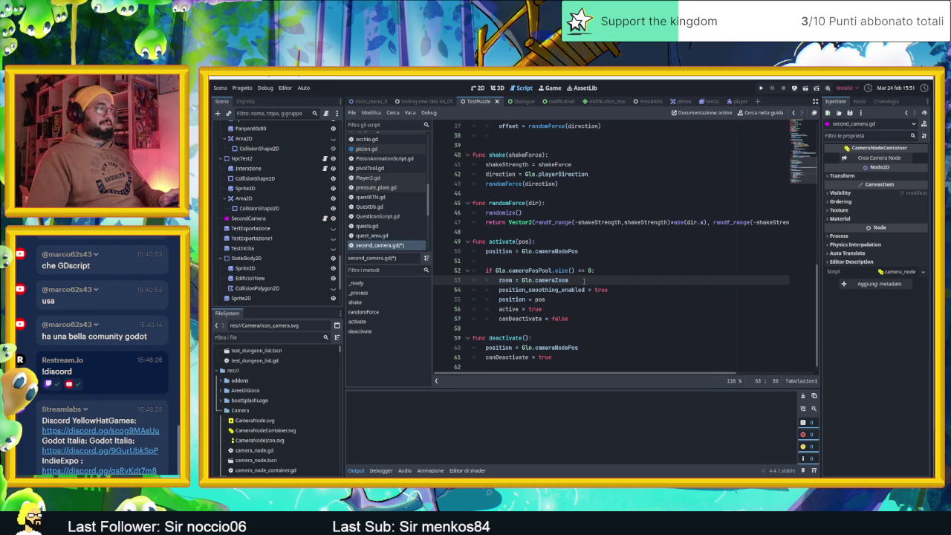
Step: Move the zoom line above the condition, undoing a misplaced smoothing-line move
key(shift+Home)
key(shift+Home)
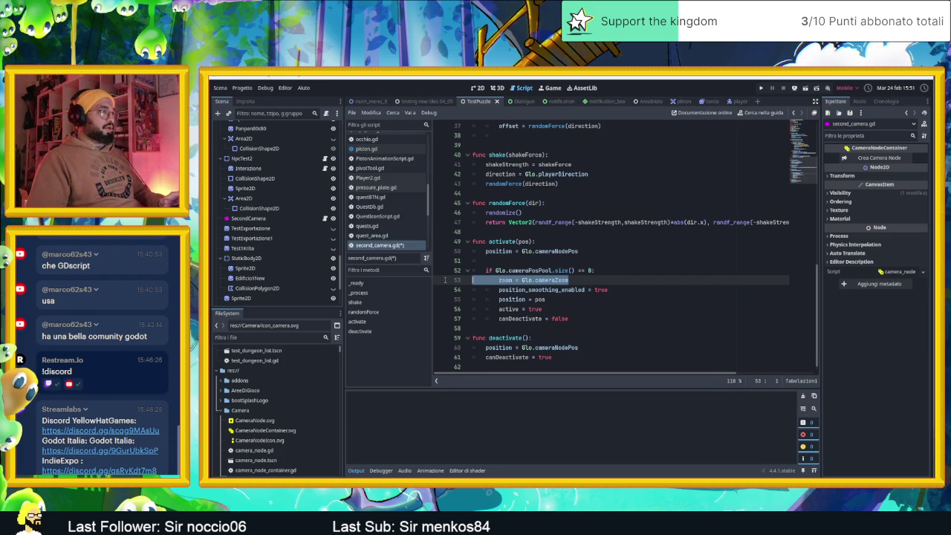
drag(506, 279, 524, 261)
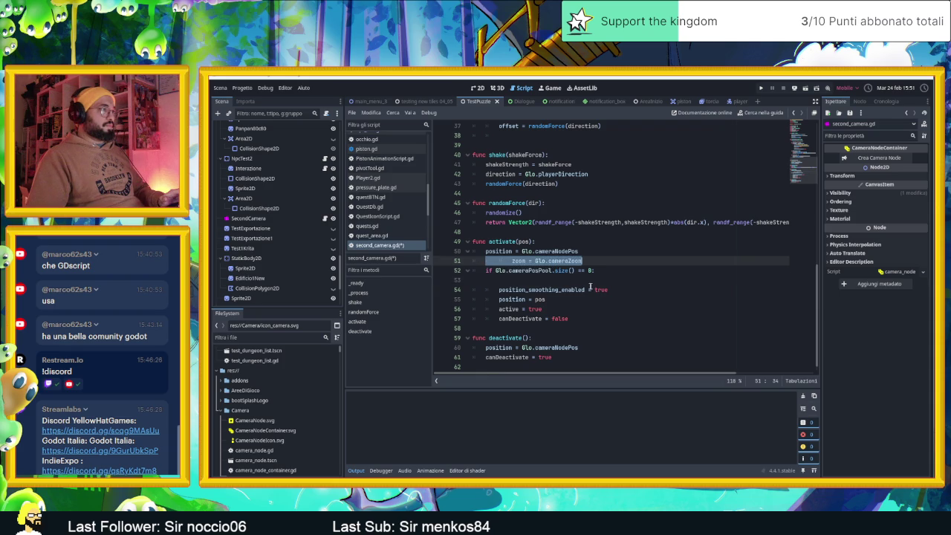
key(shift+Tab)
click(573, 278)
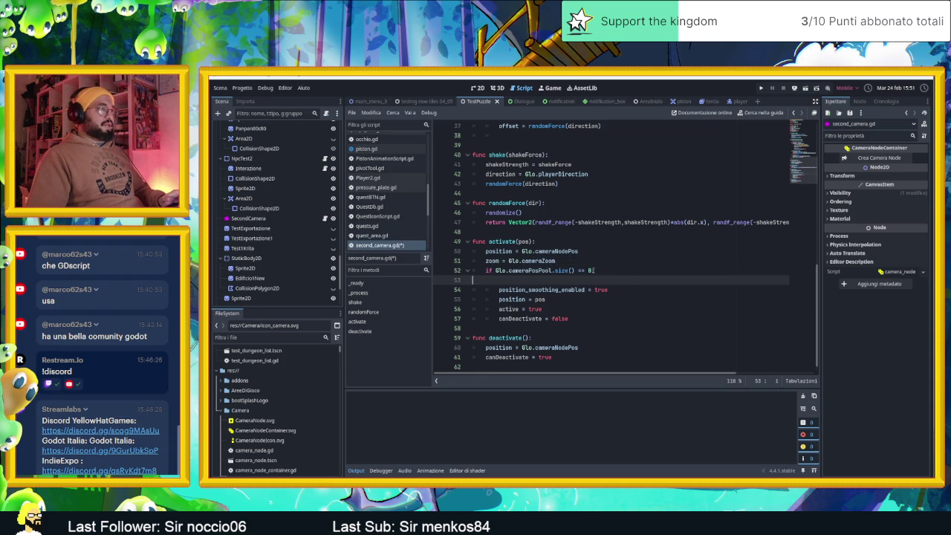
mouse_move(610, 289)
mouse_down()
mouse_move(473, 289)
mouse_move(573, 261)
mouse_up()
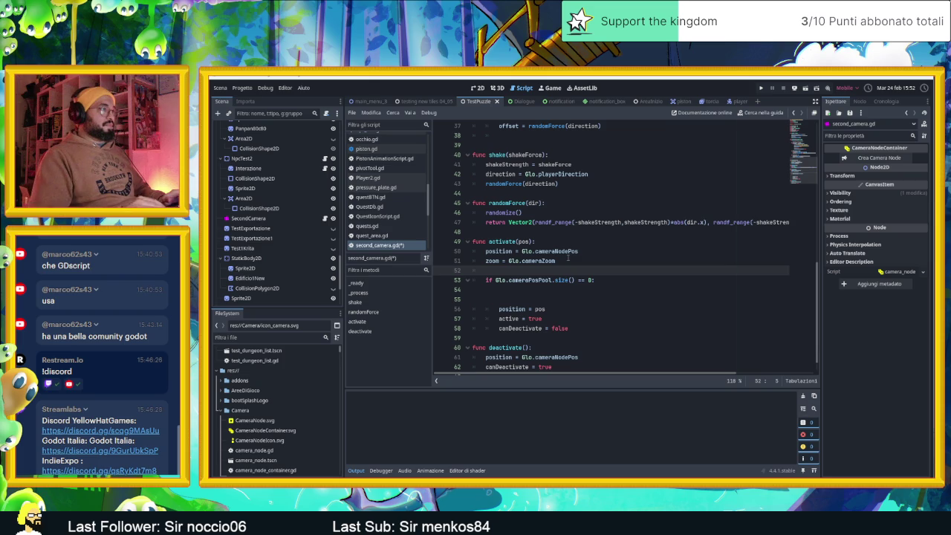
key(ctrl+z)
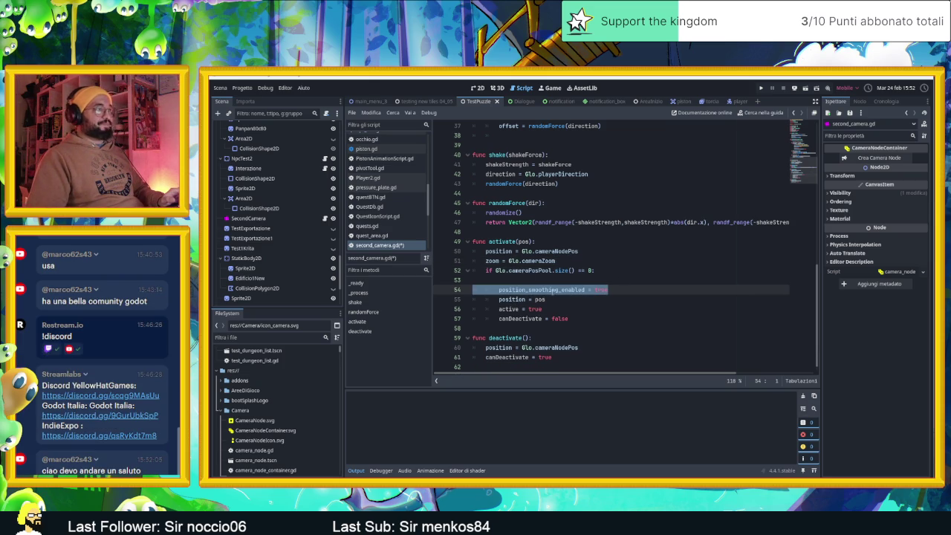
Step: Put position_smoothing_enabled = true after the zoom line and remove the old copy inside the condition
click(585, 264)
key(Return)
key(ctrl+v)
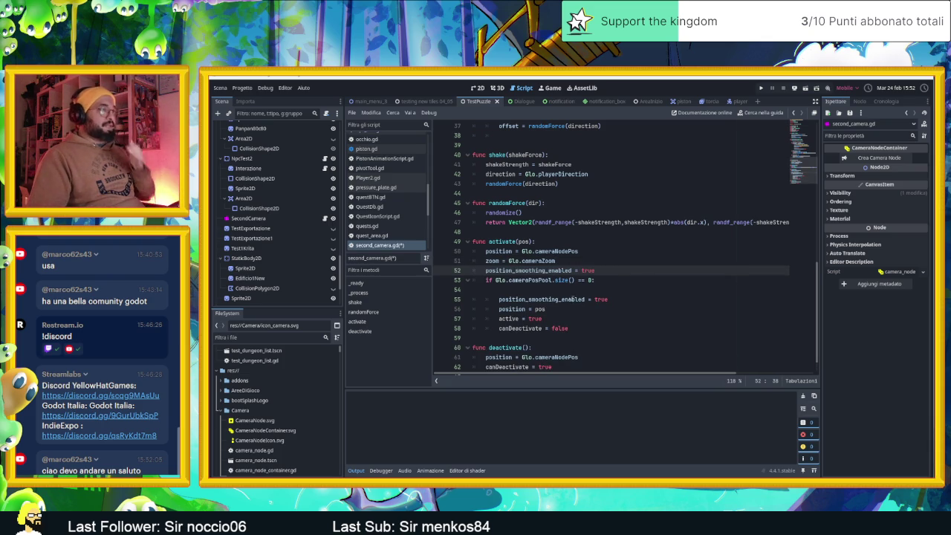
key(Down)
key(Down)
key(Down)
key(ctrl+shift+k)
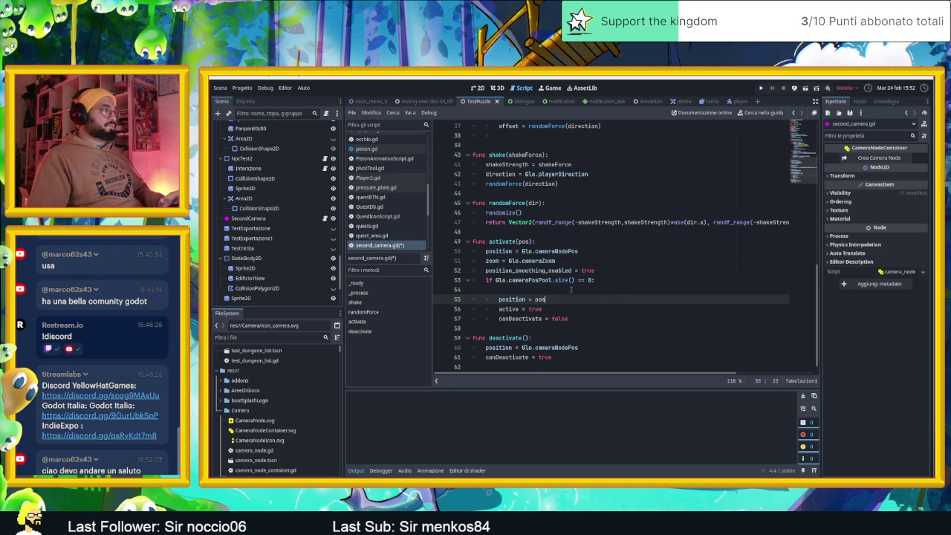
key(Up)
key(BackSpace)
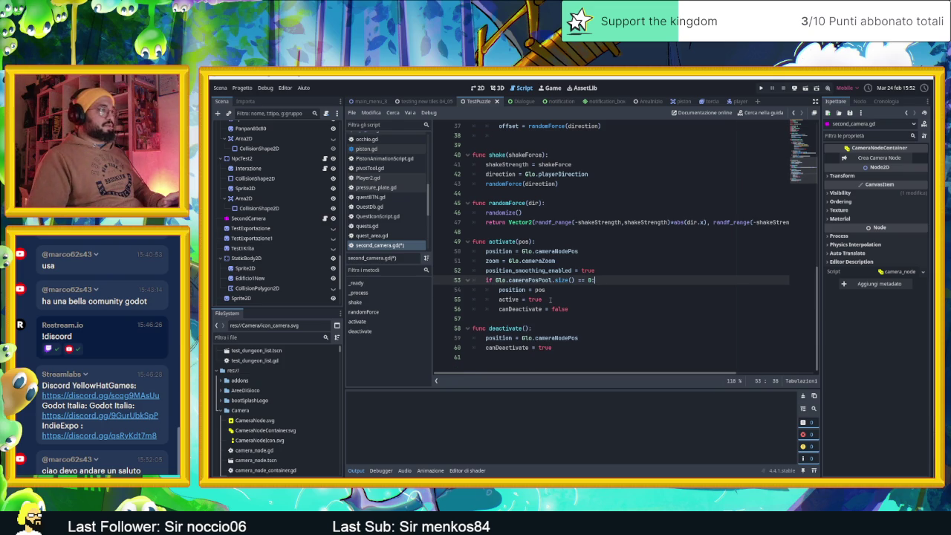
Step: Move active = true and canDeactivate = false out of the condition, adding a line after position = pos
click(552, 300)
key(shift+Tab)
click(572, 311)
key(shift+Tab)
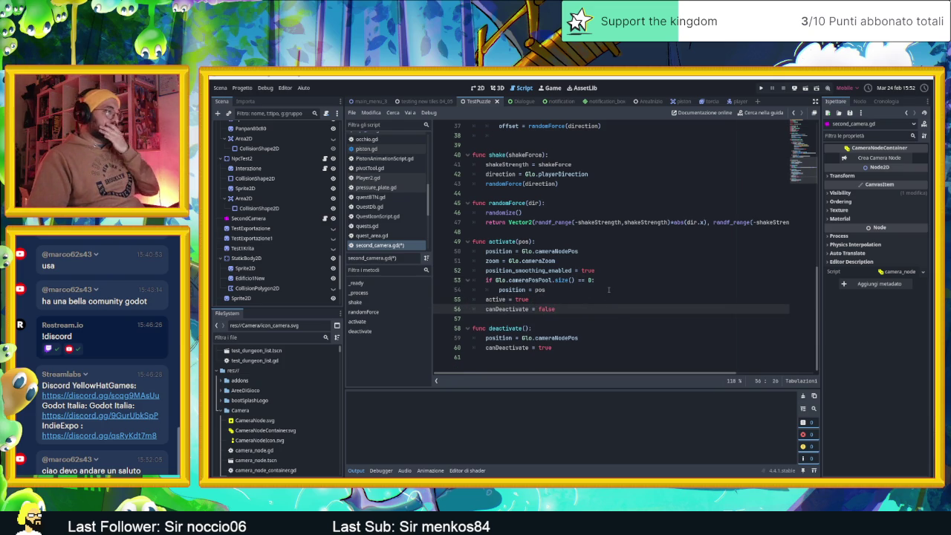
click(584, 289)
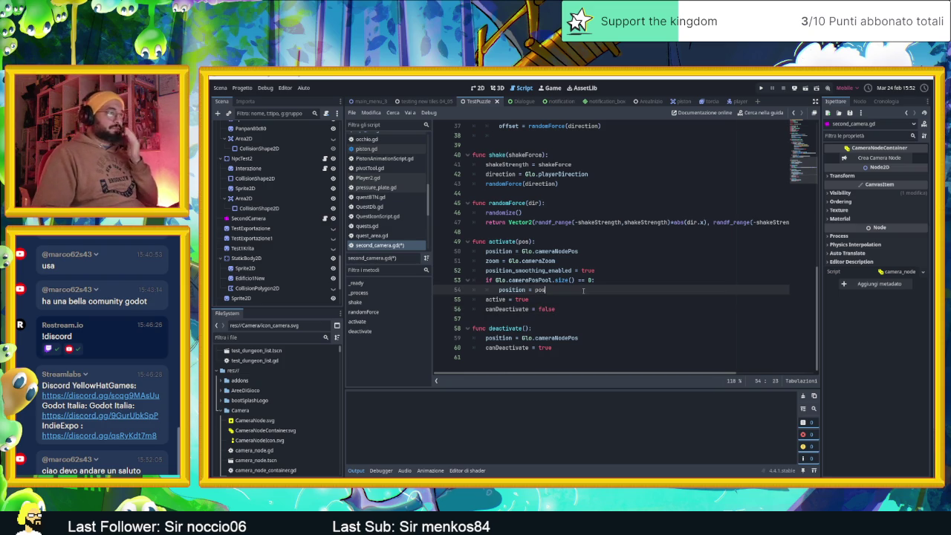
key(Return)
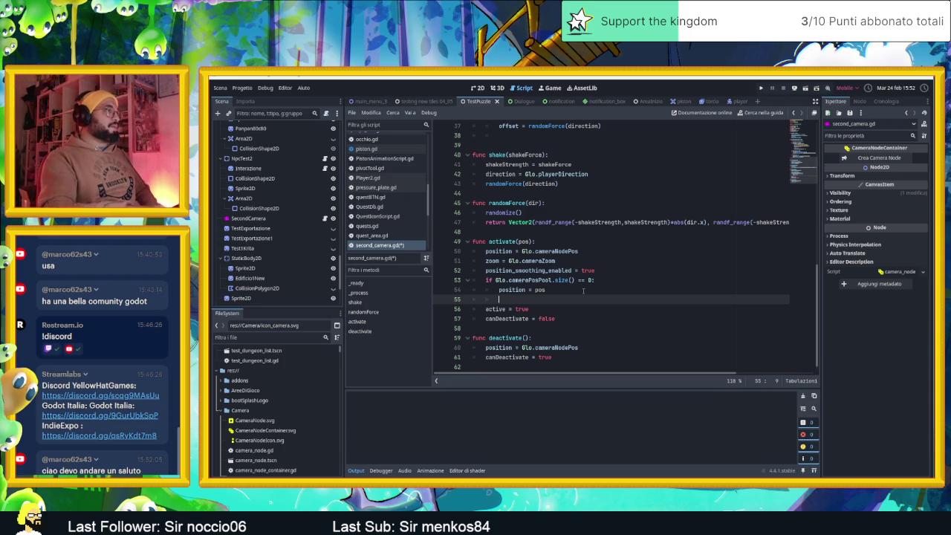
Step: Cut the Glo.cameraPosPool.append(position) line from NpcTest2's startDialogue, switch to 2D and save
click(242, 158)
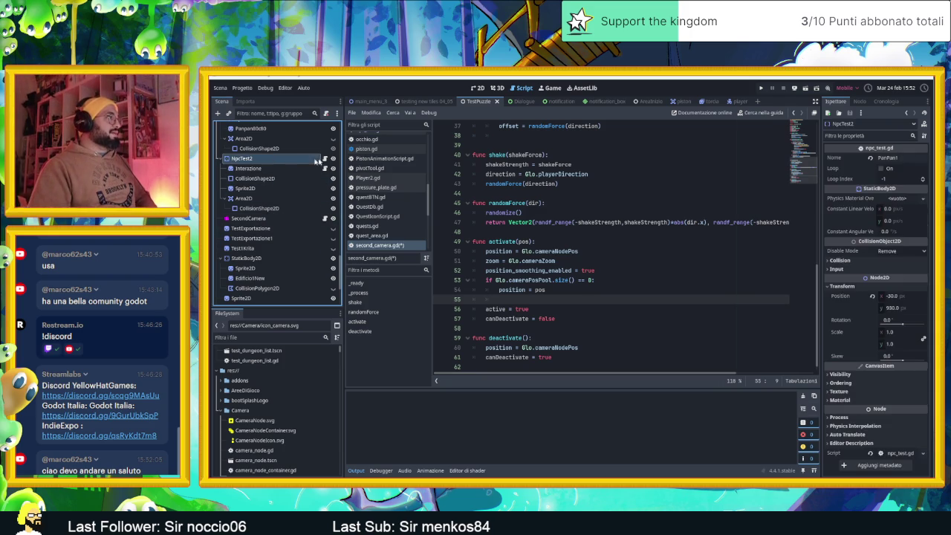
click(325, 159)
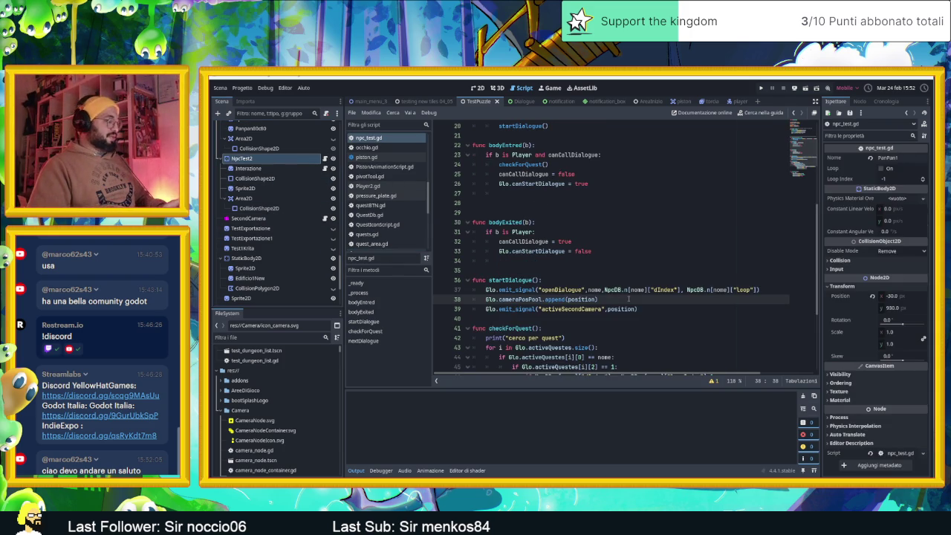
key(ctrl+x)
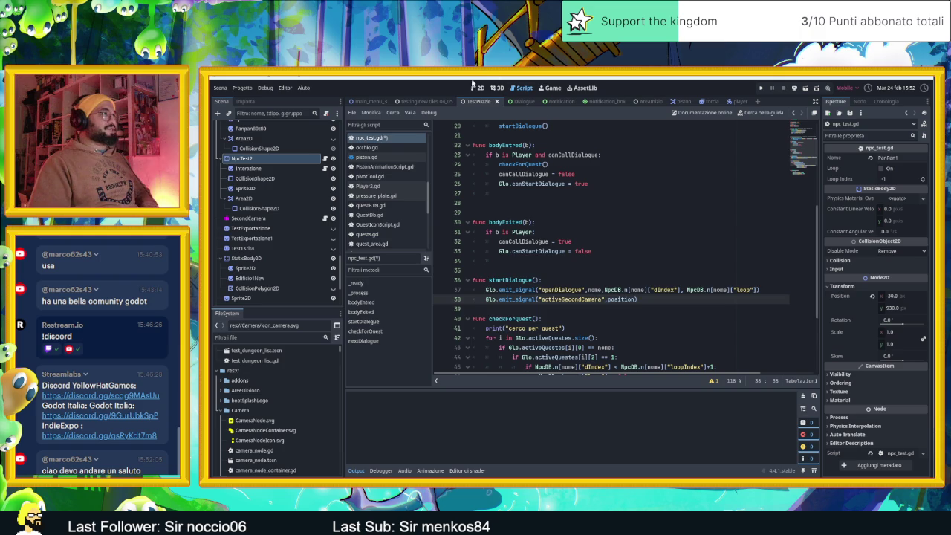
click(479, 88)
key(ctrl+s)
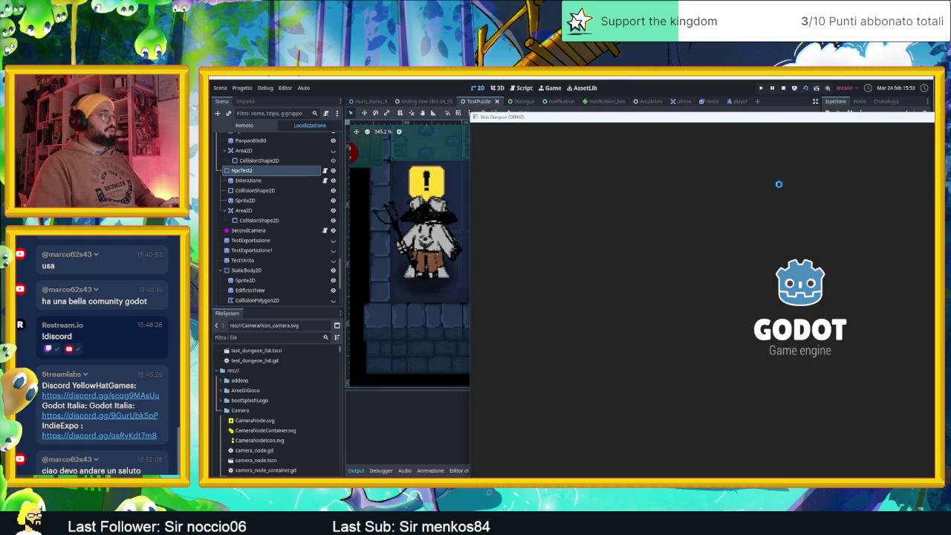
Step: Slide the slime to the exclamation-mark NPC, close its dialogue, and steer through the first room
key(Down)
key(Left)
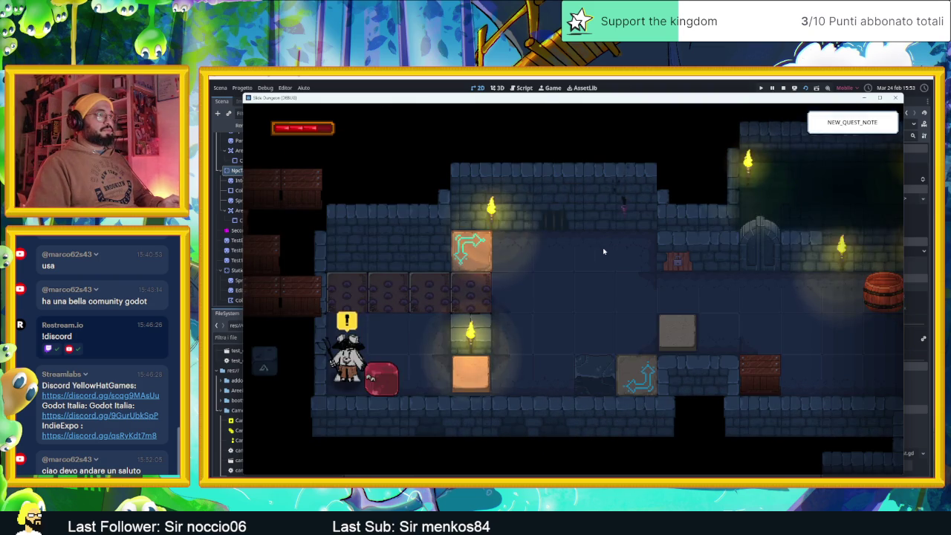
key(Right)
key(Up)
key(Right)
key(Down)
key(Up)
key(Left)
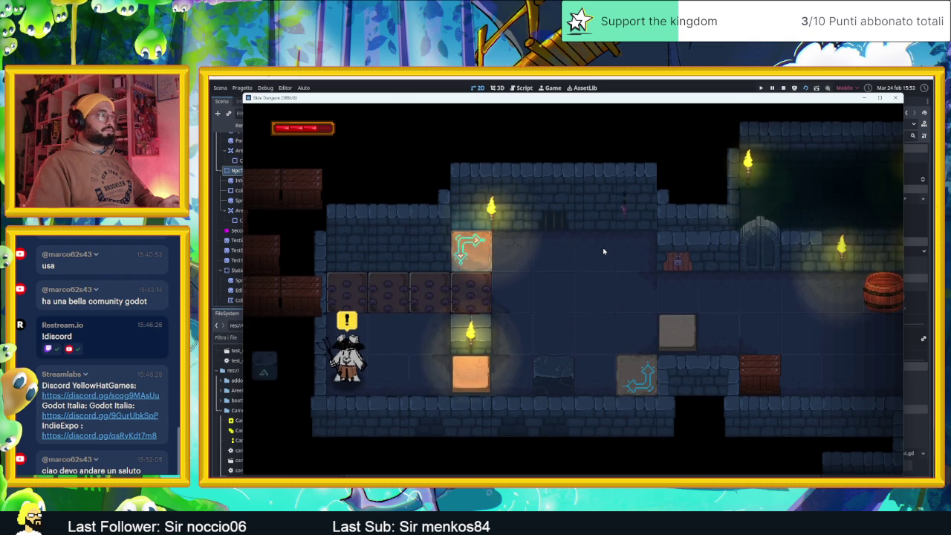
key(Down)
key(Right)
key(Up)
key(Down)
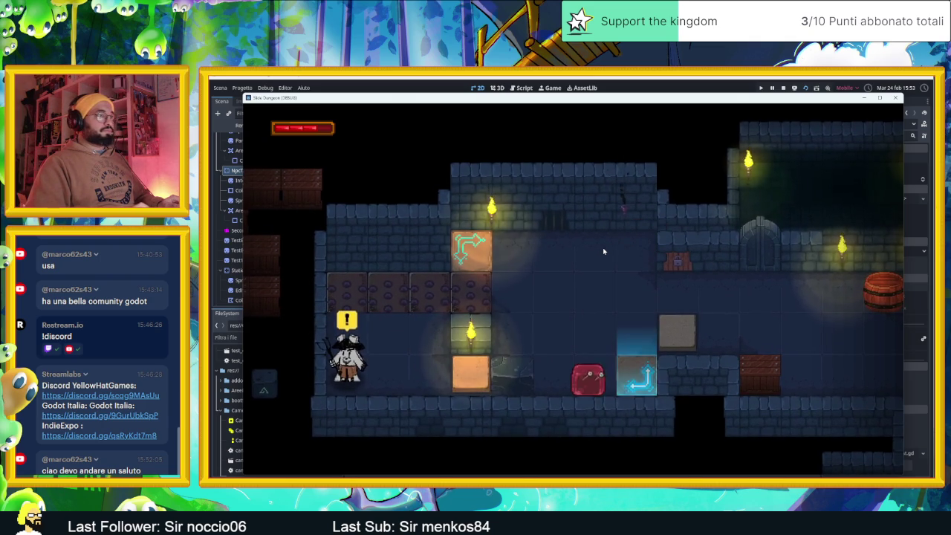
Step: Slide down through the next rooms to the rabbit NPC, advance its dialogue, and stop the game
key(Down)
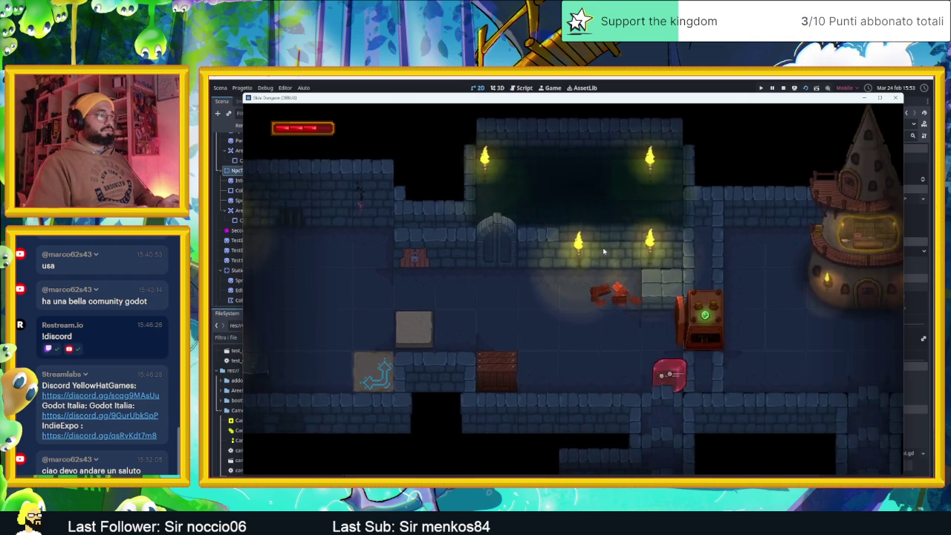
key(Left)
key(Up)
key(Down)
key(Right)
key(Down)
key(Left)
key(Down)
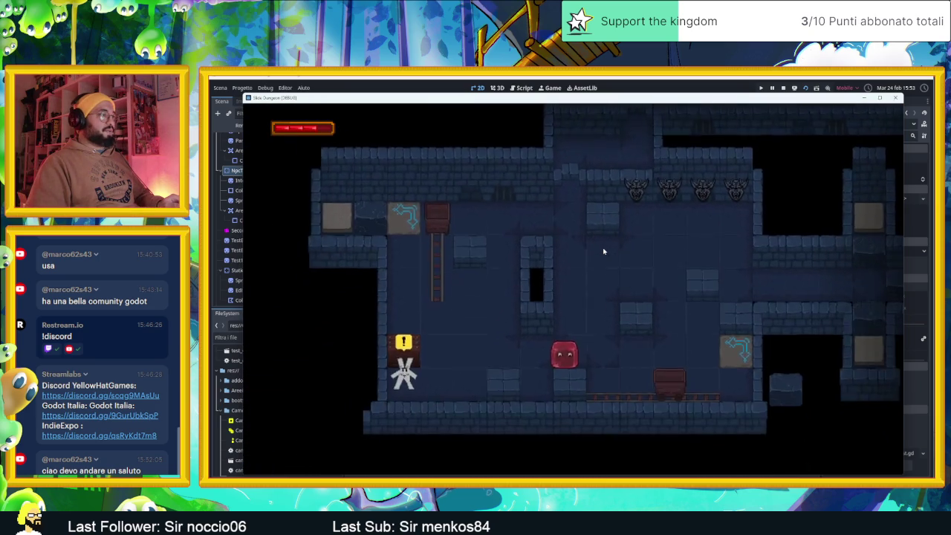
key(Left)
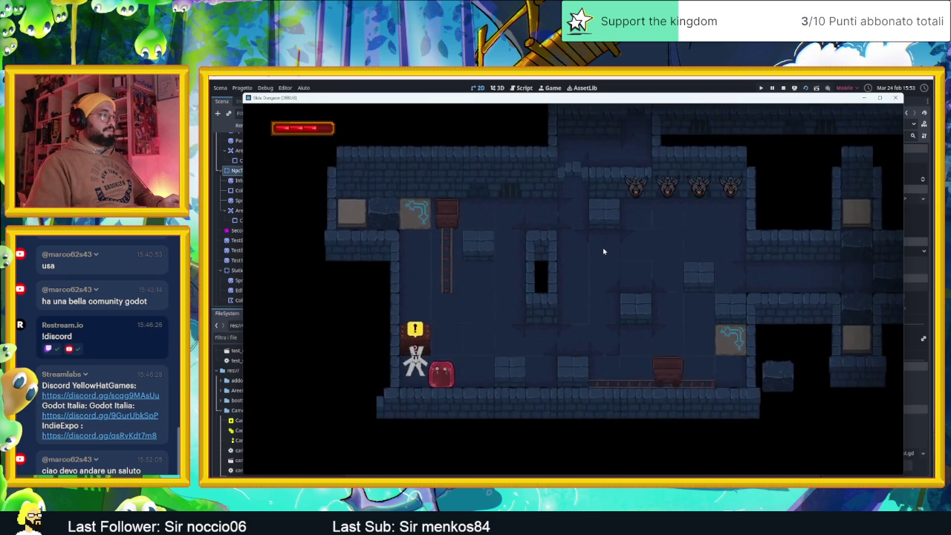
key(space)
key(space)
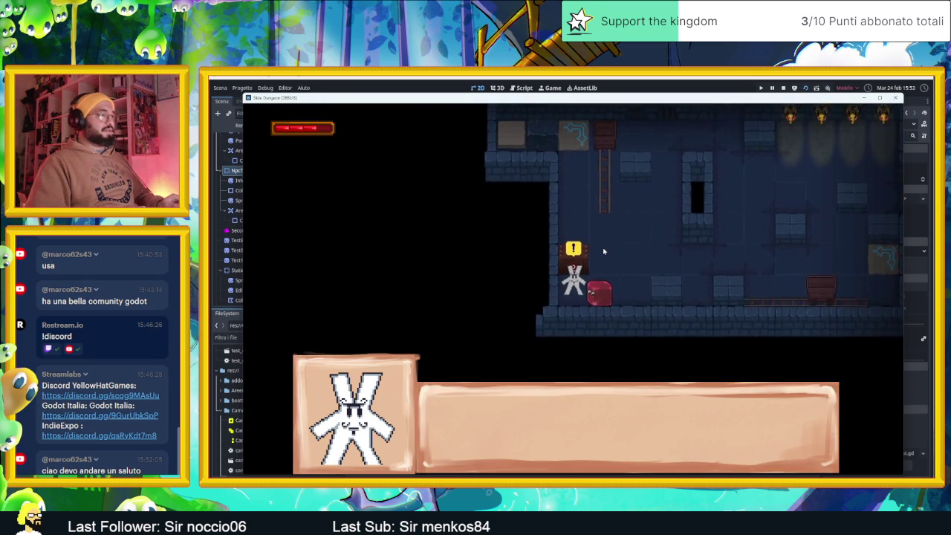
key(space)
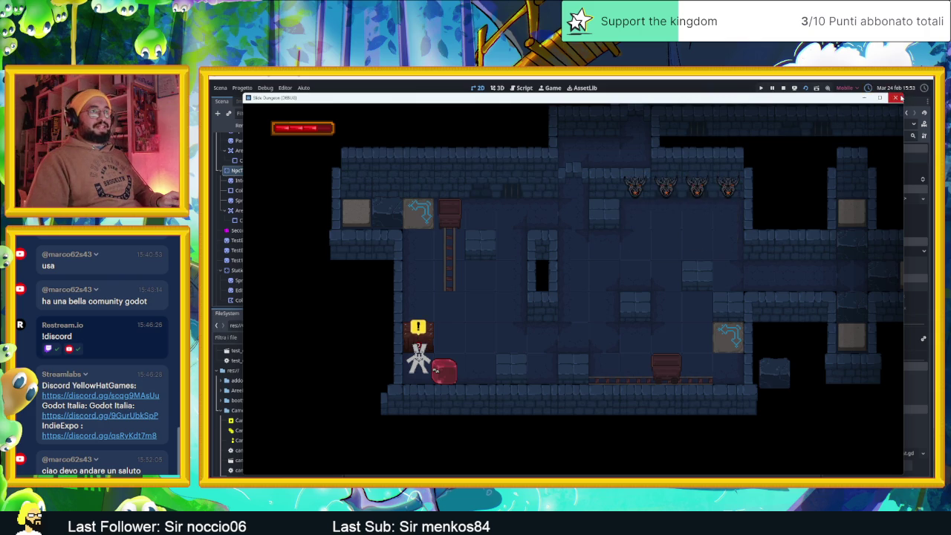
click(899, 97)
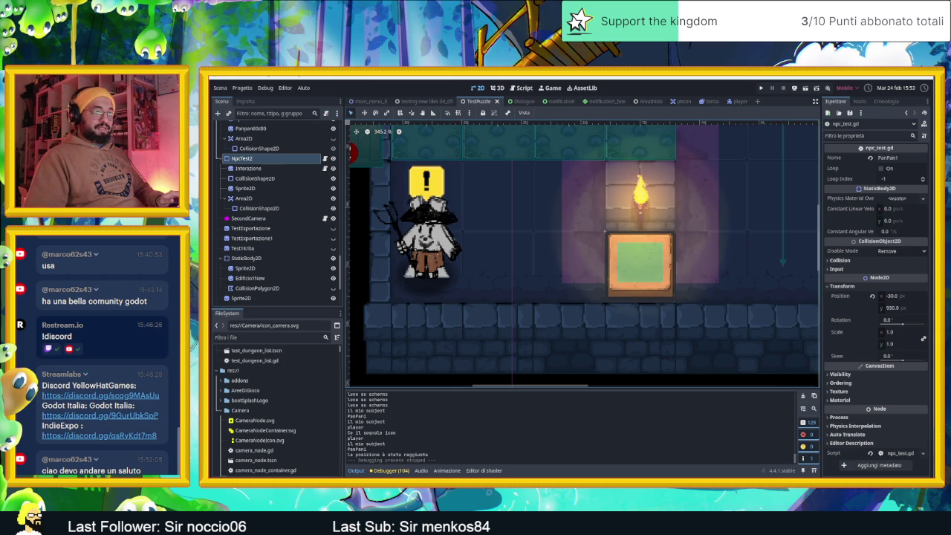
Step: Switch from the Godot editor to the Slide Dungeon task board with Alt+Tab
key(alt+Tab)
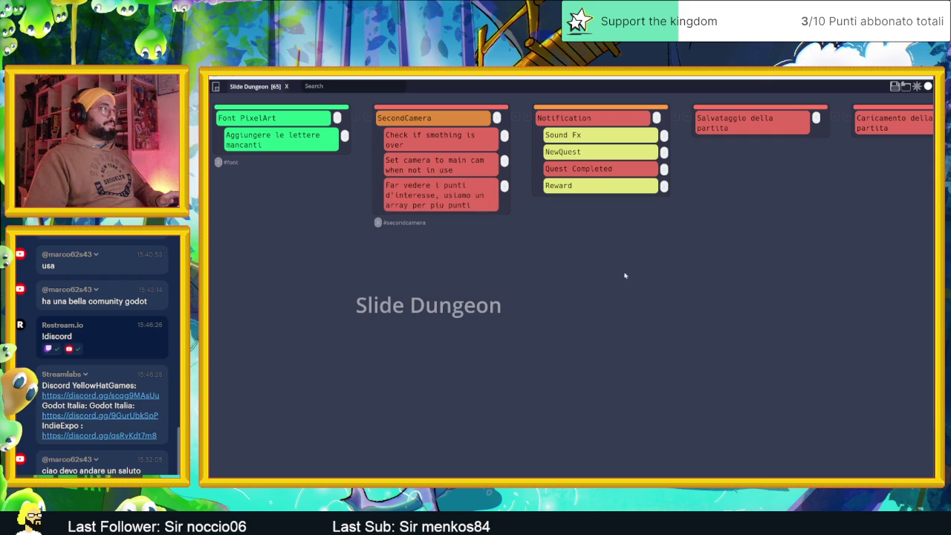
Step: Save the task board, overwriting the existing Slide Dungeon.tasks file
click(896, 87)
click(299, 262)
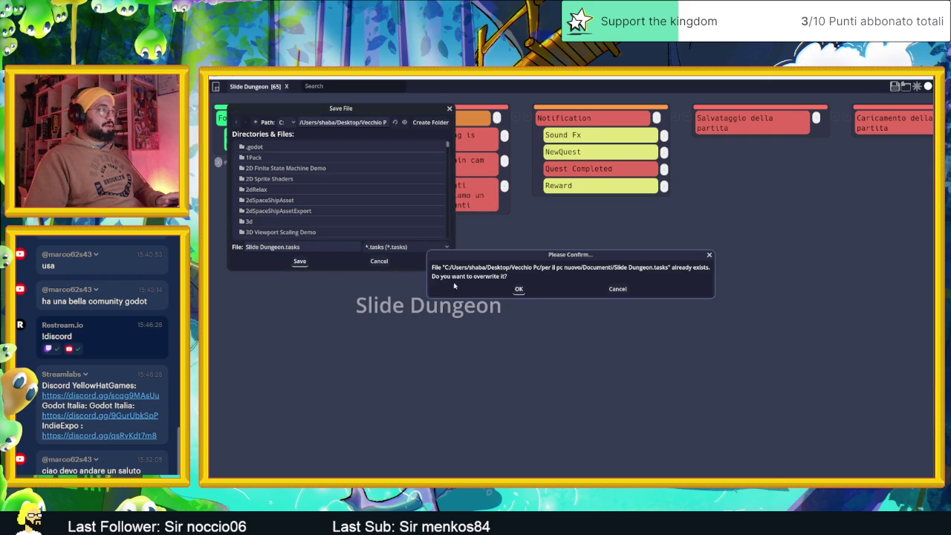
click(518, 289)
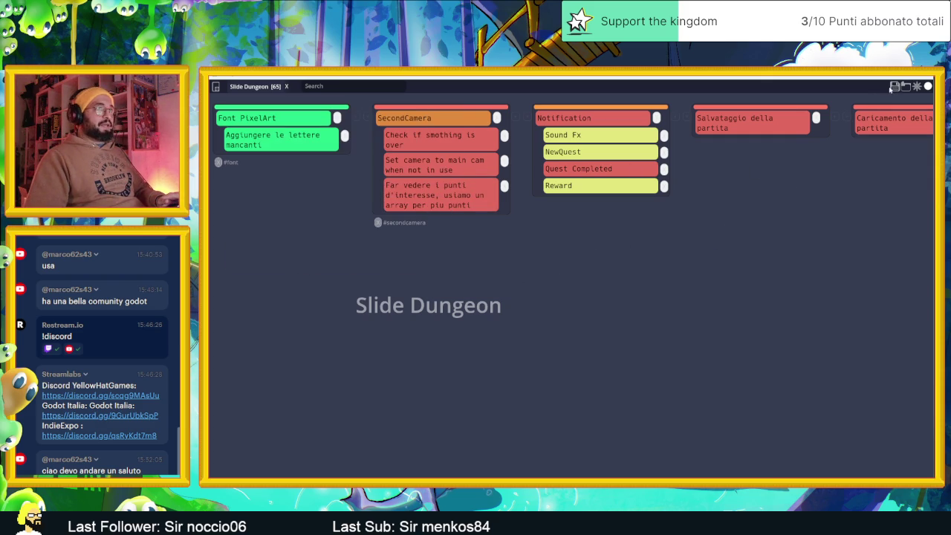
Step: Close the task board and open second_camera.gd from the SecondCamera node
click(929, 86)
scroll(511, 281, down, 2)
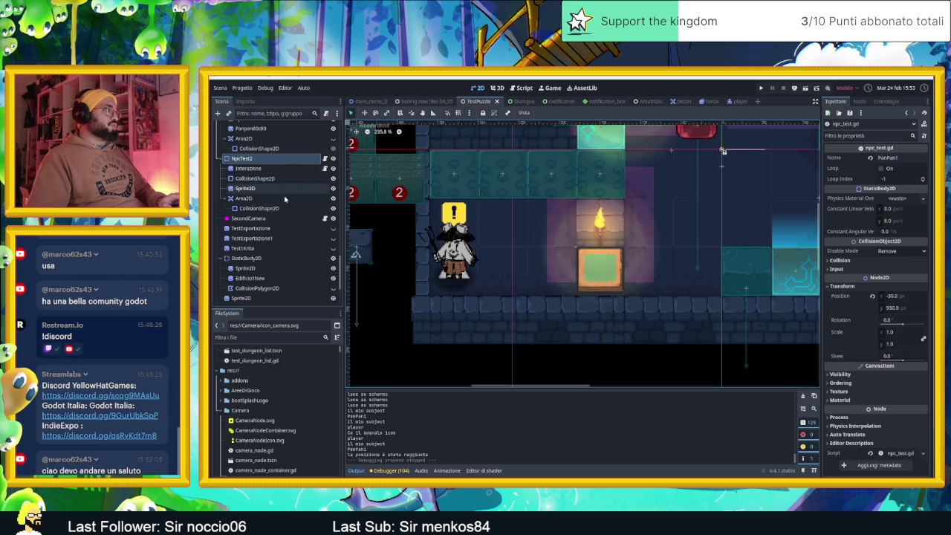
click(324, 217)
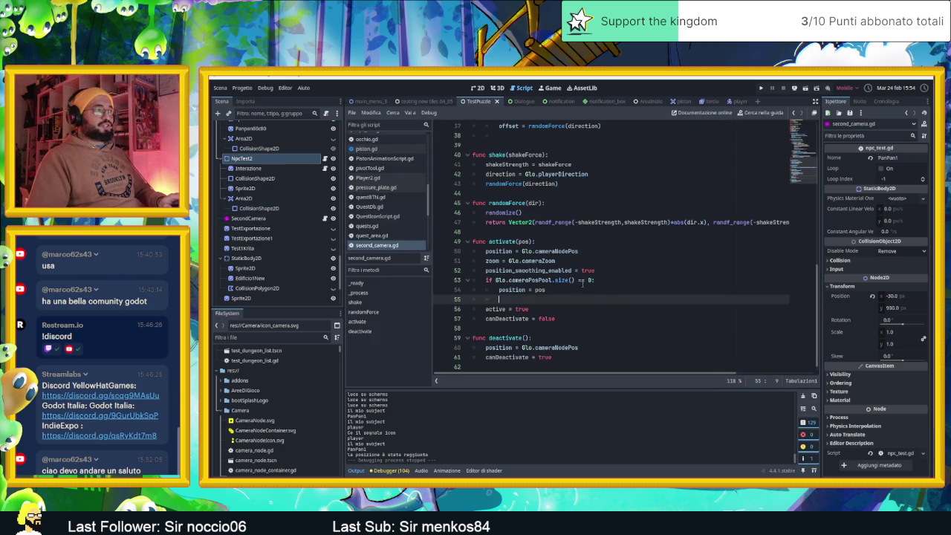
Step: Bring up activate(pos) in second_camera.gd at its position = pos line
mouse_move(540, 290)
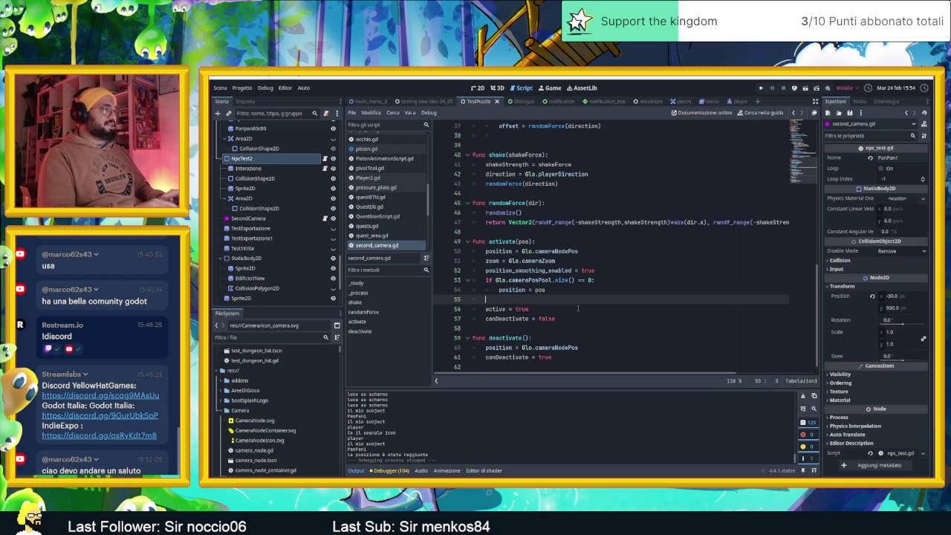
Step: Add an else branch to activate() that begins the line 'position ='
text(else:)
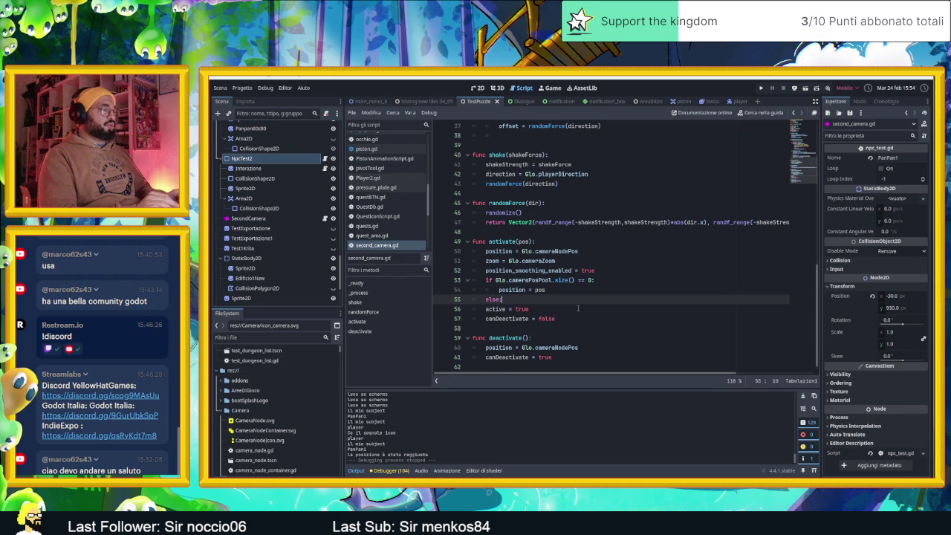
key(Return)
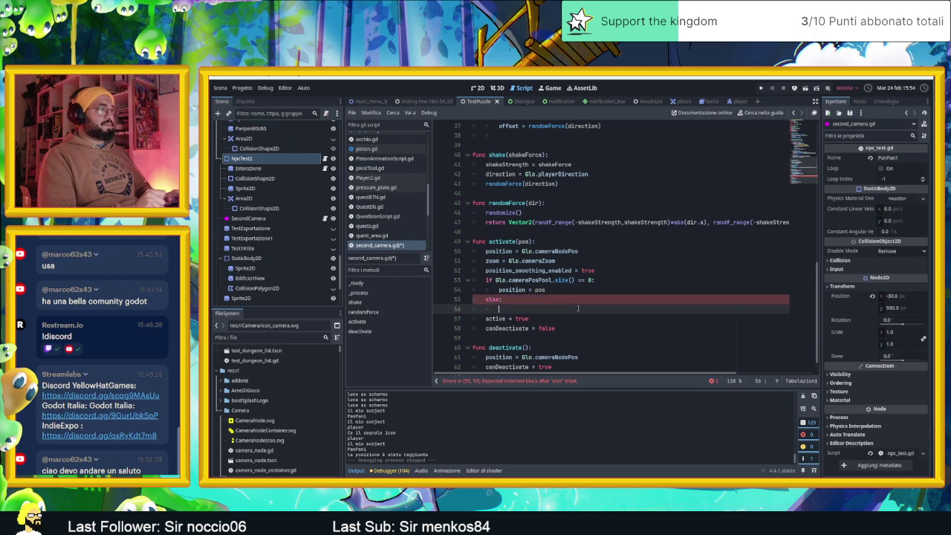
text(positi)
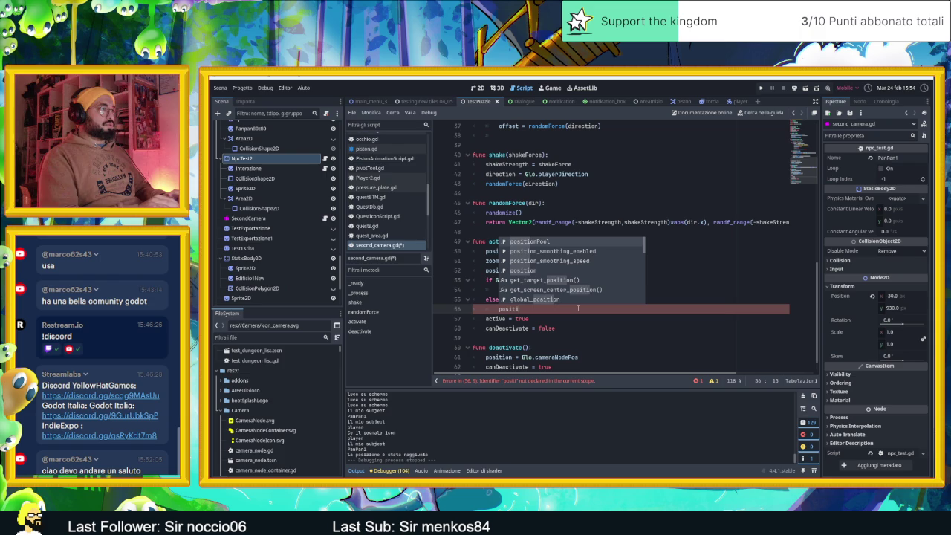
text(on =)
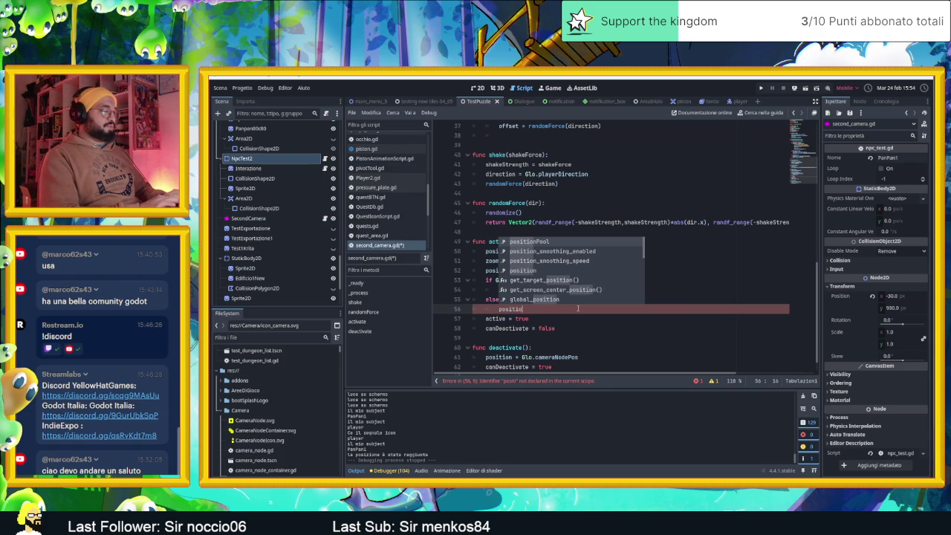
Step: Delete the blank line after the variable declarations
scroll(579, 309, up, 12)
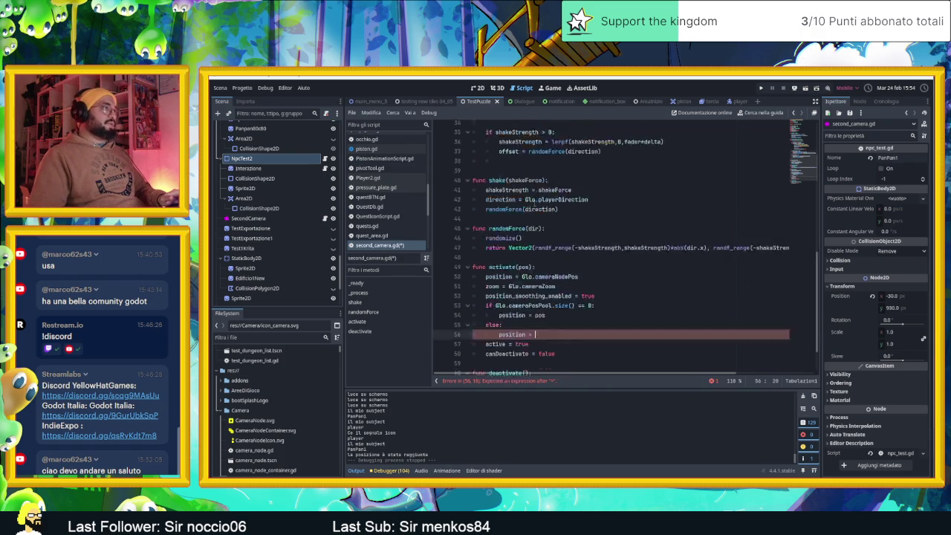
click(572, 242)
key(BackSpace)
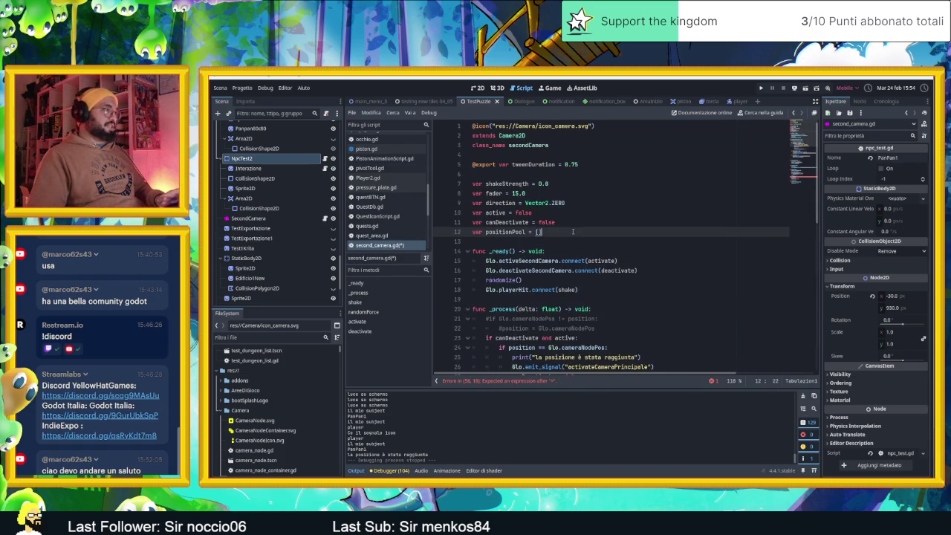
scroll(587, 245, down, 12)
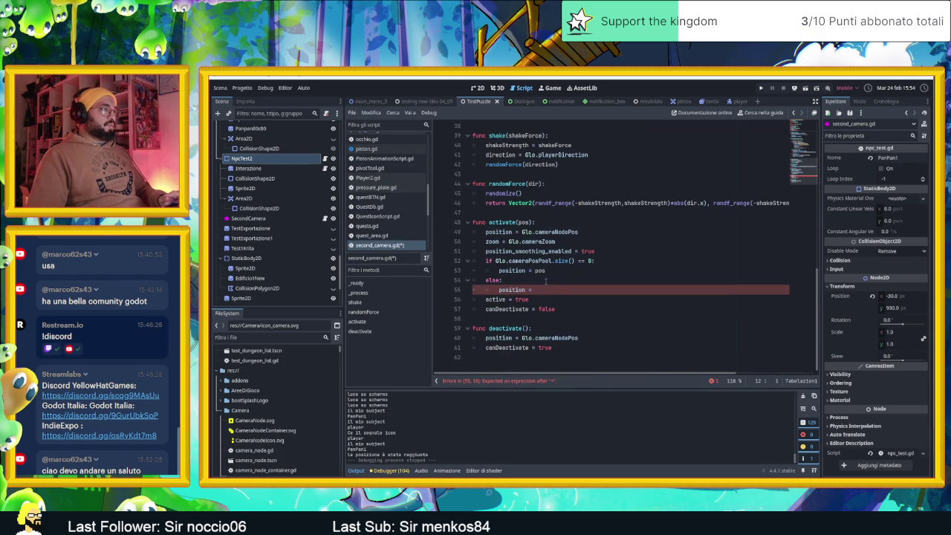
click(570, 290)
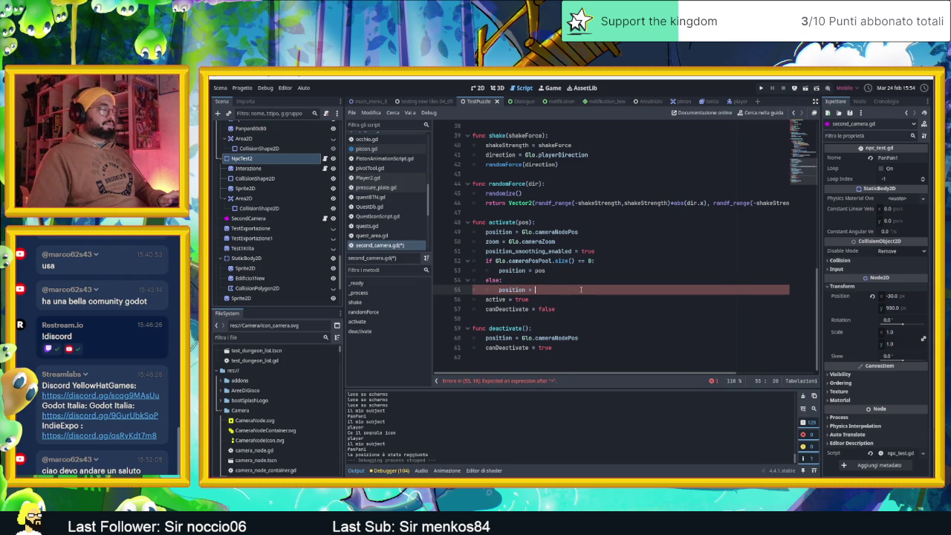
Step: Complete the assignment as position = Glo.cameraPosPool, then switch to the browser
text(Glo.cam)
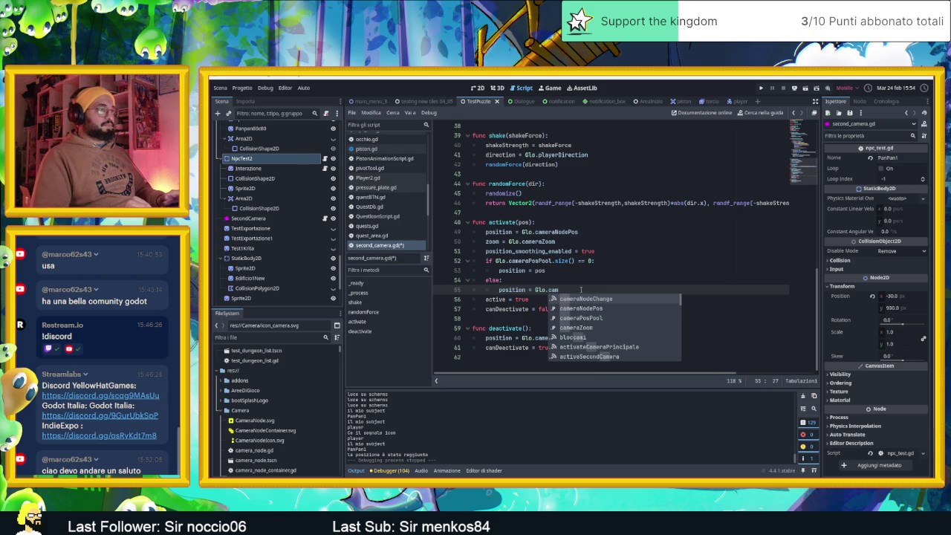
key(Down)
key(Down)
key(Down)
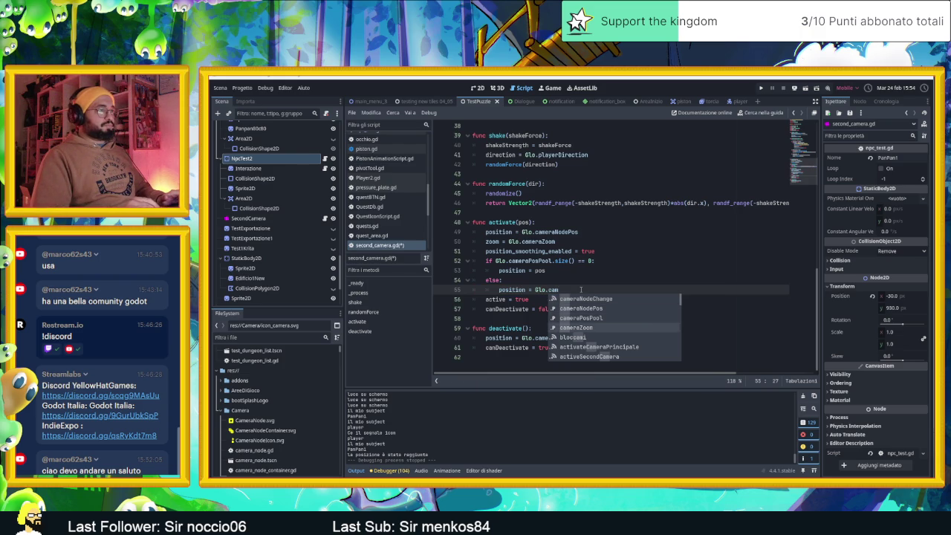
key(Up)
key(Return)
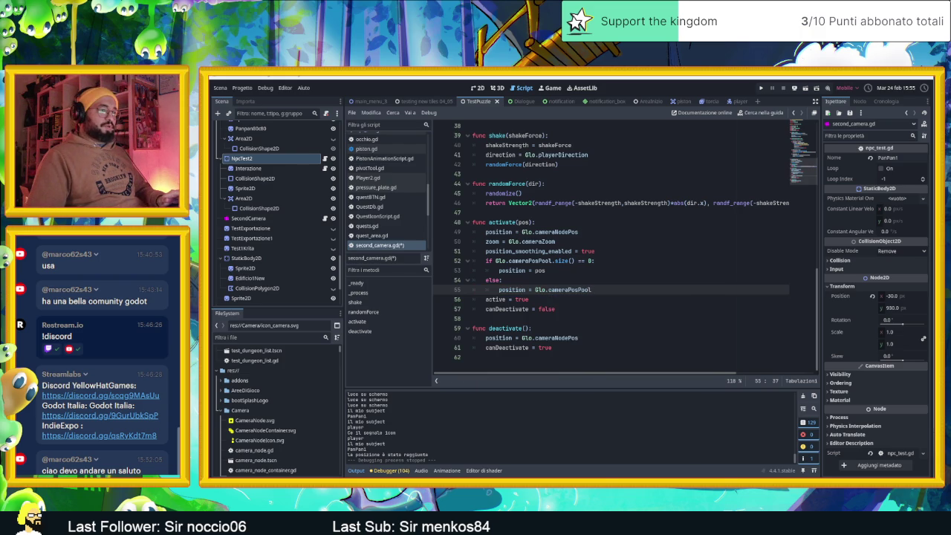
key(alt+Tab)
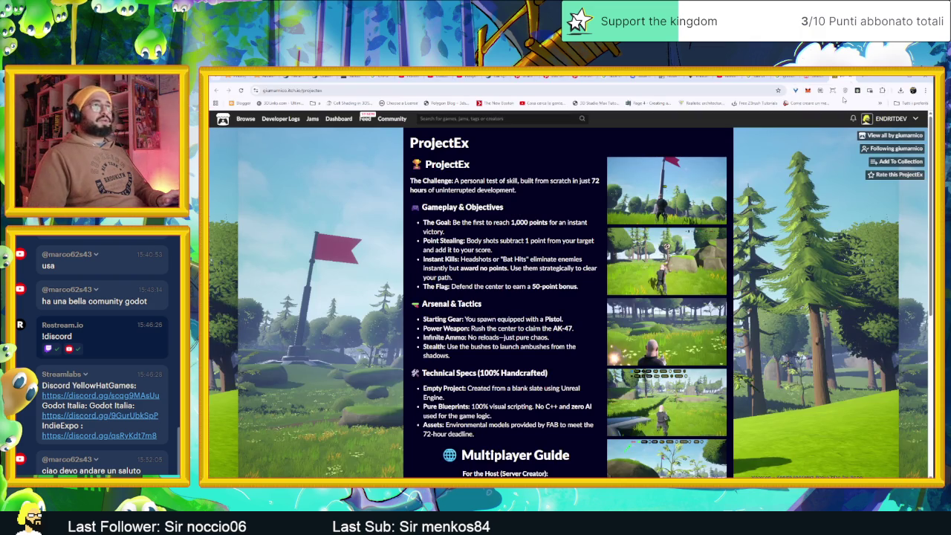
Step: Google 'godot array' in a new tab and open the Godot Docs Array class page
key(ctrl+t)
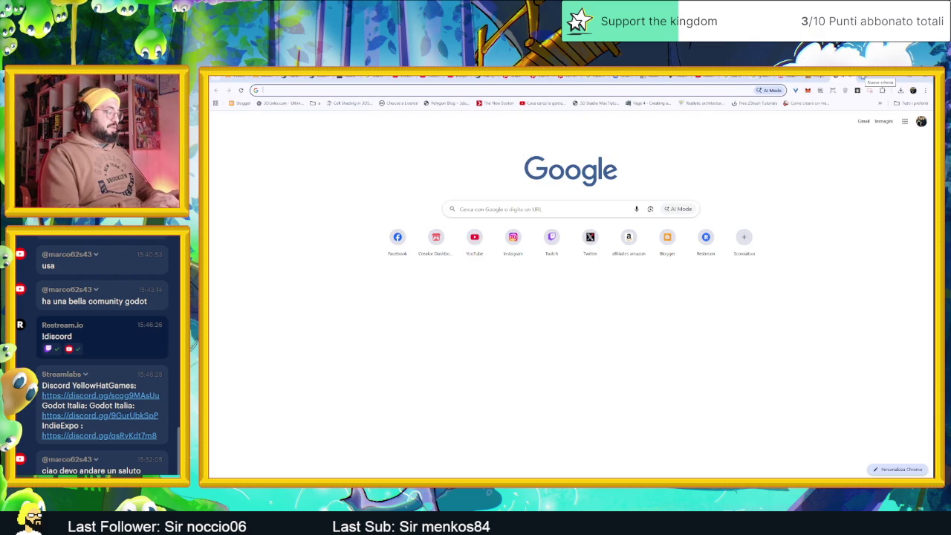
text(godot)
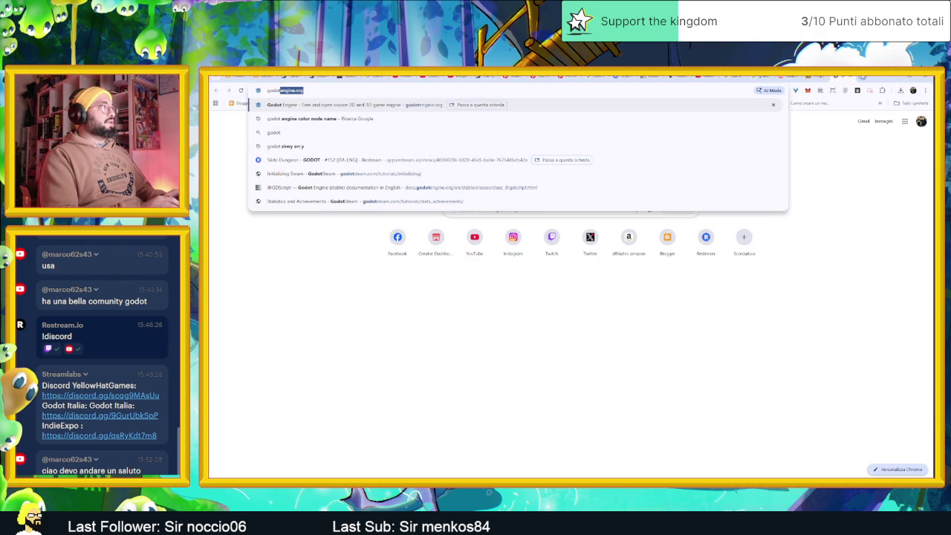
text( array)
key(Return)
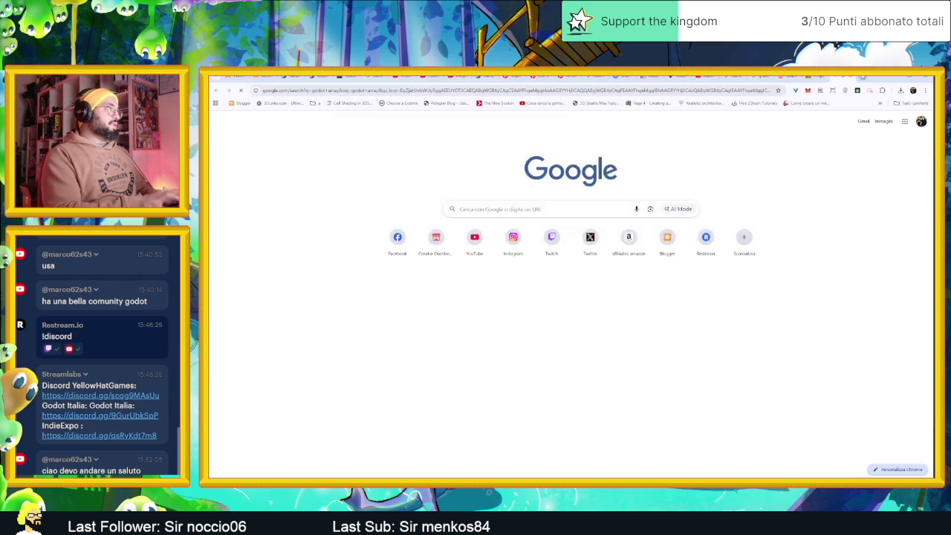
click(405, 208)
scroll(622, 290, down, 5)
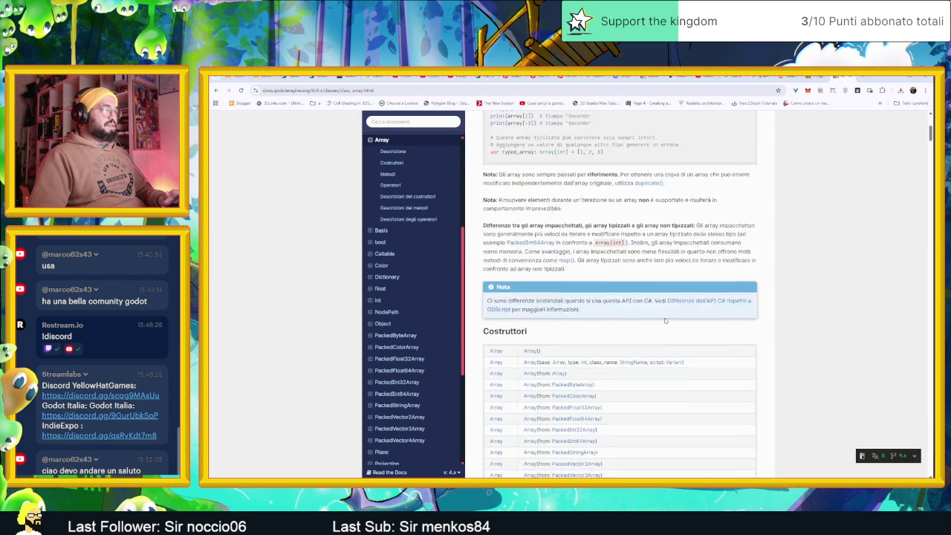
scroll(668, 325, down, 2)
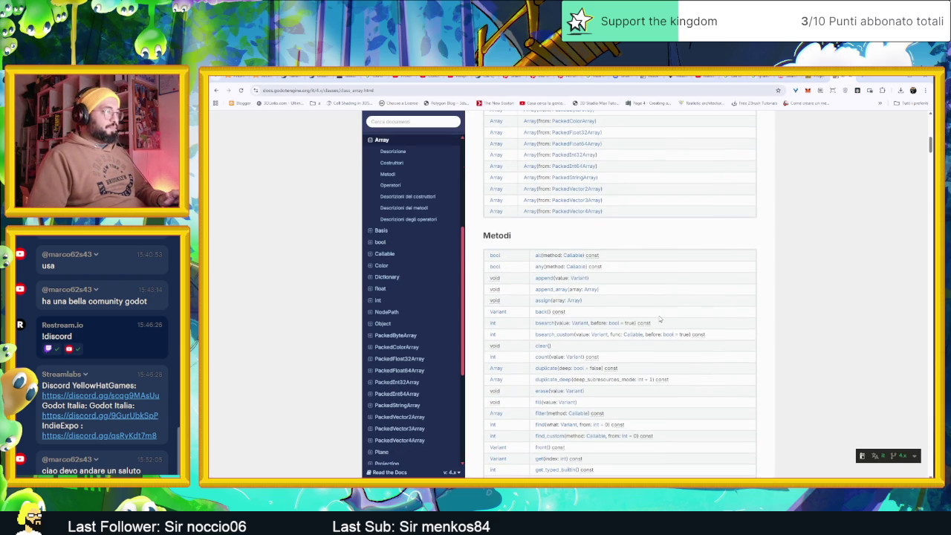
scroll(590, 312, down, 2)
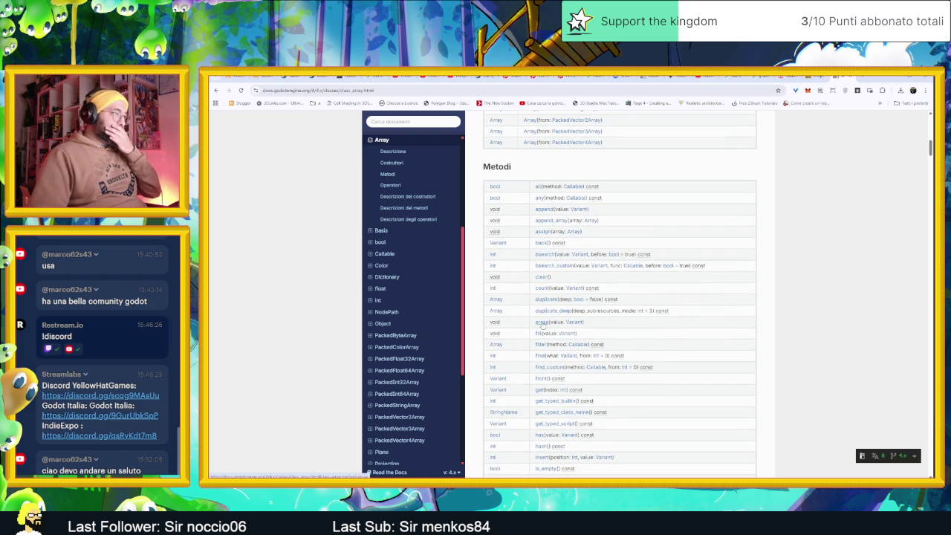
scroll(544, 334, down, 1)
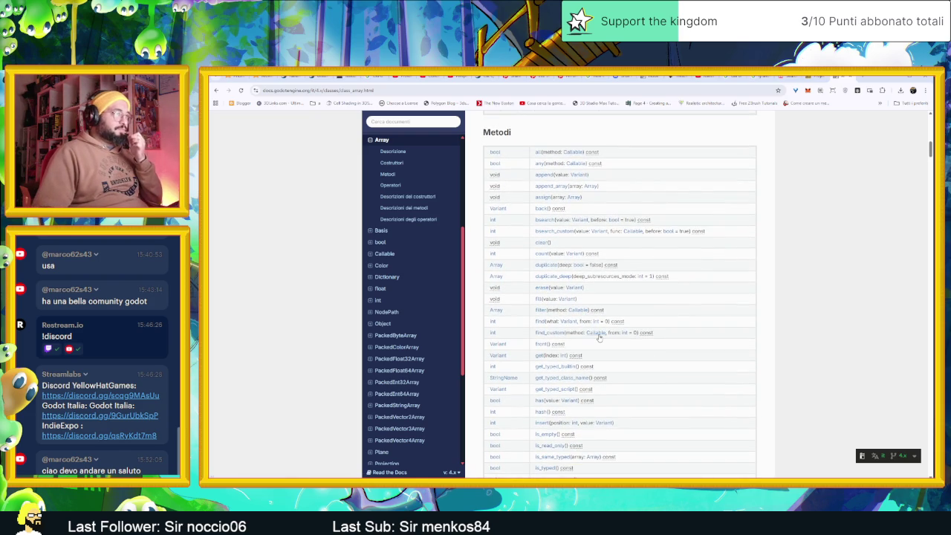
scroll(599, 336, down, 1)
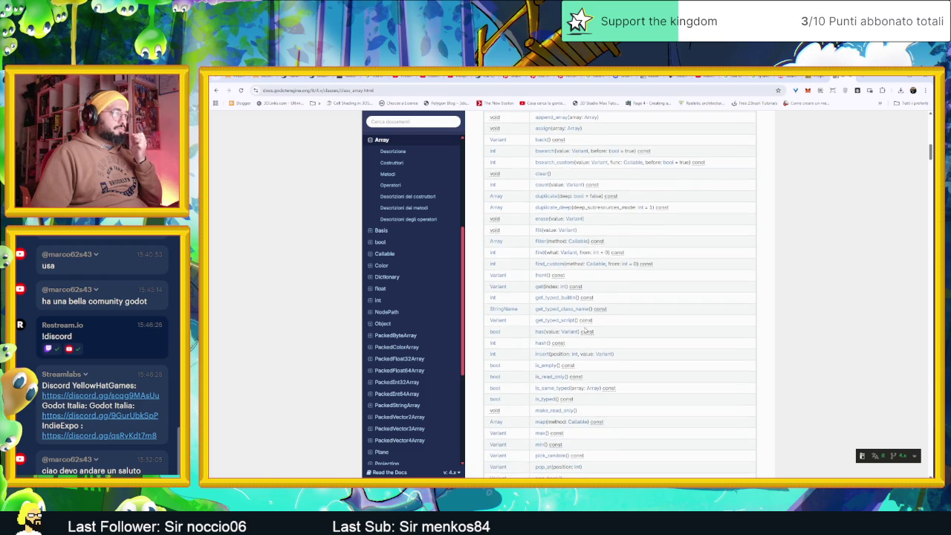
scroll(630, 335, down, 2)
scroll(626, 331, down, 1)
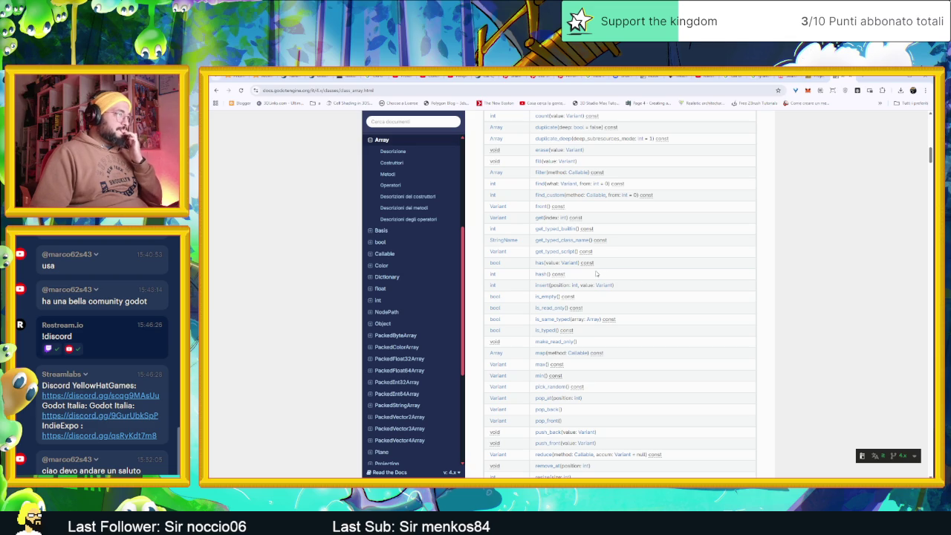
scroll(651, 295, down, 2)
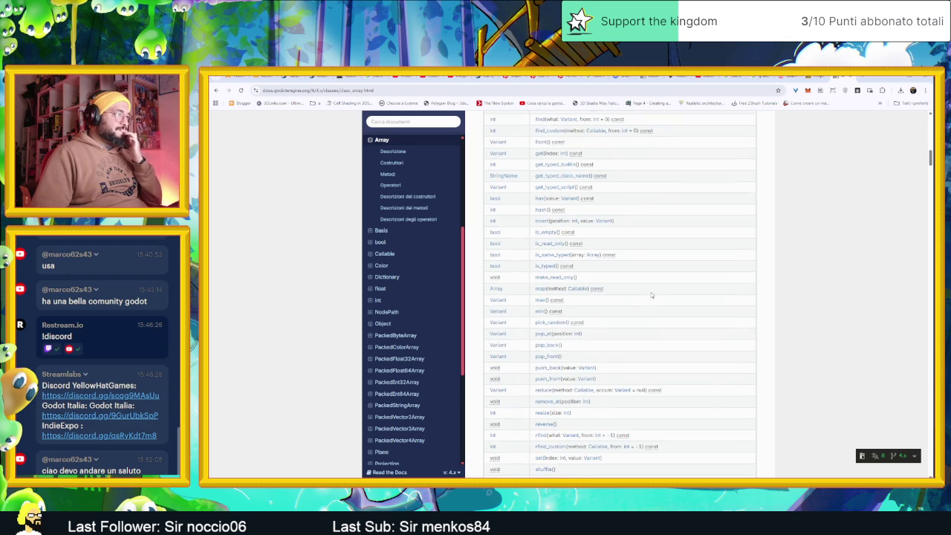
scroll(650, 297, down, 1)
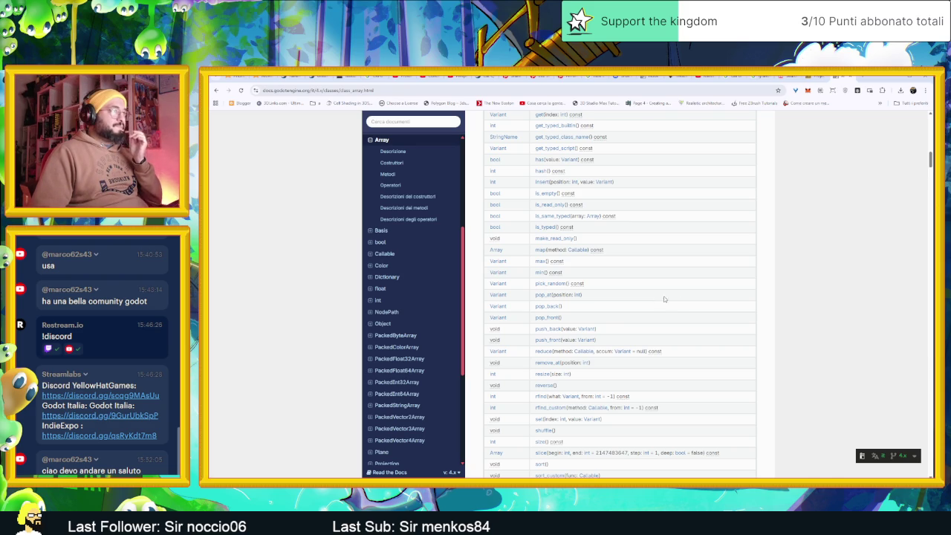
scroll(720, 302, down, 2)
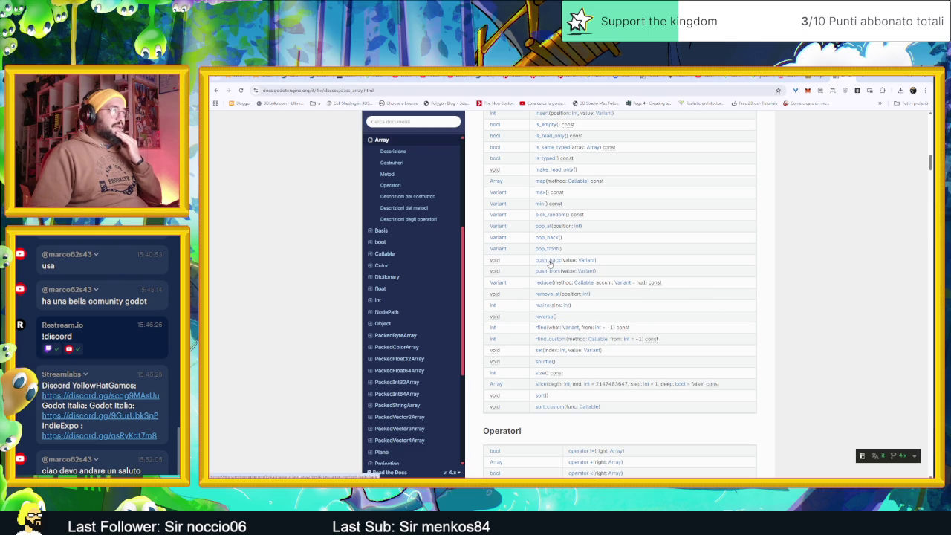
Step: Read the Array push_back, pop_back and pop_front docs, then return to second_camera.gd
click(550, 262)
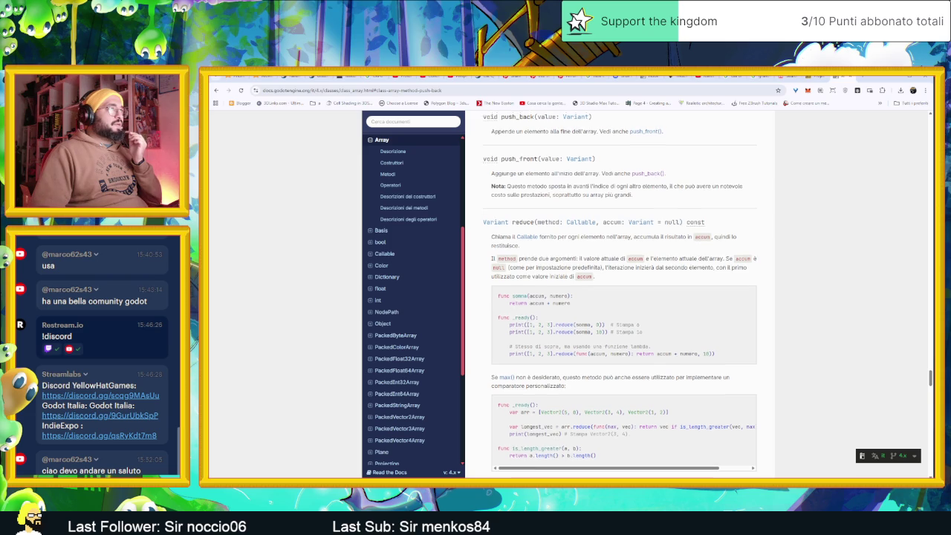
scroll(558, 180, up, 1)
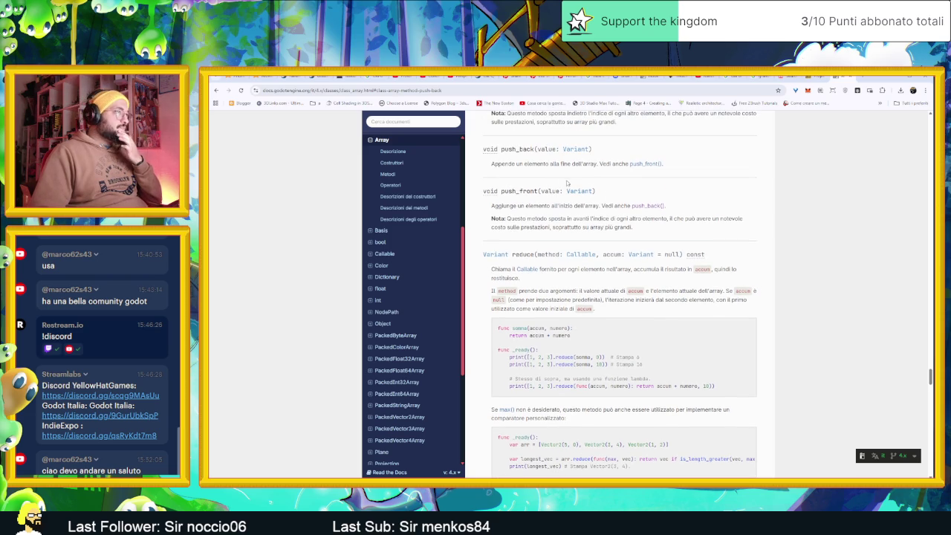
scroll(602, 223, up, 1)
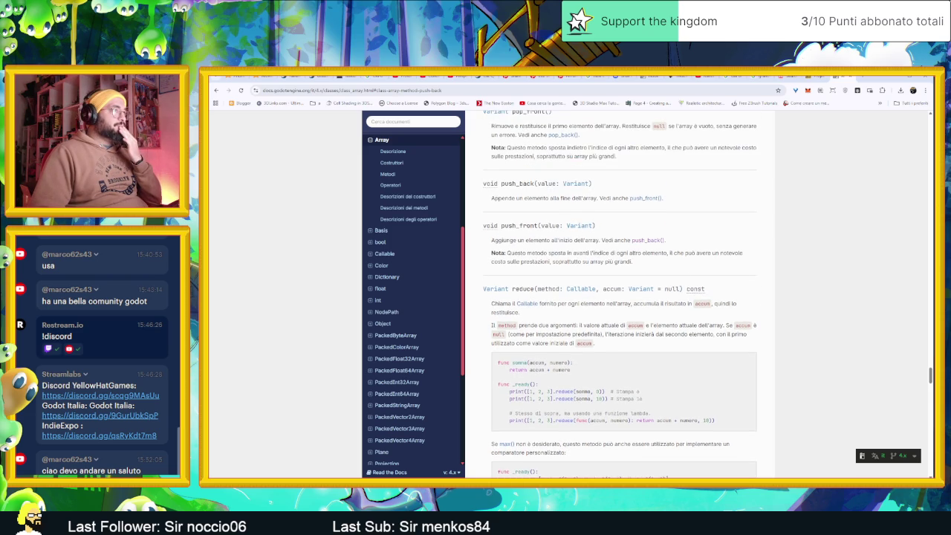
scroll(601, 223, up, 1)
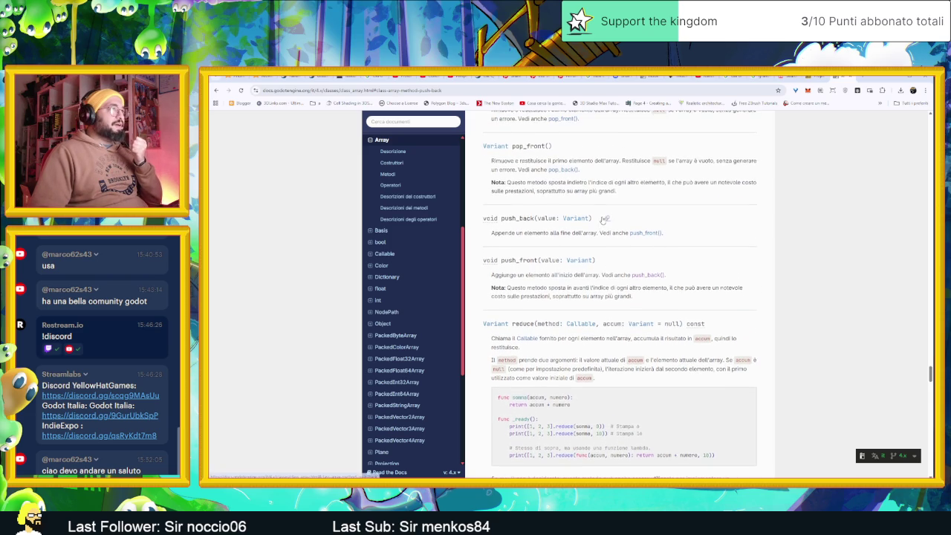
scroll(557, 199, up, 1)
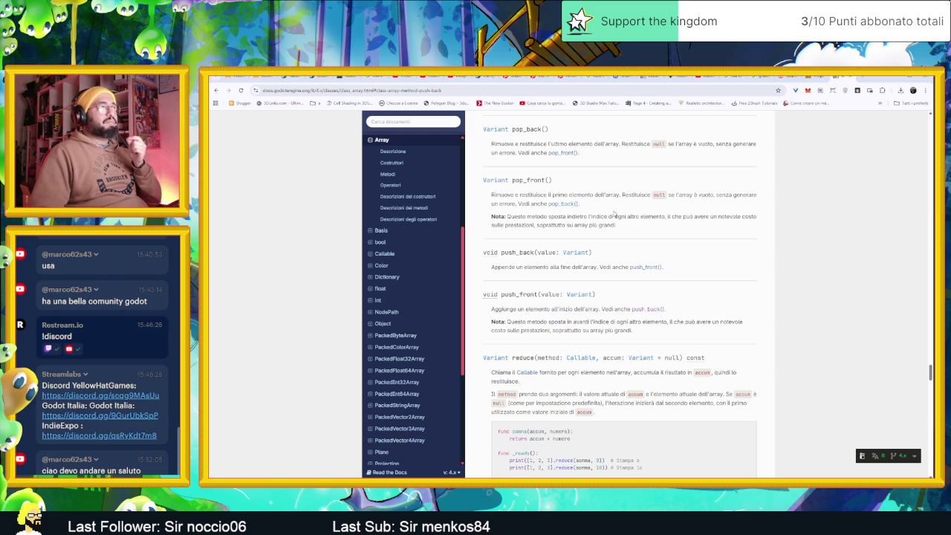
scroll(619, 208, up, 1)
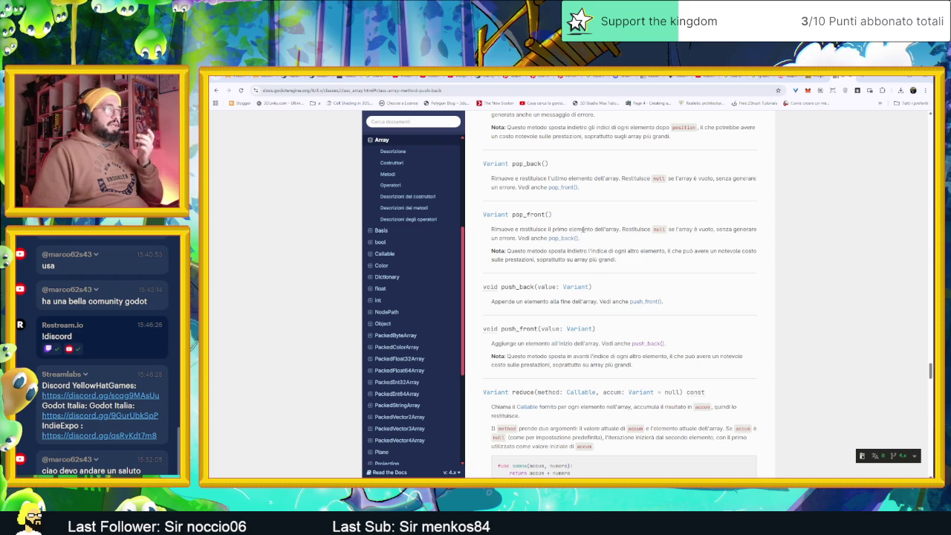
click(894, 78)
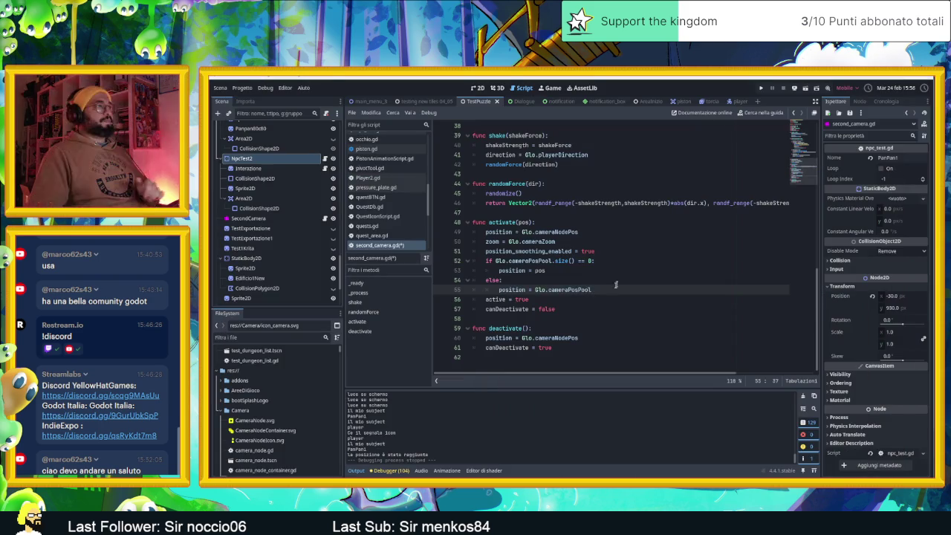
Step: Change the else branch to position = Glo.cameraPosPool.pop_front() and save the script
text(.pop)
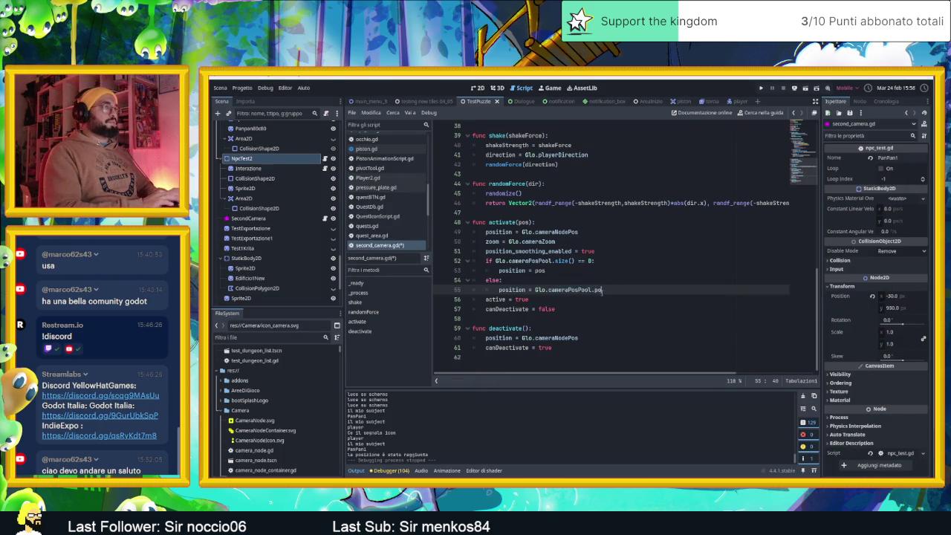
key(Down)
key(Down)
key(Return)
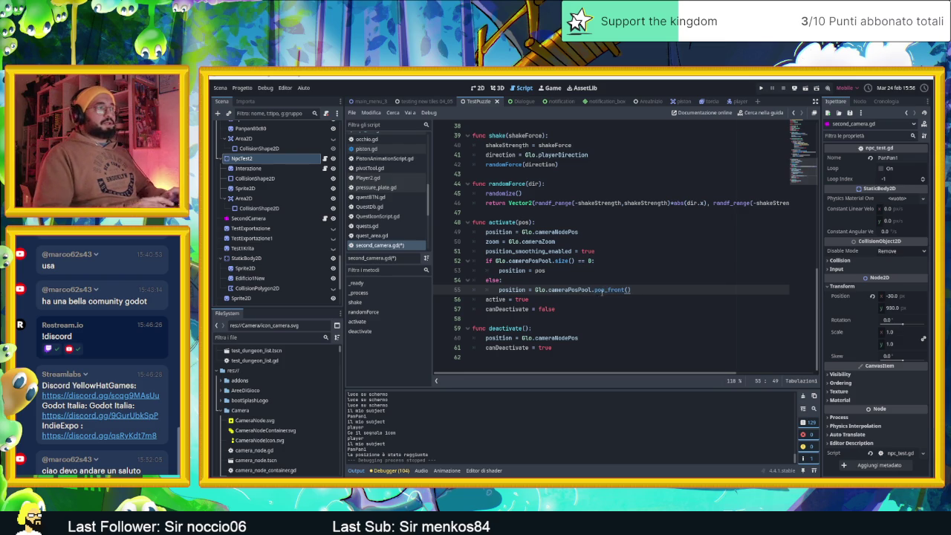
key(ctrl+s)
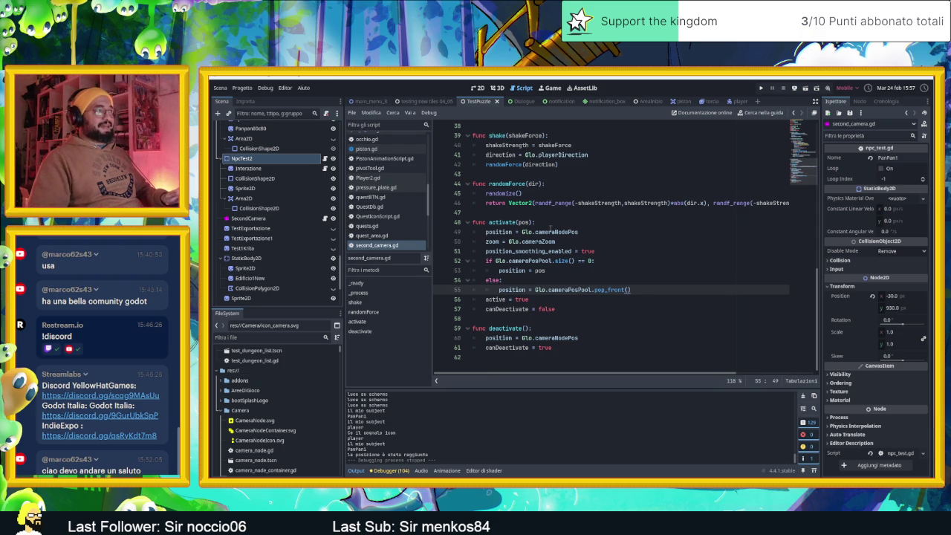
Step: Add an if !active: check at the top of activate() and indent lines 50–58 under it
click(551, 224)
key(Return)
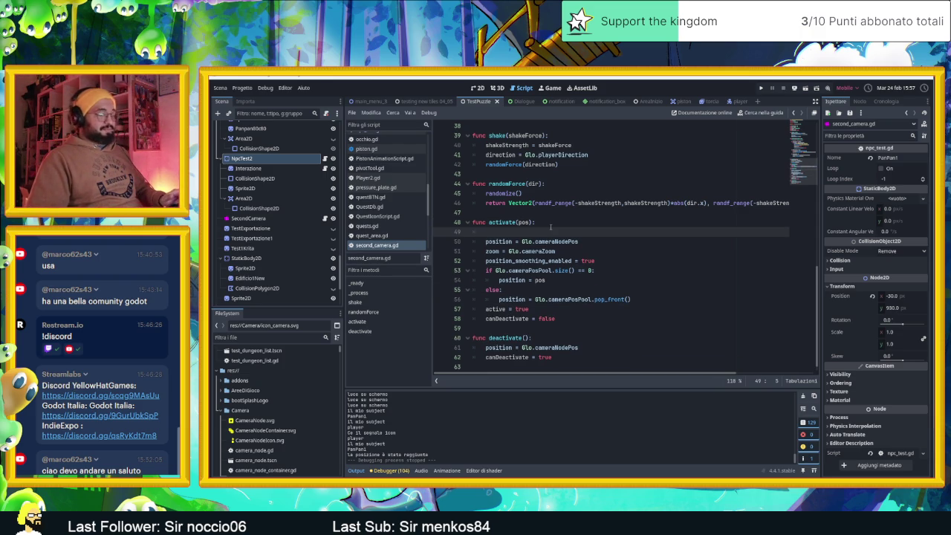
text(if ac)
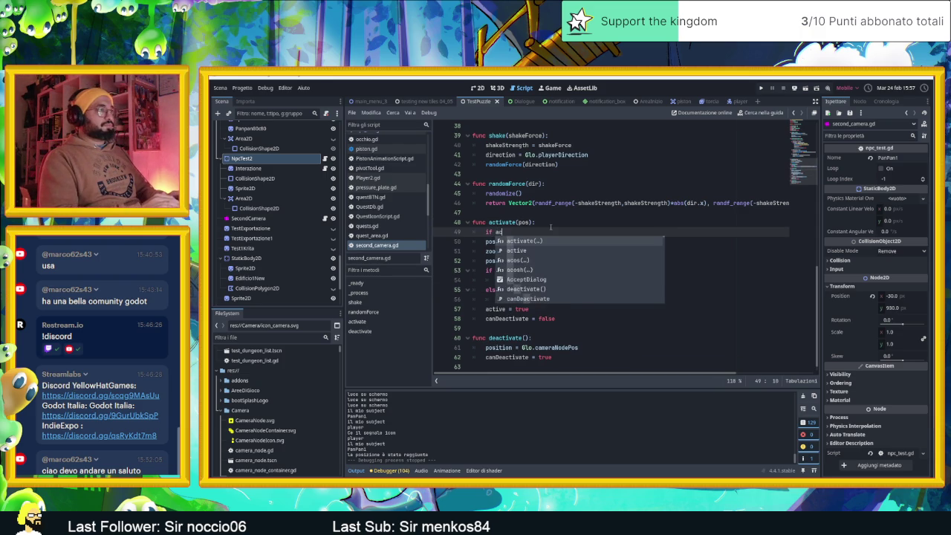
text(teve)
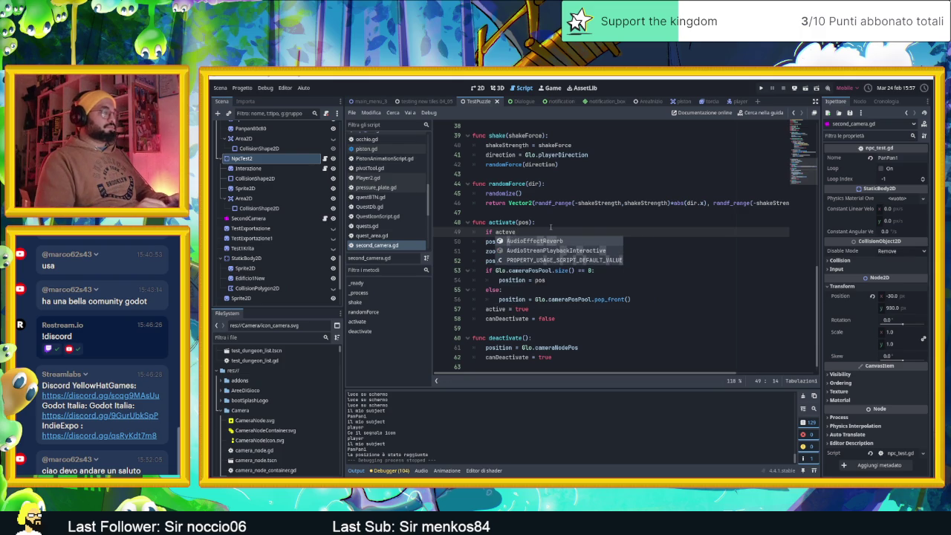
text(:)
key(Left)
key(Left)
key(Left)
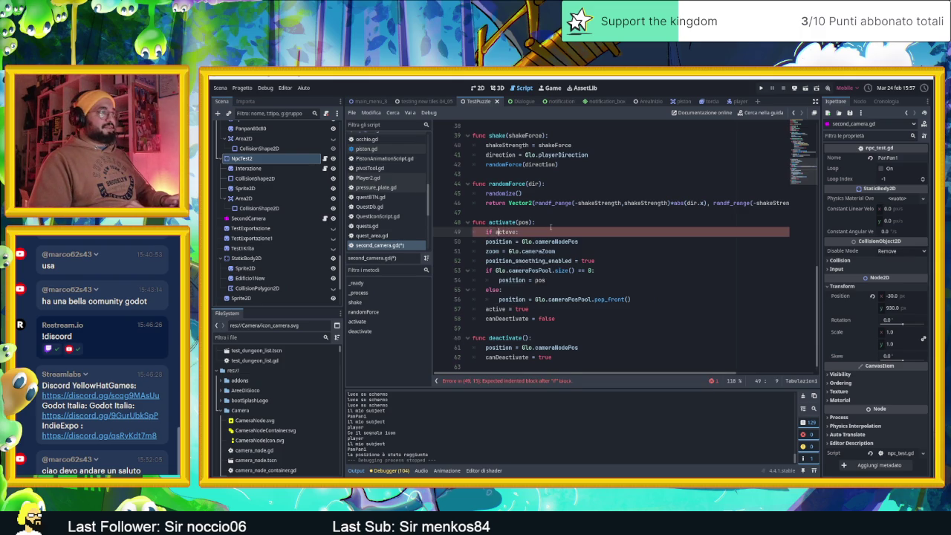
text(!)
mouse_move(565, 318)
mouse_down()
mouse_move(434, 279)
mouse_move(439, 244)
mouse_up()
key(Tab)
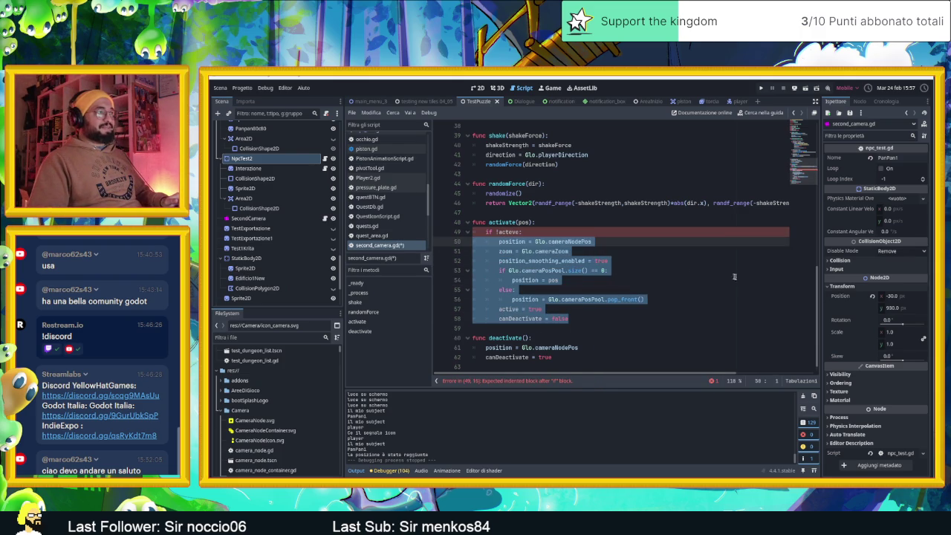
click(687, 270)
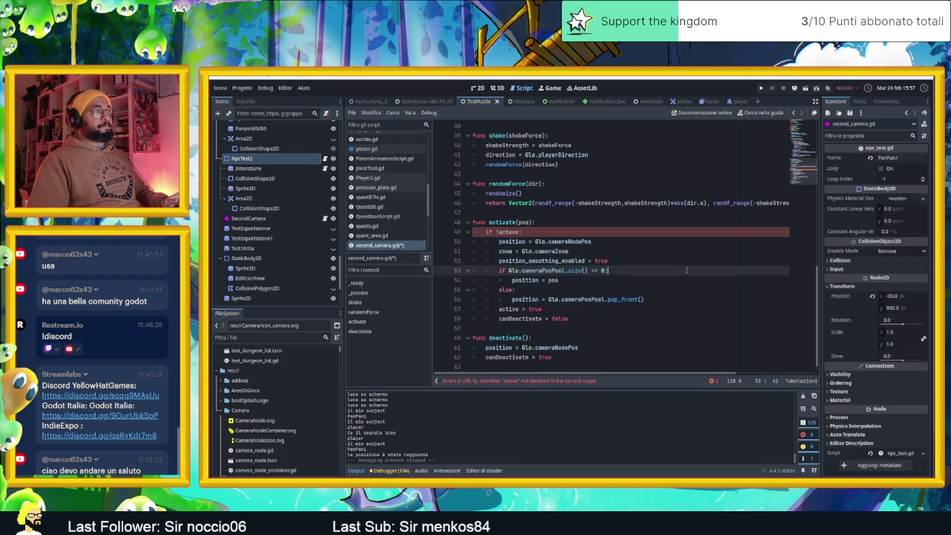
Step: Fix the 'acteve' typo to 'active', save second_camera.gd, and open the AreaInizio scene
click(510, 232)
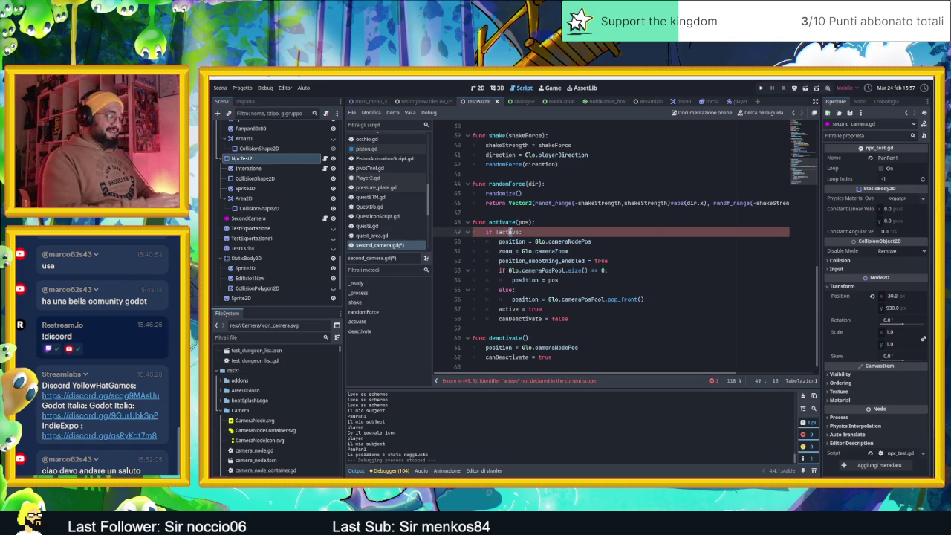
key(Delete)
text(i)
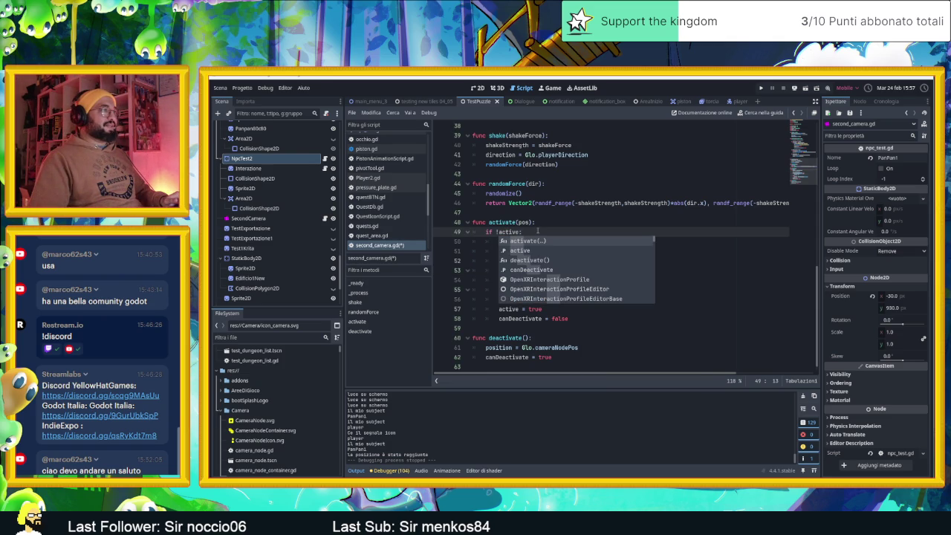
key(Escape)
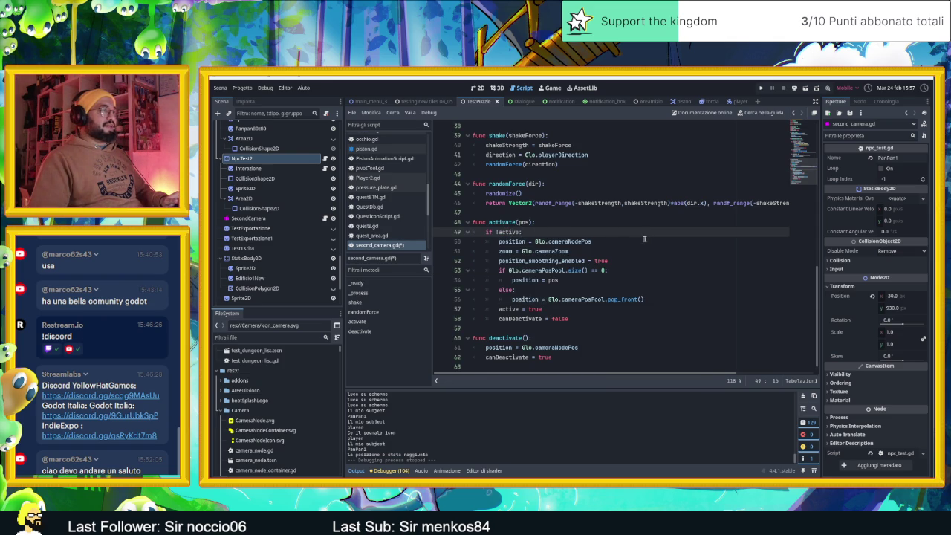
click(648, 242)
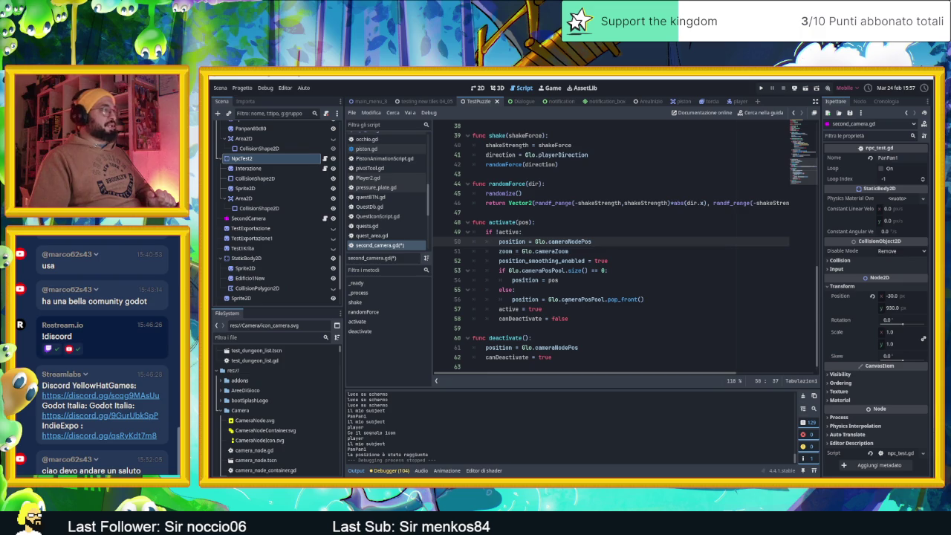
key(ctrl+s)
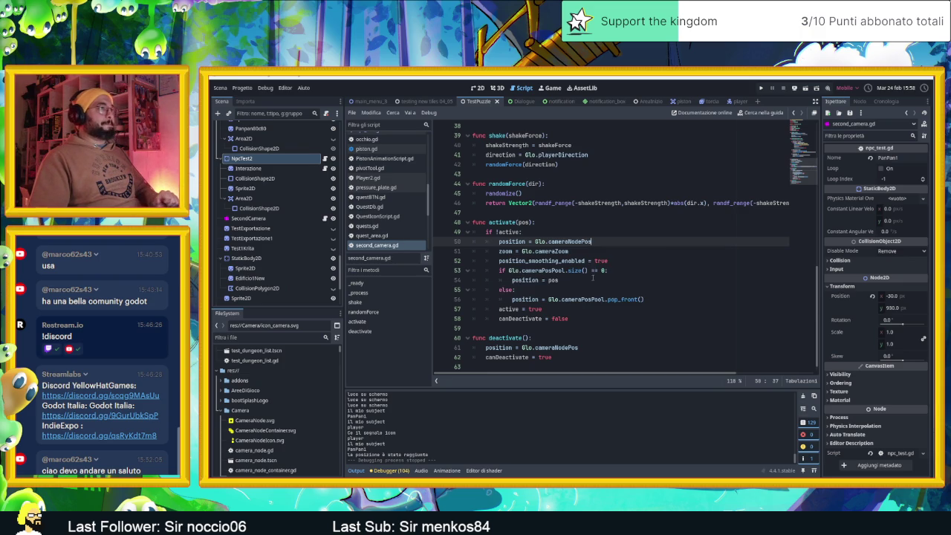
click(647, 258)
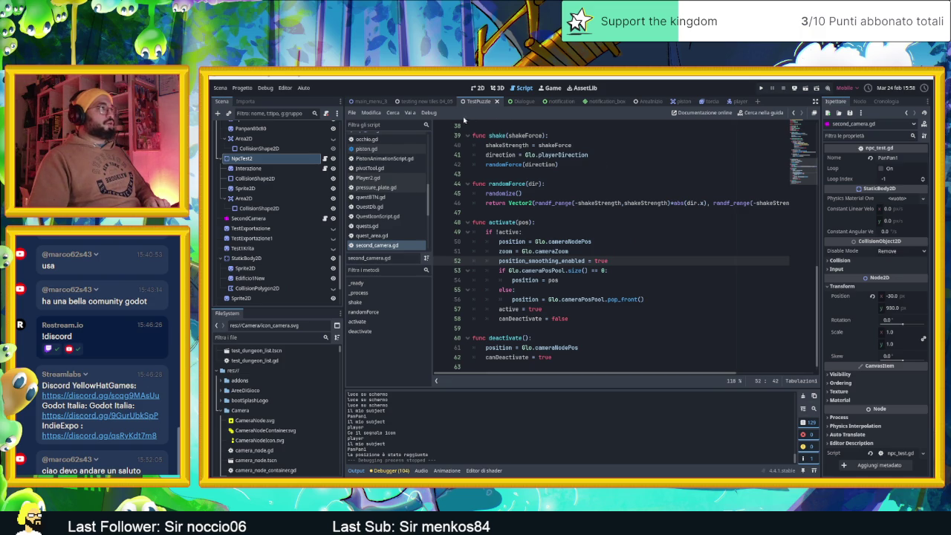
click(641, 102)
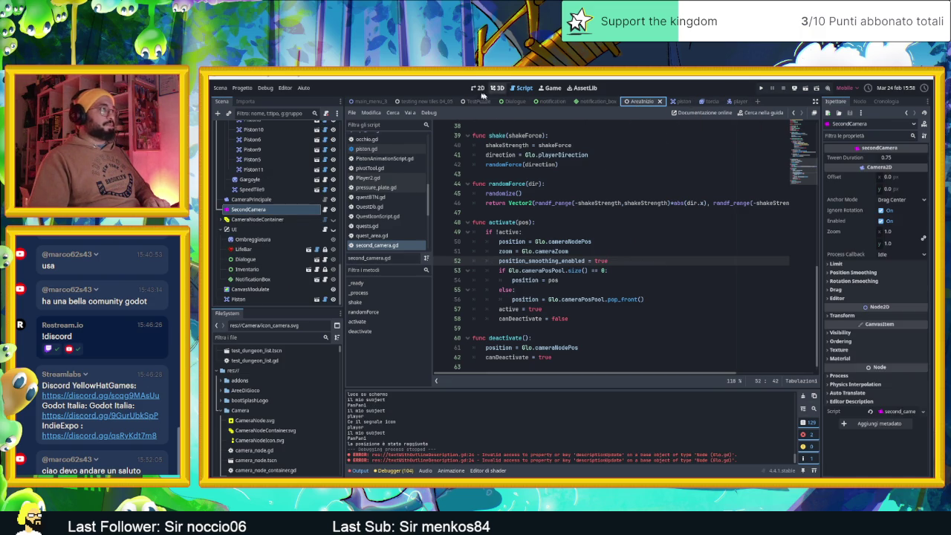
Step: Locate Door2 in the AreaInizio 2D view and open its door.gd script
click(479, 88)
scroll(584, 259, down, 3)
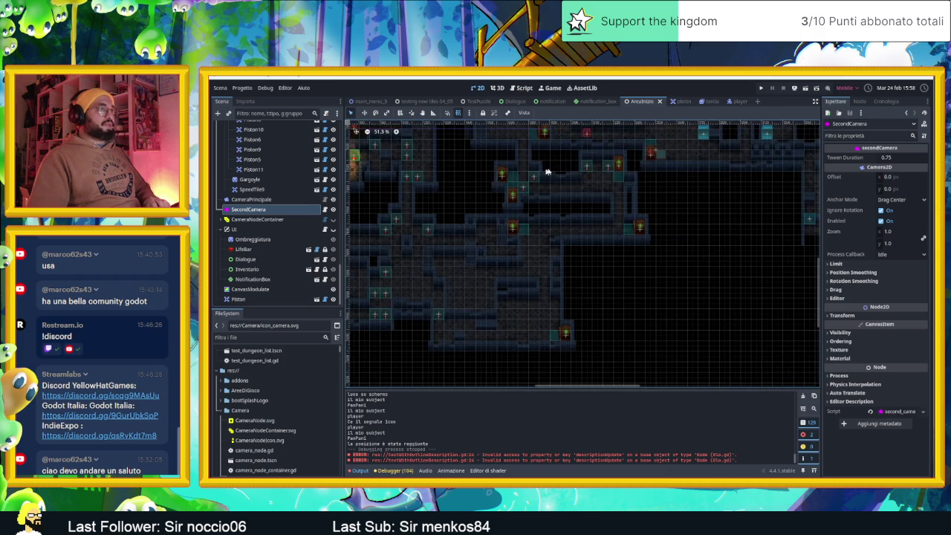
scroll(520, 201, up, 6)
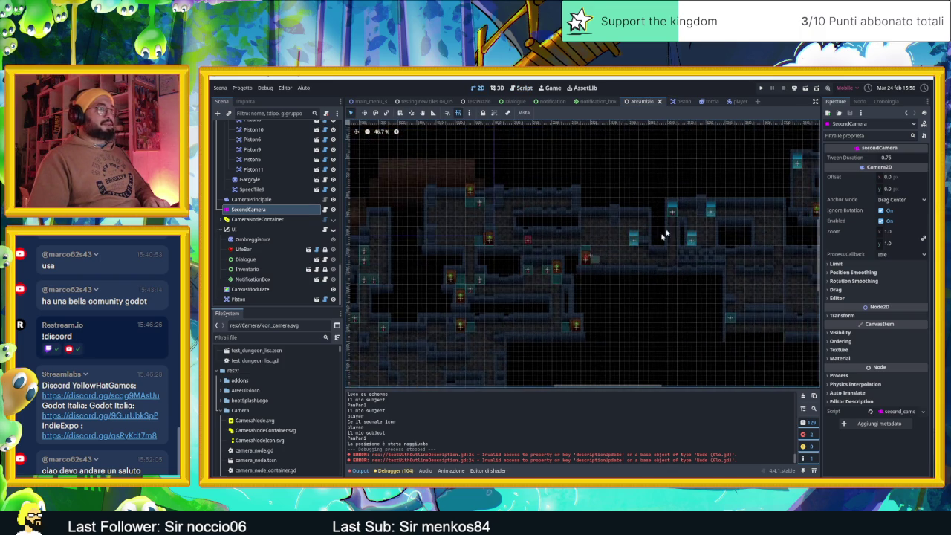
mouse_move(631, 203)
mouse_down()
mouse_move(590, 174)
mouse_move(626, 206)
mouse_move(654, 200)
mouse_move(453, 281)
mouse_up()
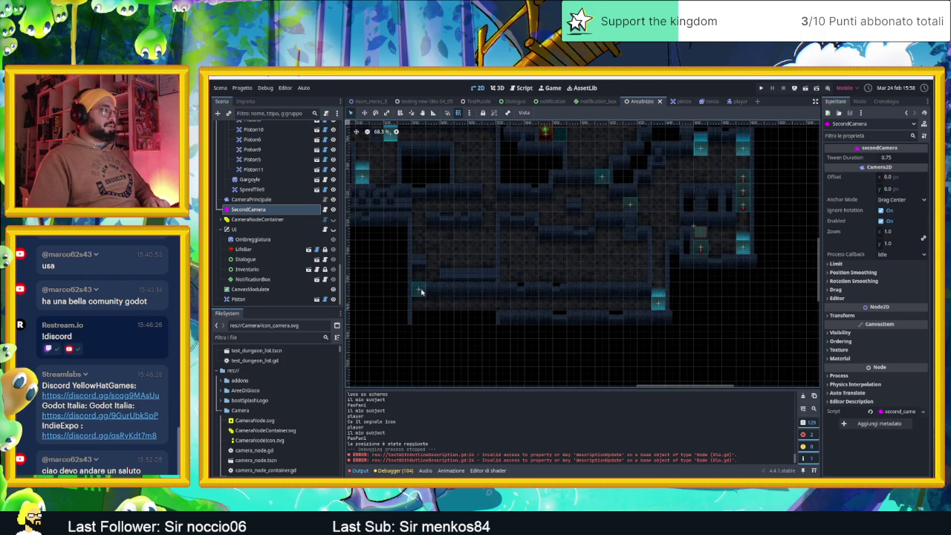
click(420, 291)
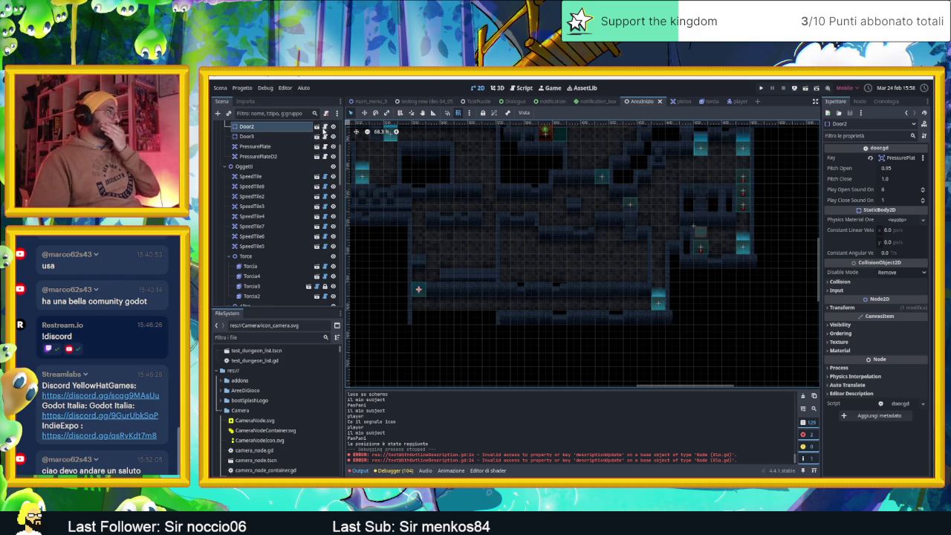
click(325, 128)
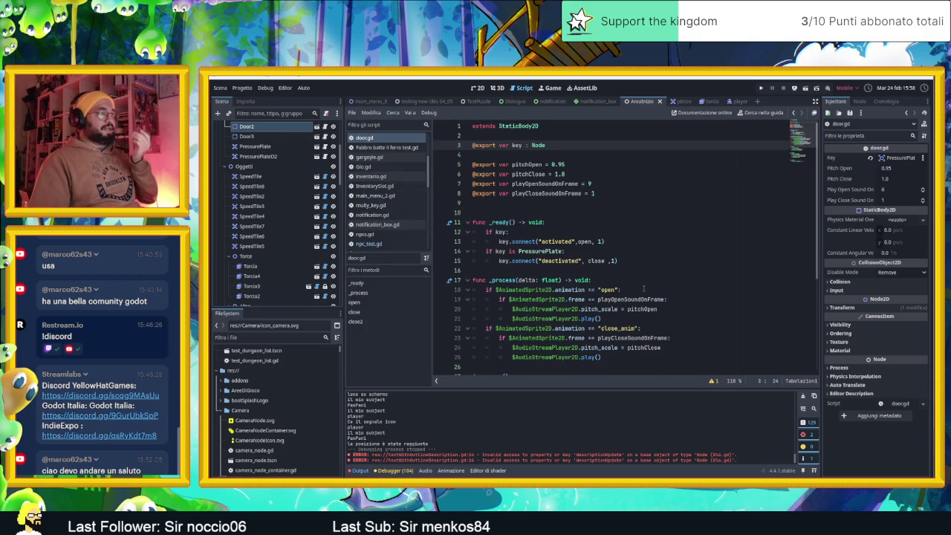
Step: Insert a new empty line right after 'func open():' in door.gd
scroll(643, 289, down, 5)
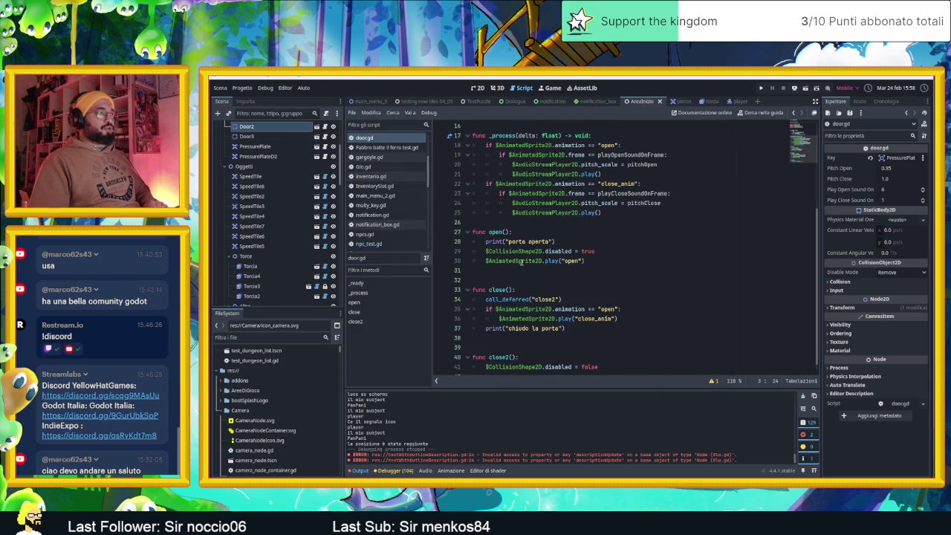
click(533, 233)
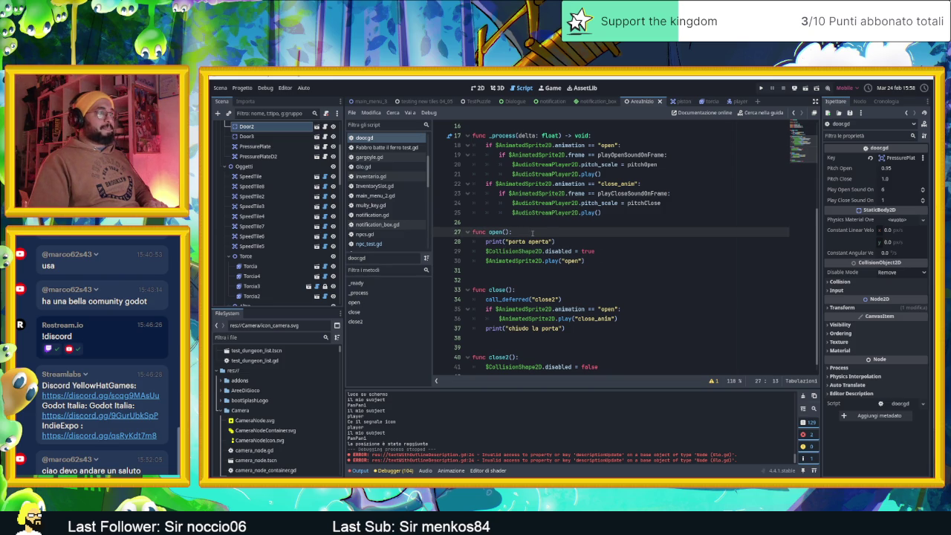
key(Return)
scroll(567, 232, up, 5)
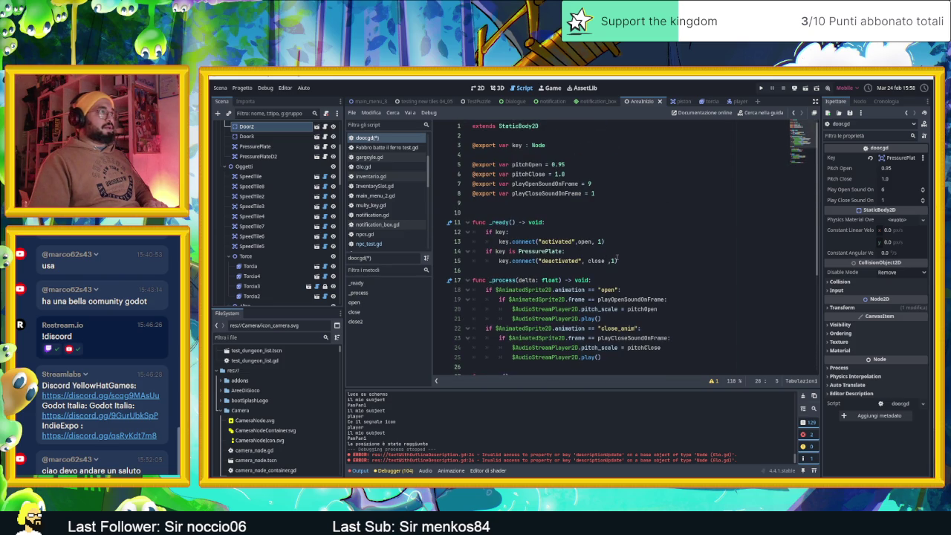
scroll(617, 258, down, 5)
text(Glo)
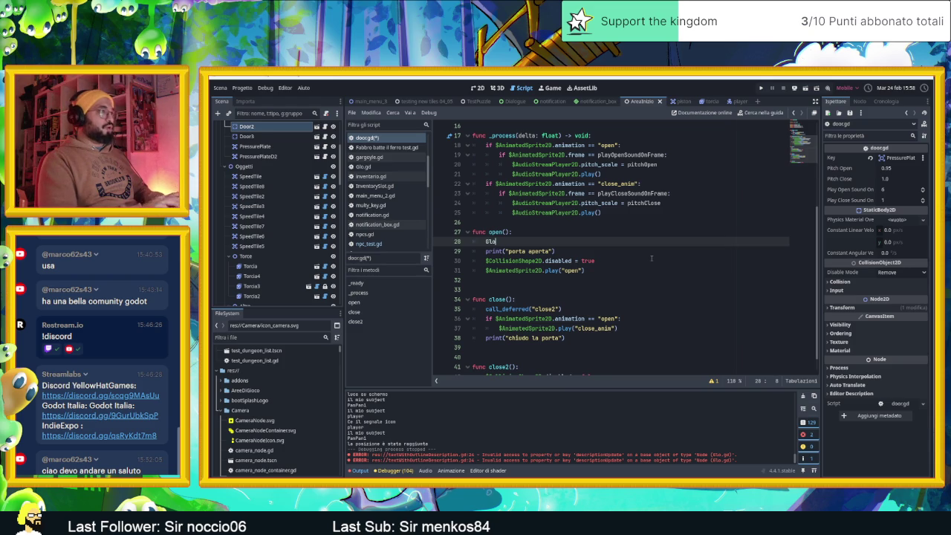
Step: In open(), add the line Glo.cameraPosPool.append(position)
text(.camer)
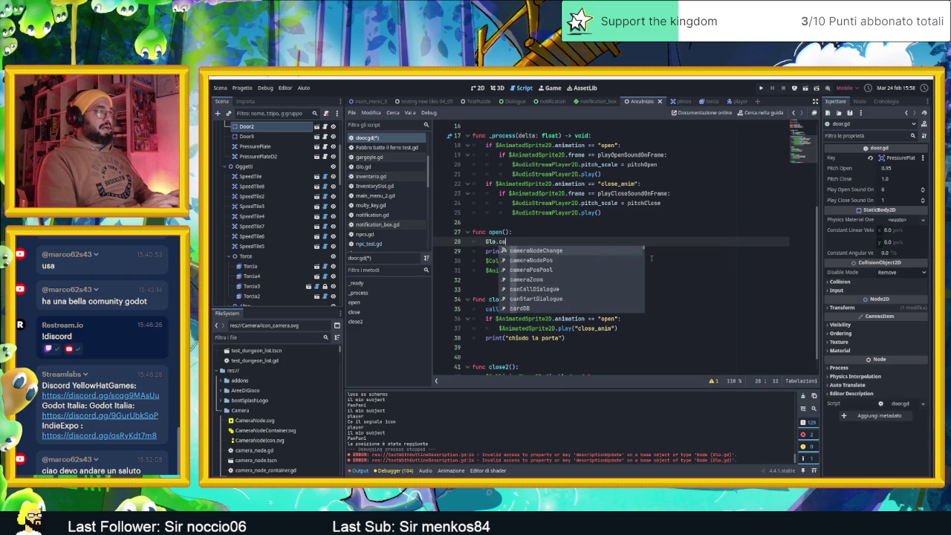
key(Down)
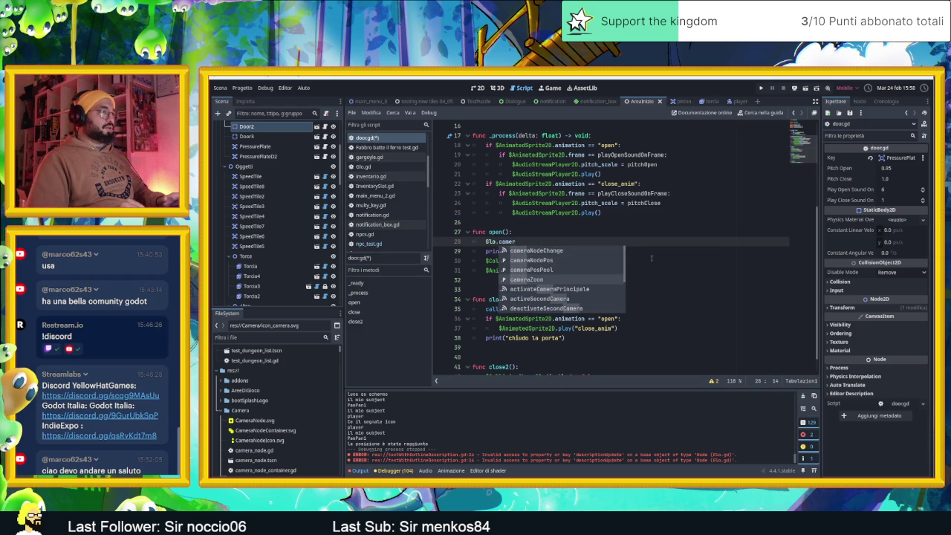
key(Up)
key(Return)
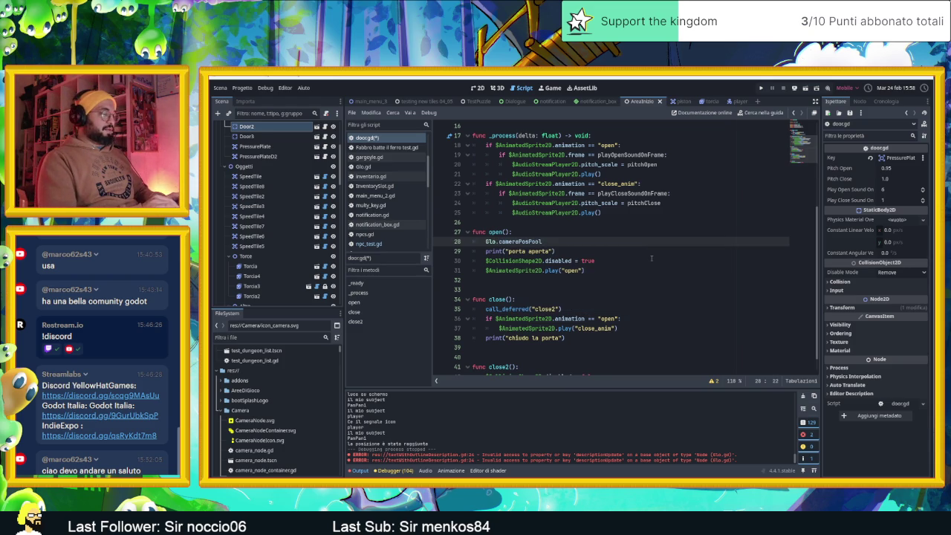
key(Return)
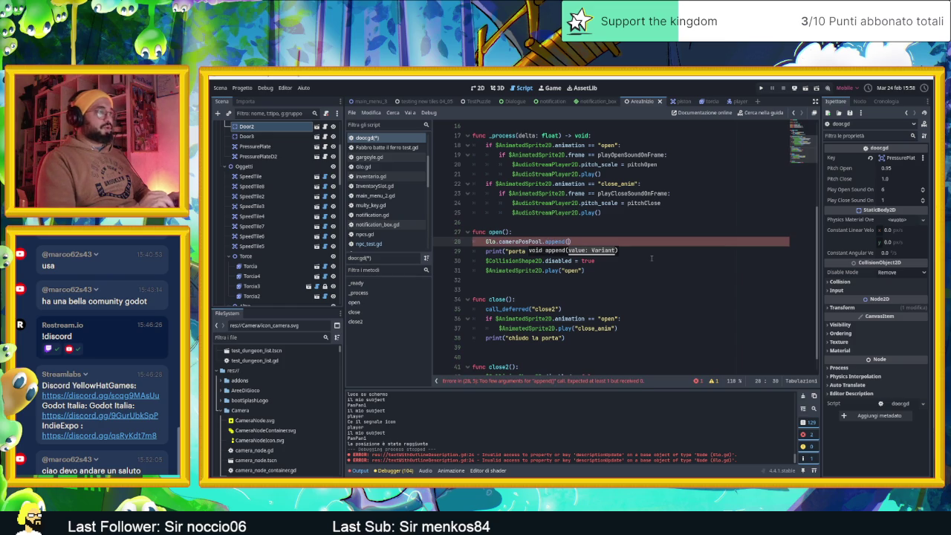
text(position)
key(Return)
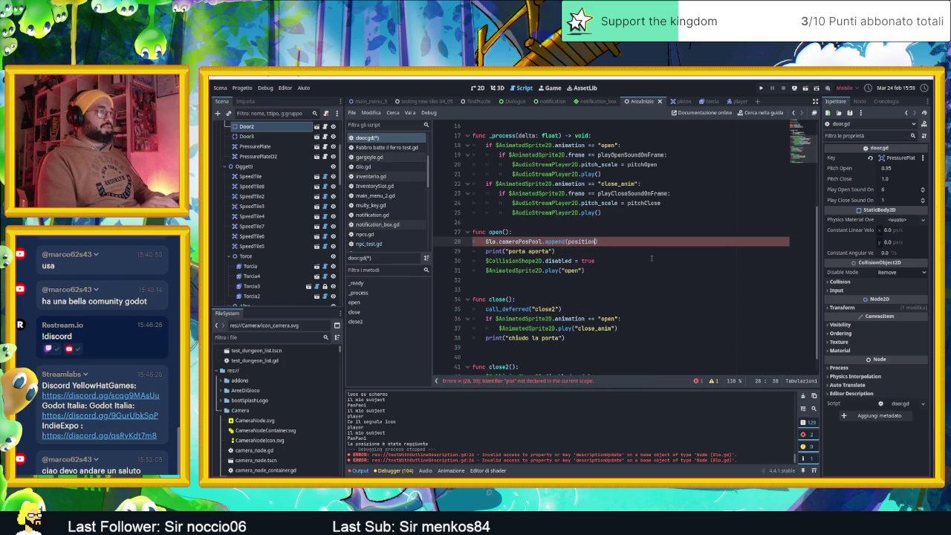
key(End)
key(Return)
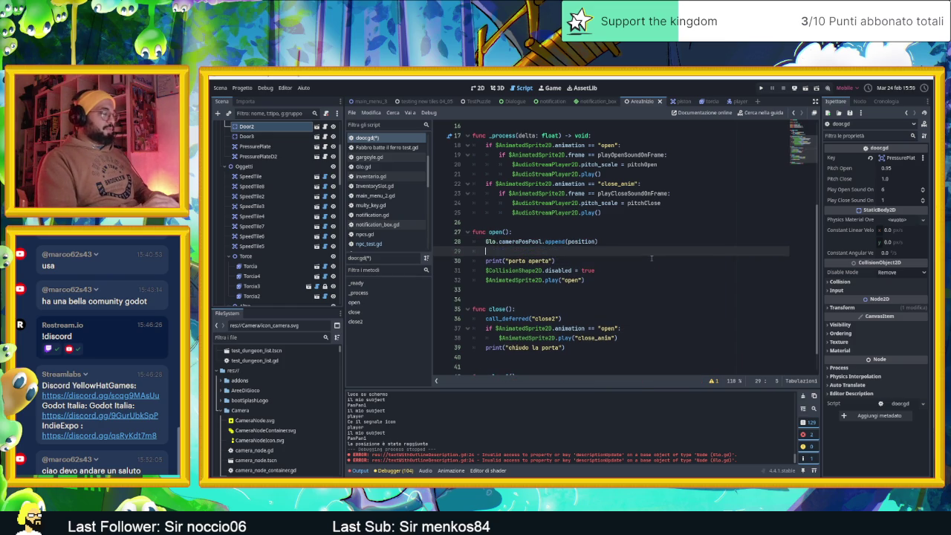
Step: Add Glo.emit_signal("activeSecondCamera") below it and save door.gd
text(.)
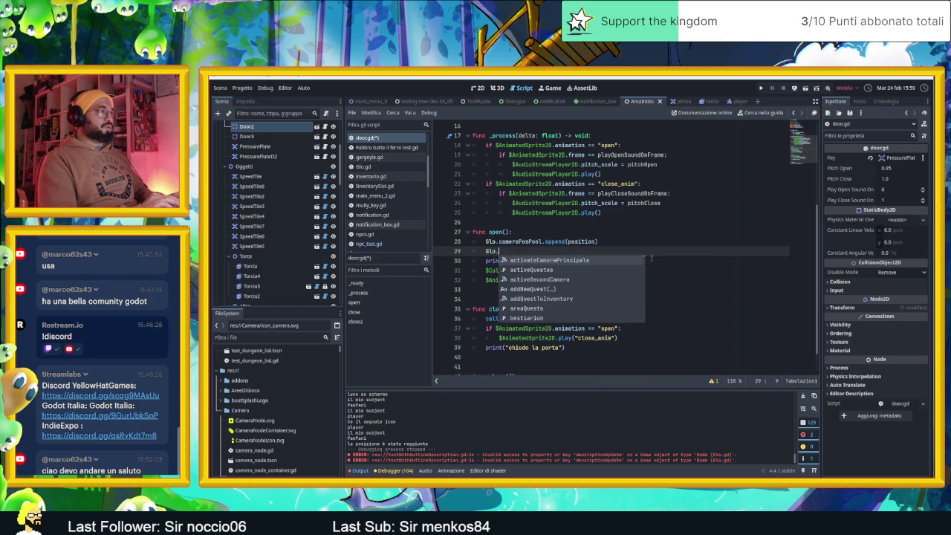
text(emi)
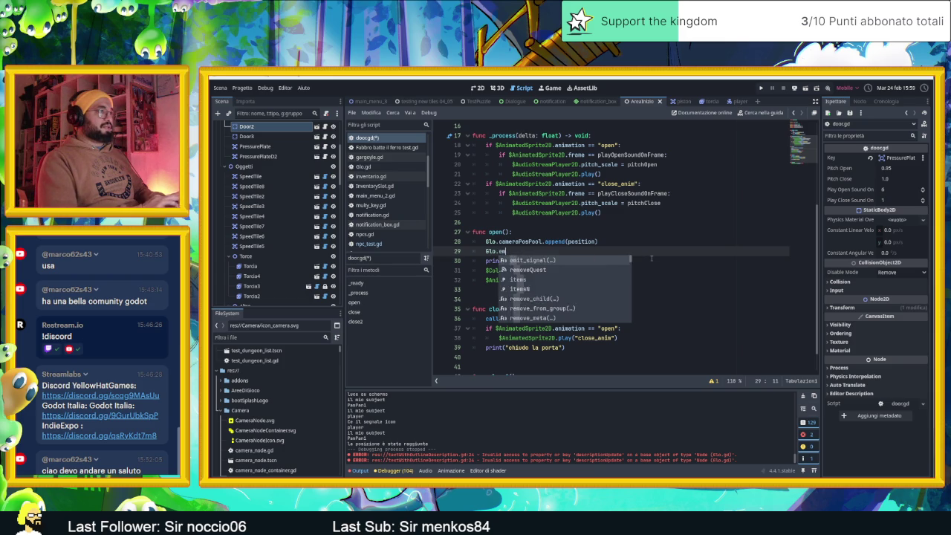
key(Return)
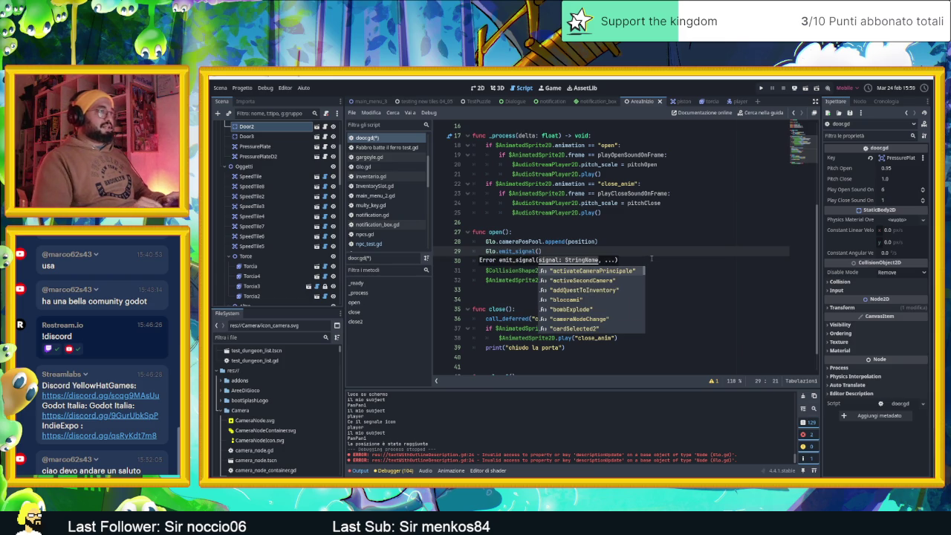
key(Return)
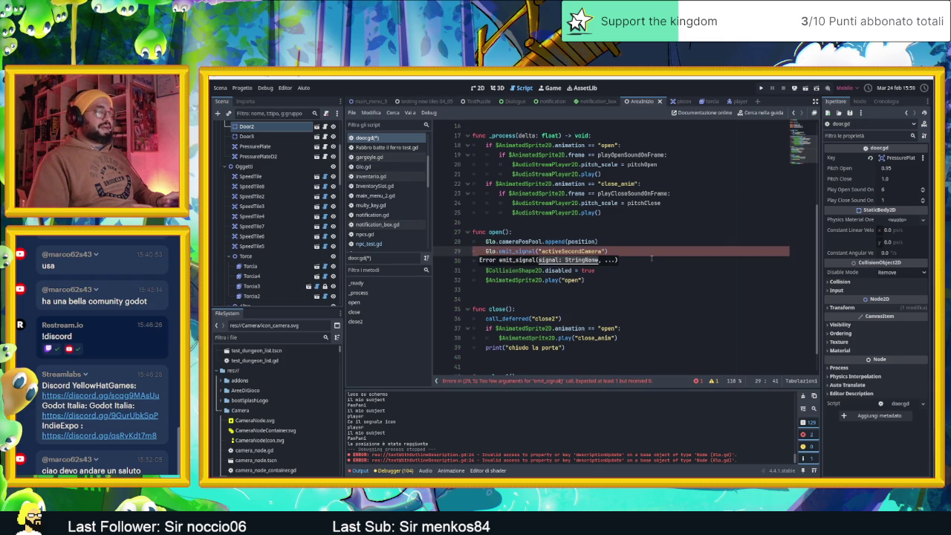
key(End)
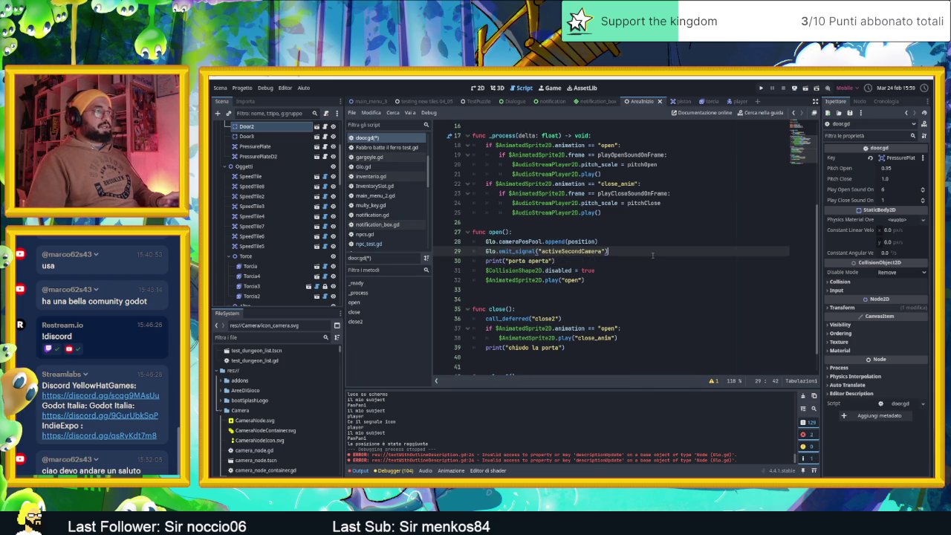
key(ctrl+s)
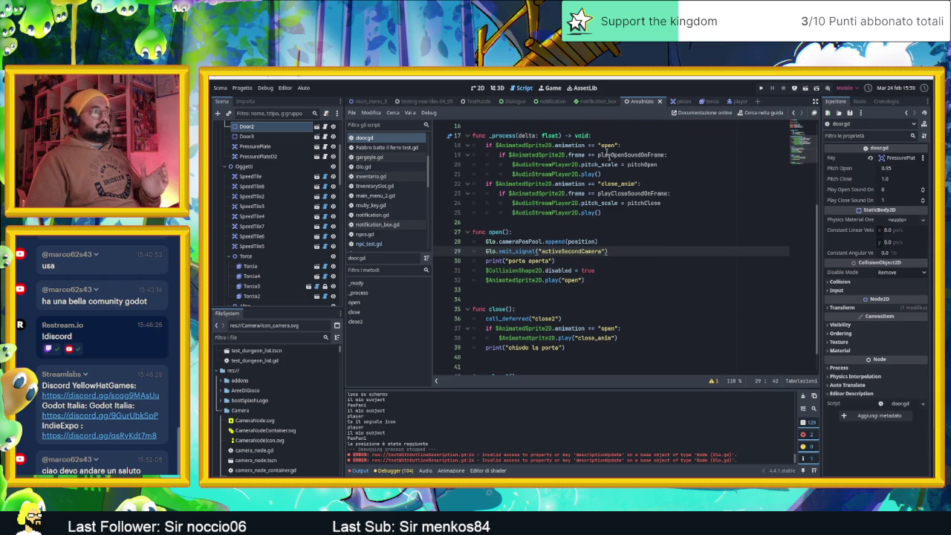
click(477, 87)
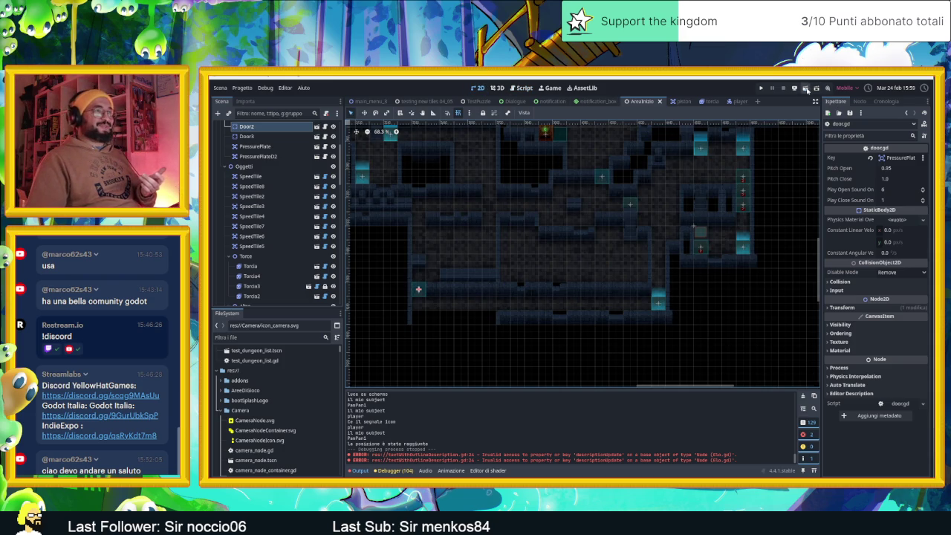
Step: Run the game and slide the slime through the first rooms and arrow tiles
key(ctrl+s)
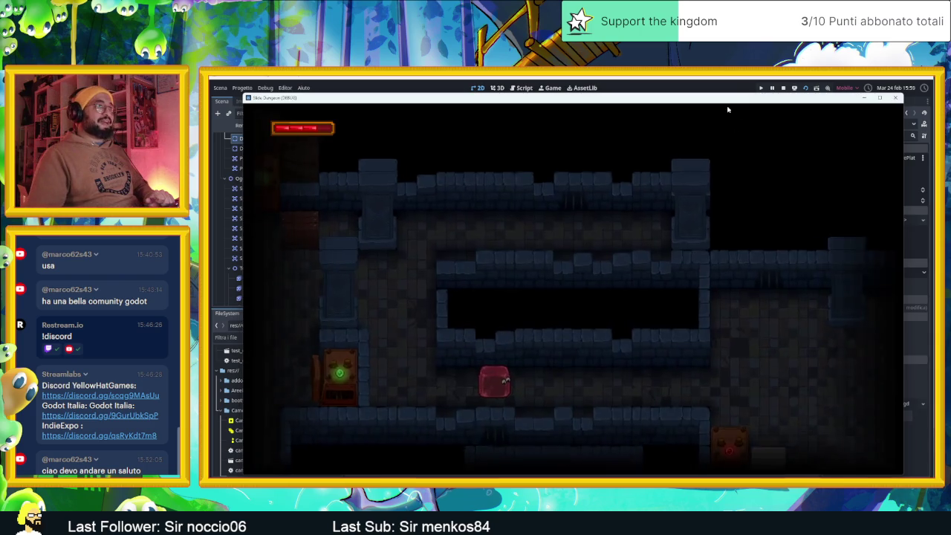
key(Up)
key(Left)
key(Down)
key(Up)
key(Down)
key(Up)
key(Down)
key(Up)
key(Right)
key(Down)
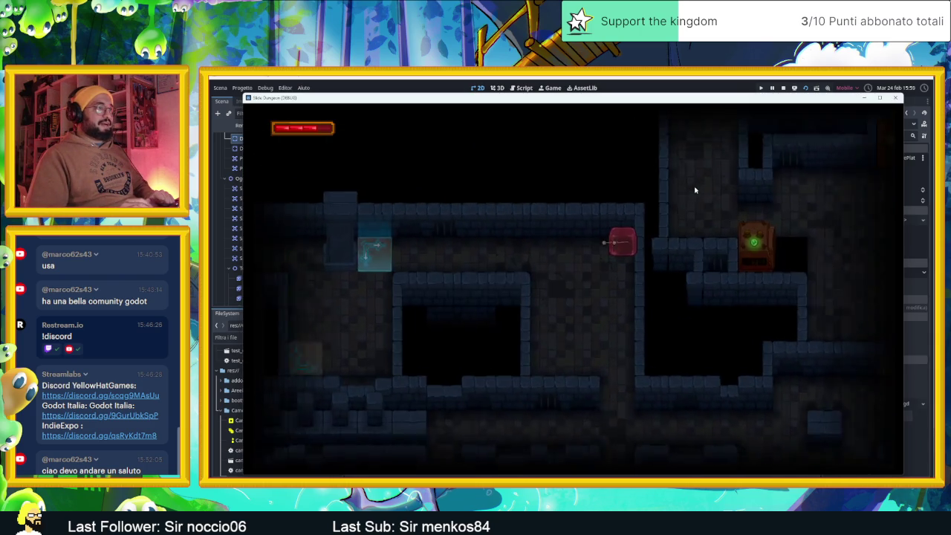
key(Down)
Step: Continue through the teleporter room to the crate tile, then show the debugger's error list
key(Down)
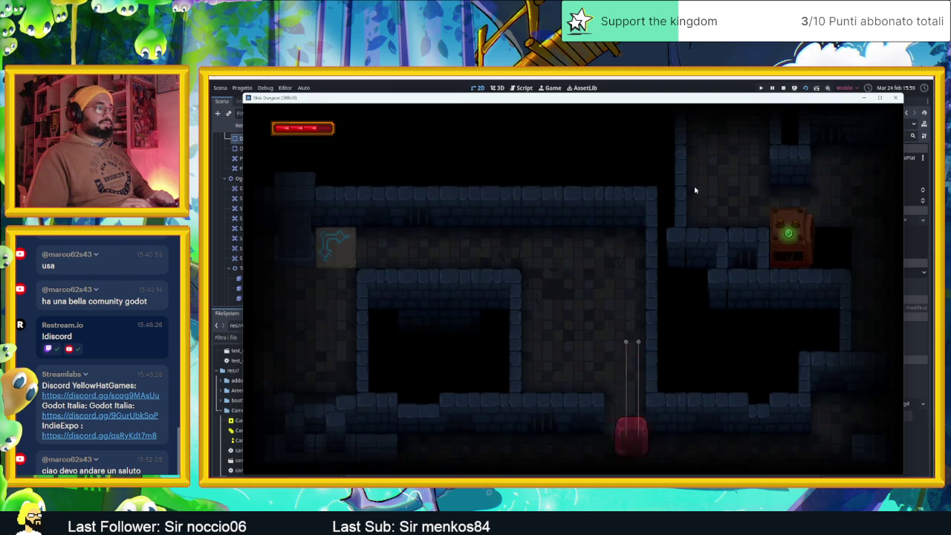
key(Up)
key(Left)
key(Up)
key(Right)
key(Down)
key(Right)
key(Up)
key(Left)
key(Right)
key(Down)
key(Left)
key(Right)
key(Left)
key(Right)
key(Right)
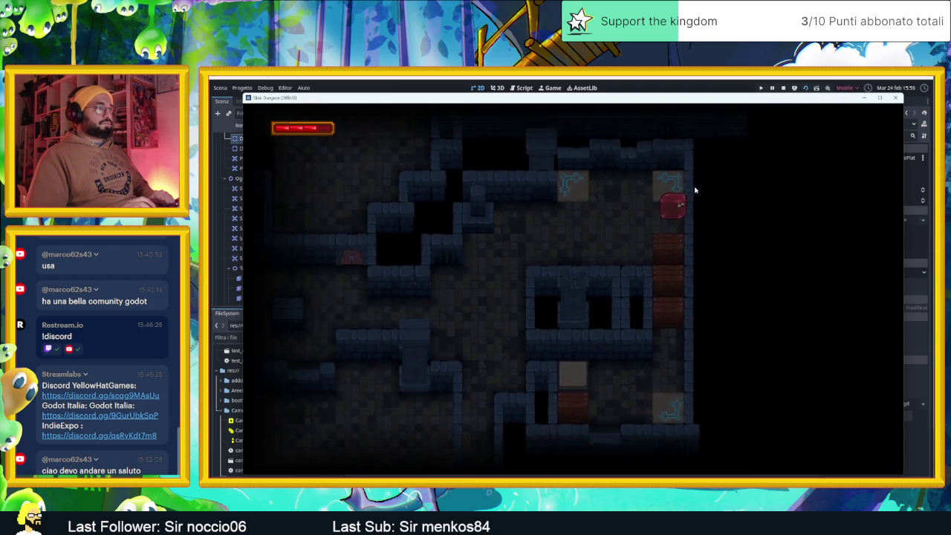
key(Down)
key(Up)
key(Down)
key(Up)
key(Right)
key(Down)
key(Left)
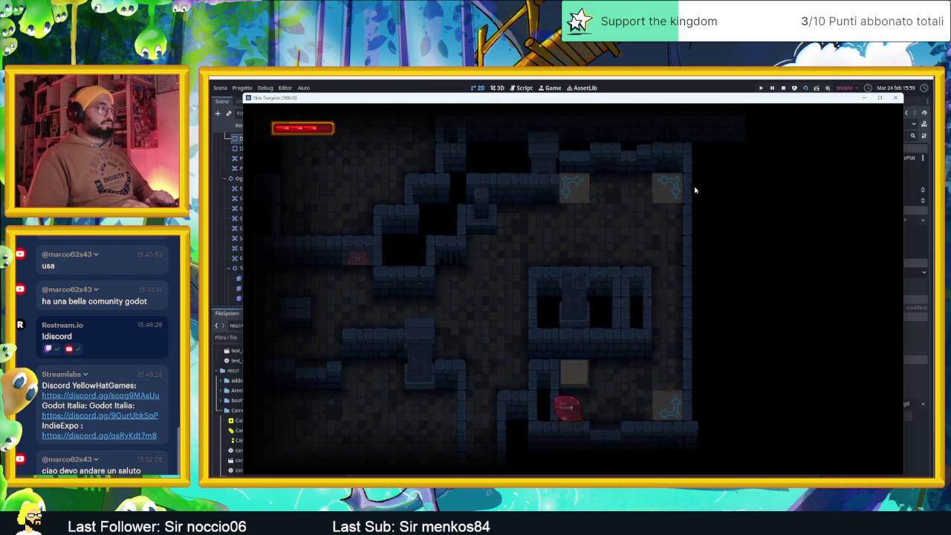
key(Up)
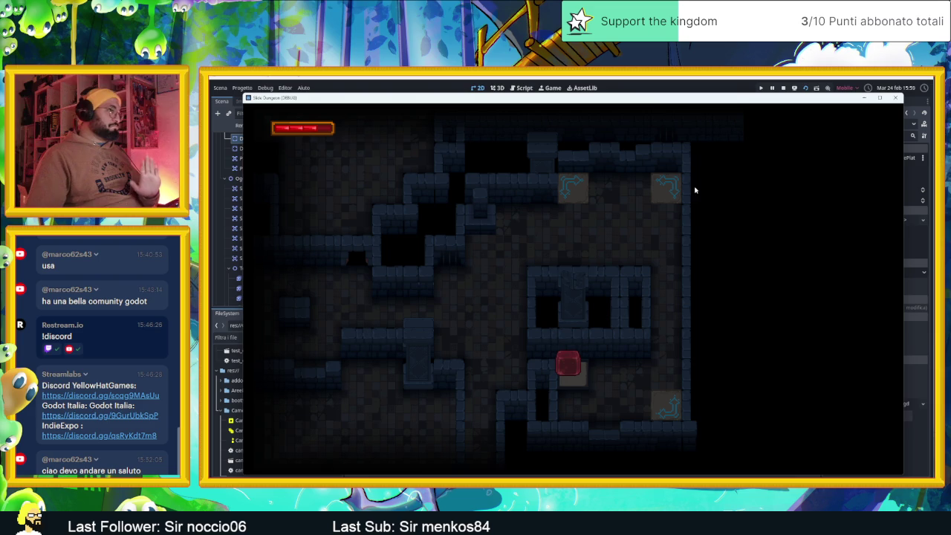
mouse_move(622, 100)
mouse_down()
mouse_move(917, 99)
mouse_move(896, 100)
mouse_up()
click(390, 471)
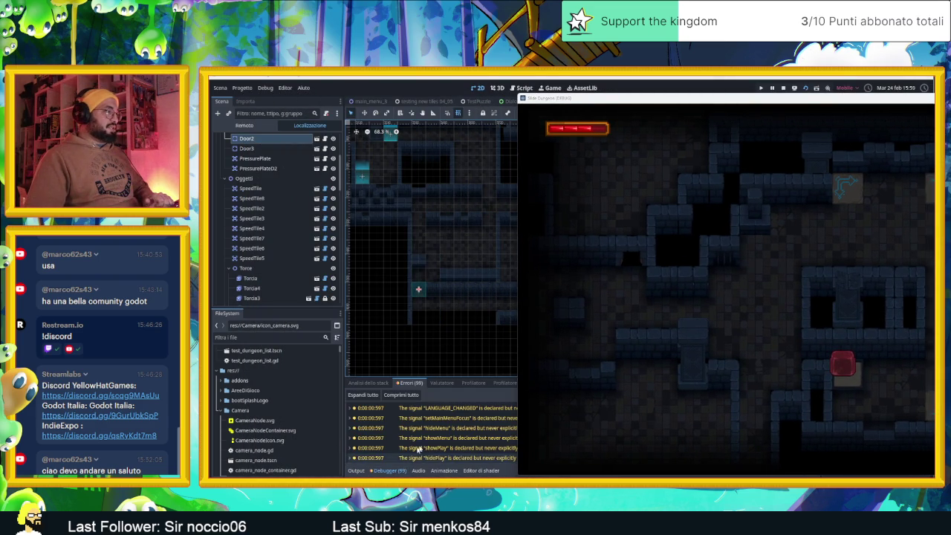
Step: Jump from the 'door.gd:29 @ open()' error to the failing signal line in door.gd
scroll(432, 451, down, 10)
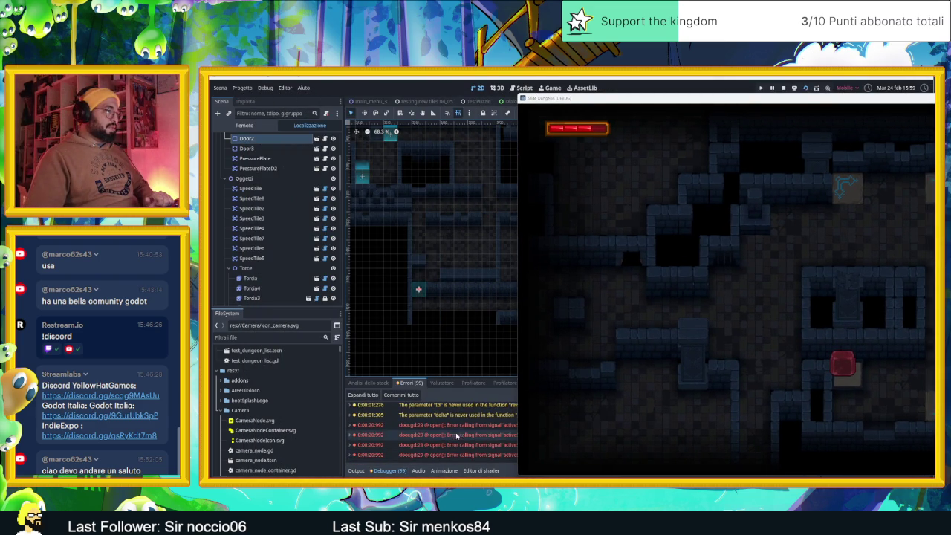
double_click(435, 424)
mouse_move(630, 98)
mouse_down()
mouse_move(809, 98)
mouse_move(742, 102)
mouse_up()
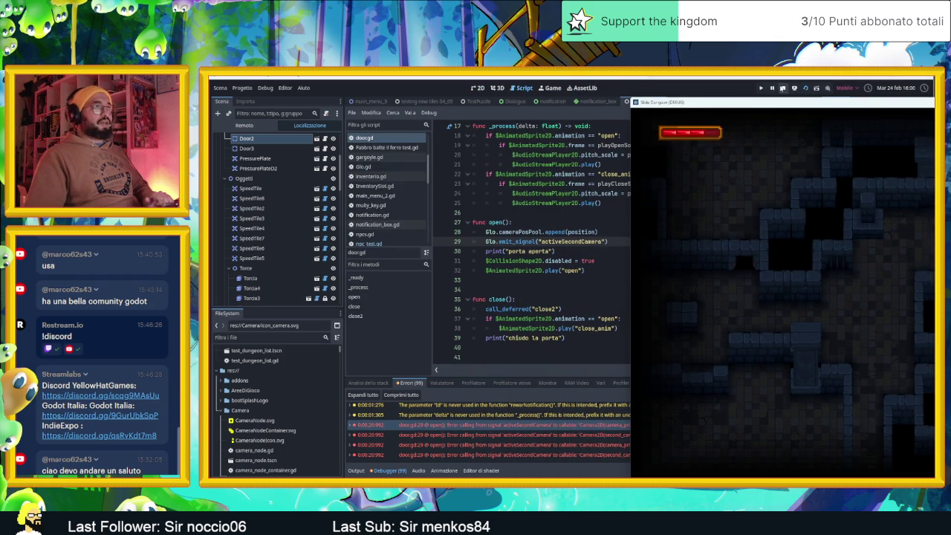
Step: Stop the running game and add position as the activeSecondCamera signal argument in door.gd line 29
click(782, 88)
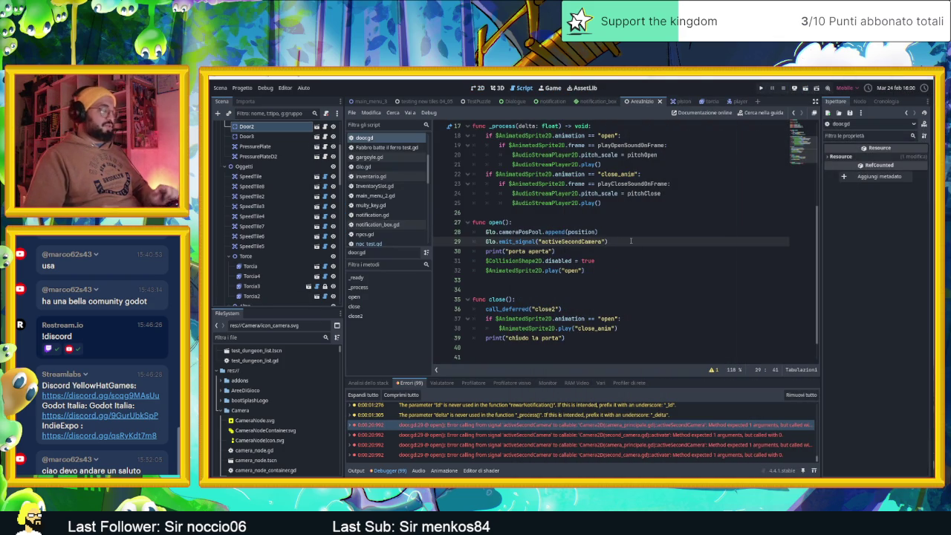
text(,e)
key(BackSpace)
text(positi)
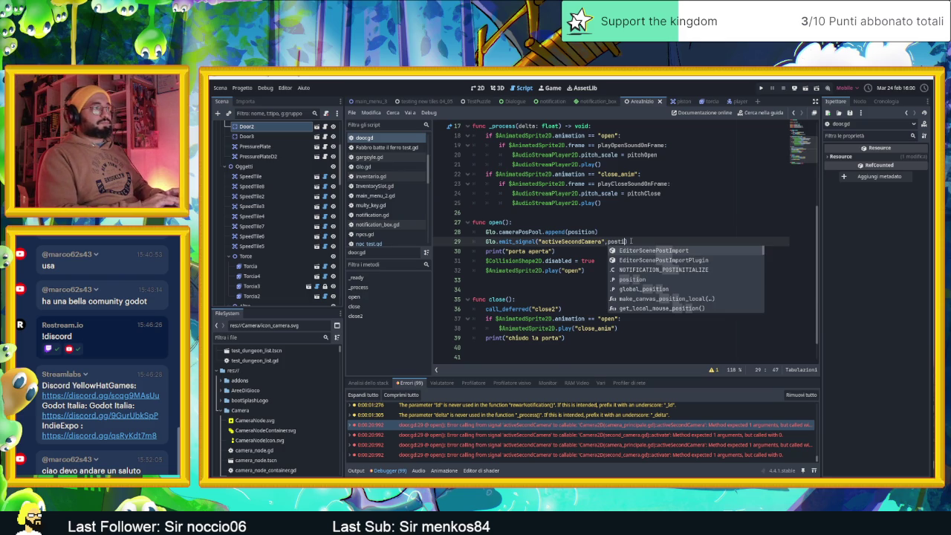
key(Down)
key(Down)
key(Down)
key(Return)
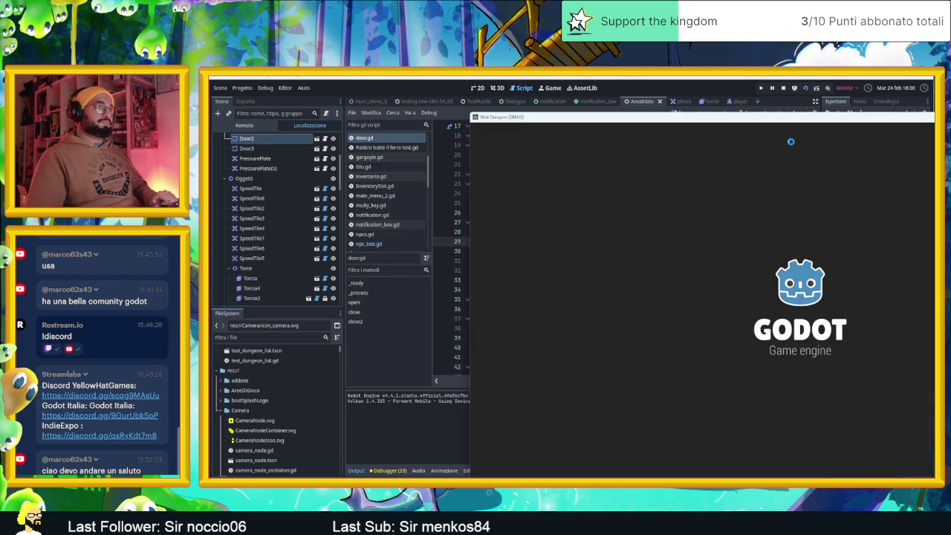
Step: Slide the slime right and up through the first rooms toward the crate
key(Right)
key(Up)
key(Down)
key(Right)
key(Up)
key(Right)
key(Up)
key(Up)
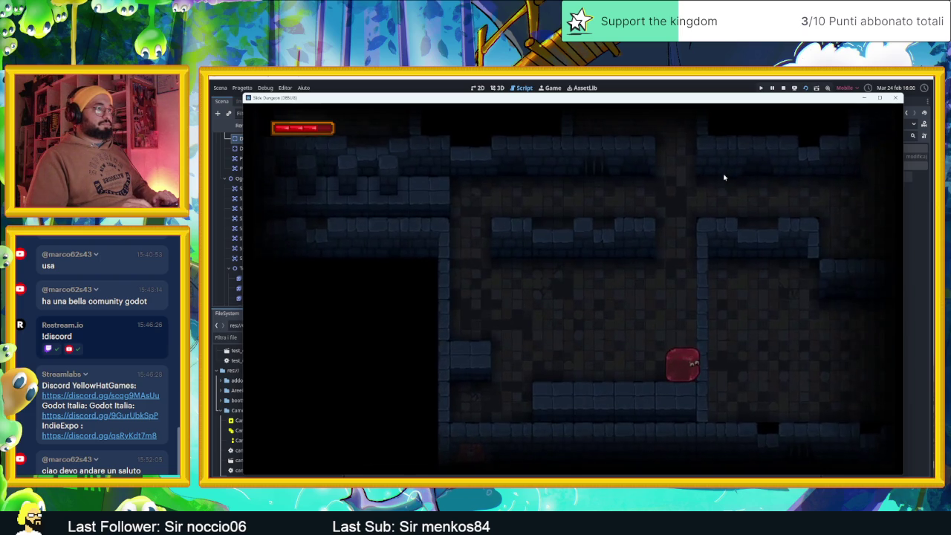
key(Up)
key(Up)
key(Left)
key(Up)
key(Right)
key(Down)
key(Right)
key(Up)
key(Left)
key(Right)
key(Down)
Step: Steer the slime under the cyan blocks onto the lower-left crate spot, then stop the game
key(Left)
key(Right)
key(Left)
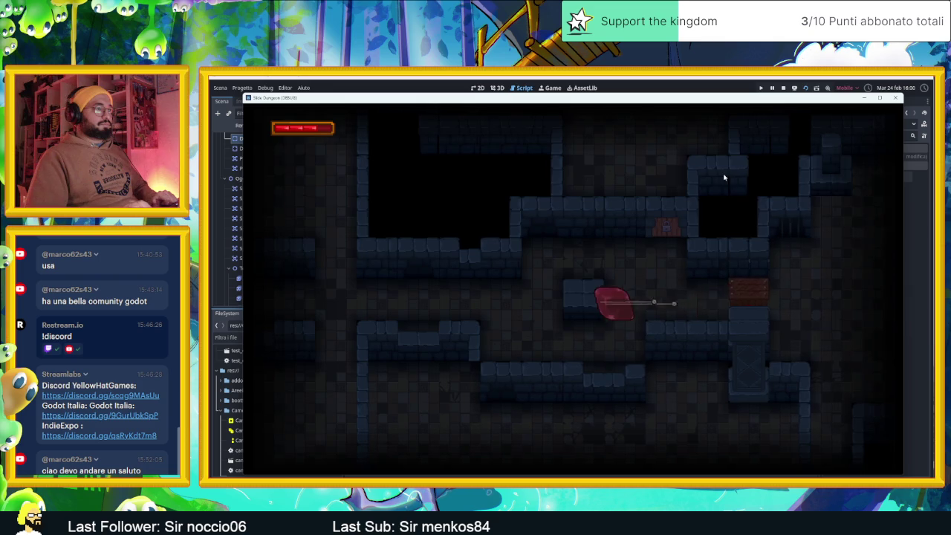
key(Down)
key(Up)
key(Right)
key(Down)
key(Up)
key(Right)
key(Up)
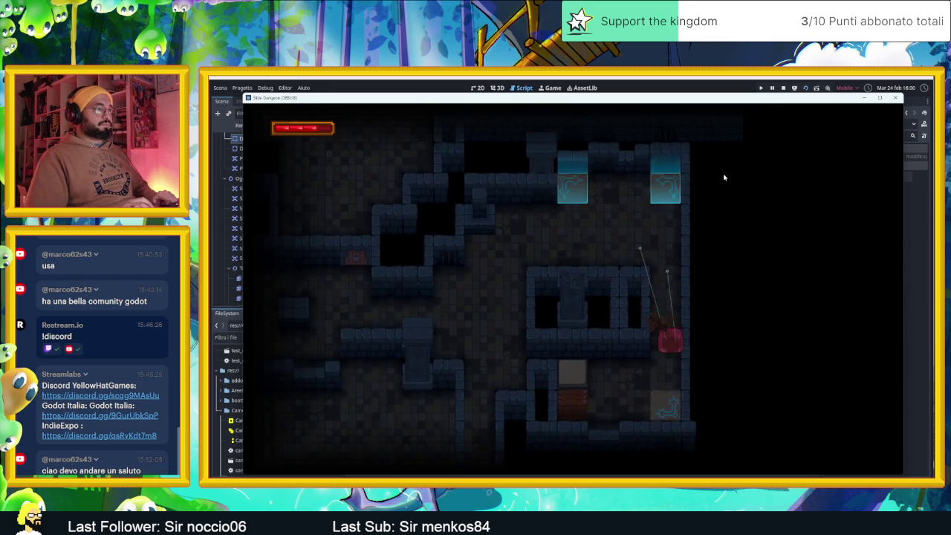
key(Down)
key(Left)
key(Up)
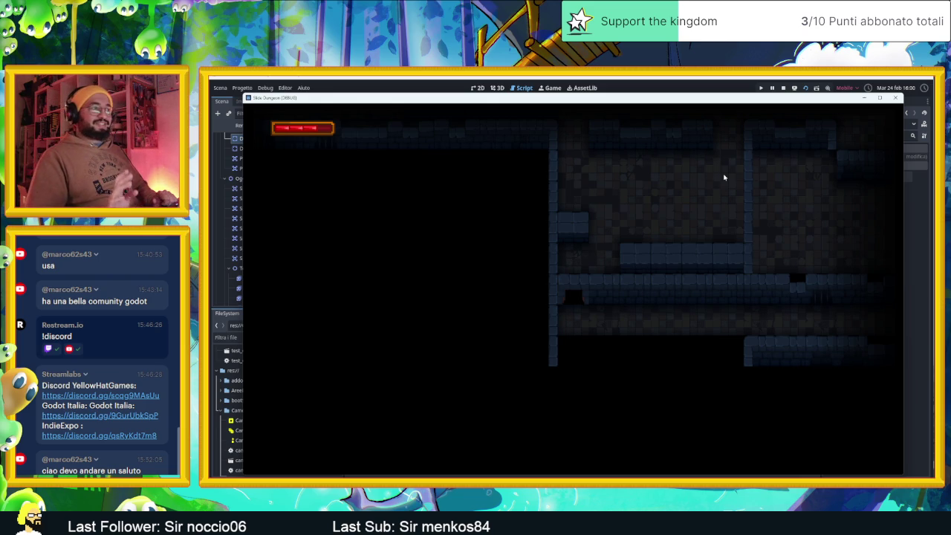
click(783, 87)
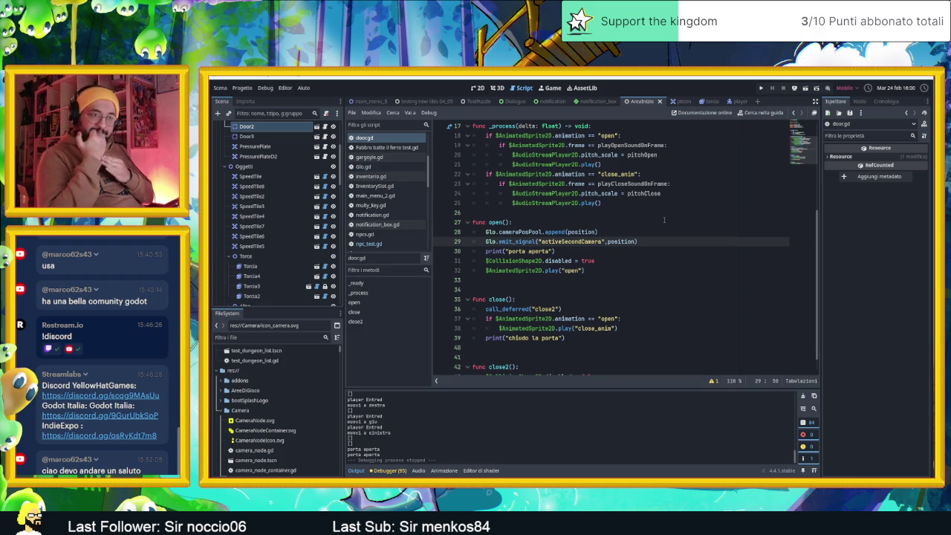
scroll(665, 220, up, 5)
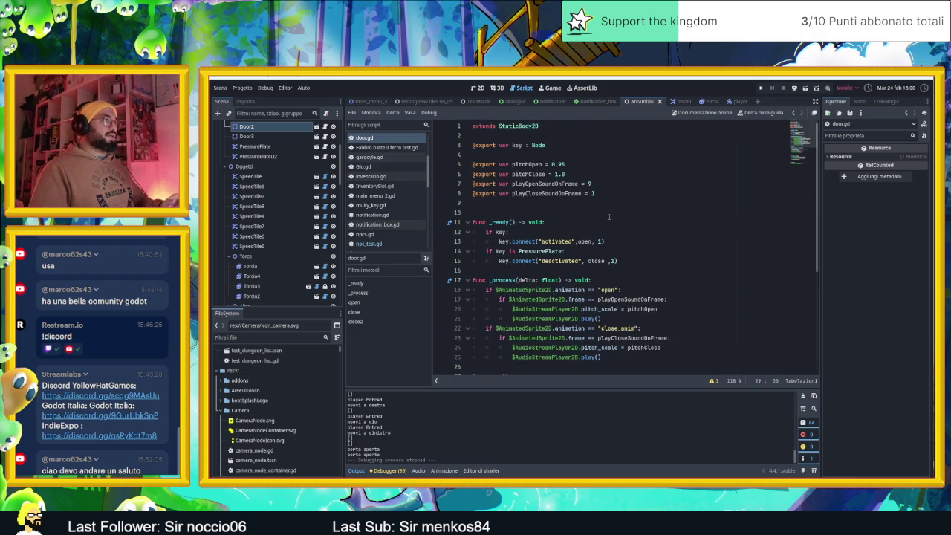
scroll(598, 221, up, 1)
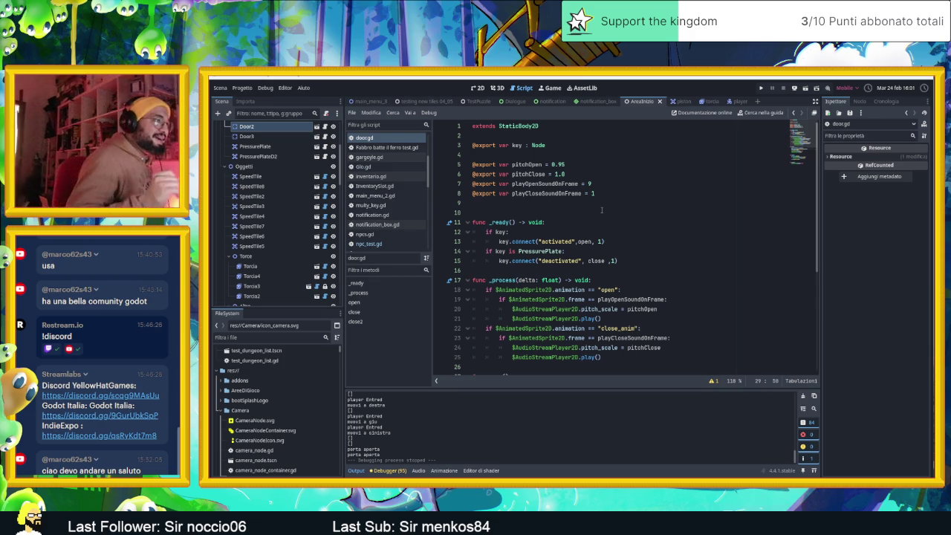
scroll(602, 210, down, 2)
scroll(597, 220, up, 2)
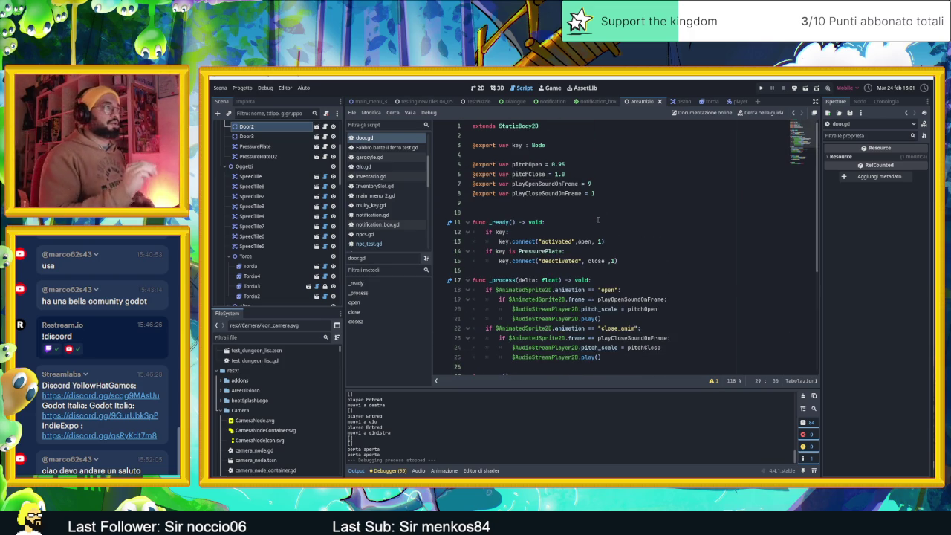
scroll(550, 210, down, 5)
scroll(521, 207, up, 5)
click(514, 204)
key(Return)
key(Return)
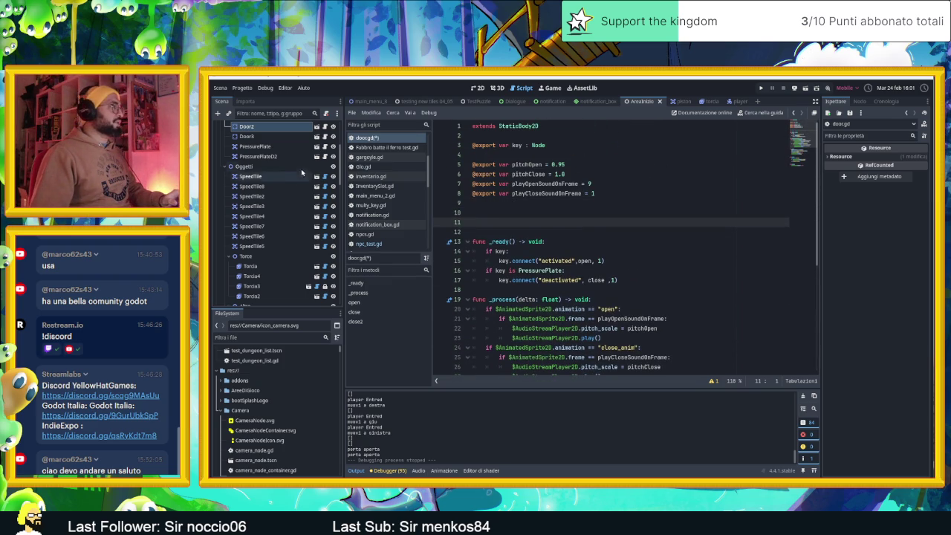
scroll(316, 181, up, 5)
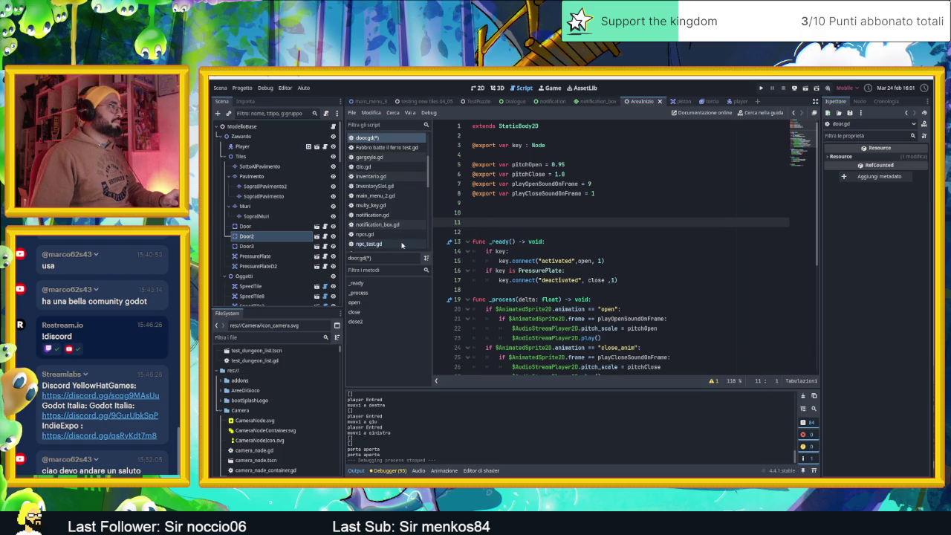
scroll(399, 216, down, 3)
scroll(399, 217, down, 4)
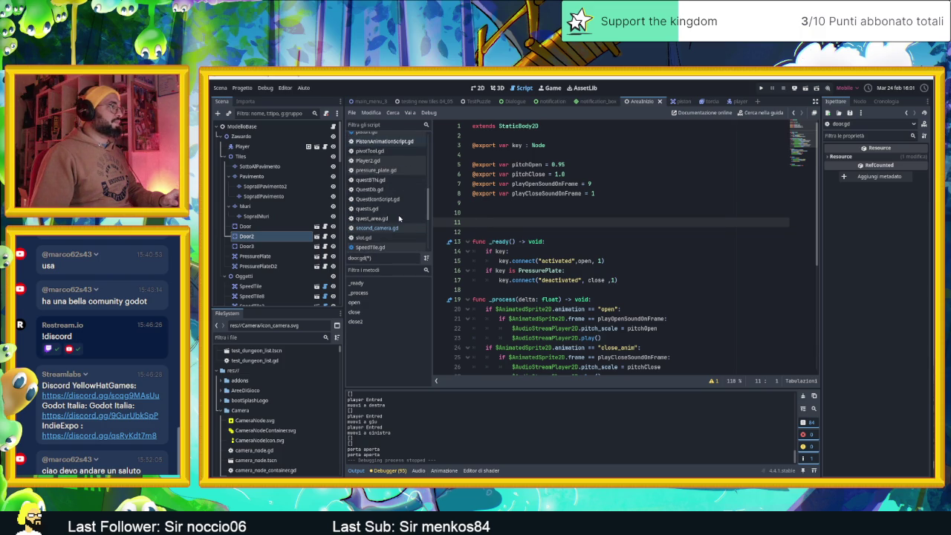
Step: In second_camera.gd, add a blank line after the pop_front() position line in activate()
click(395, 228)
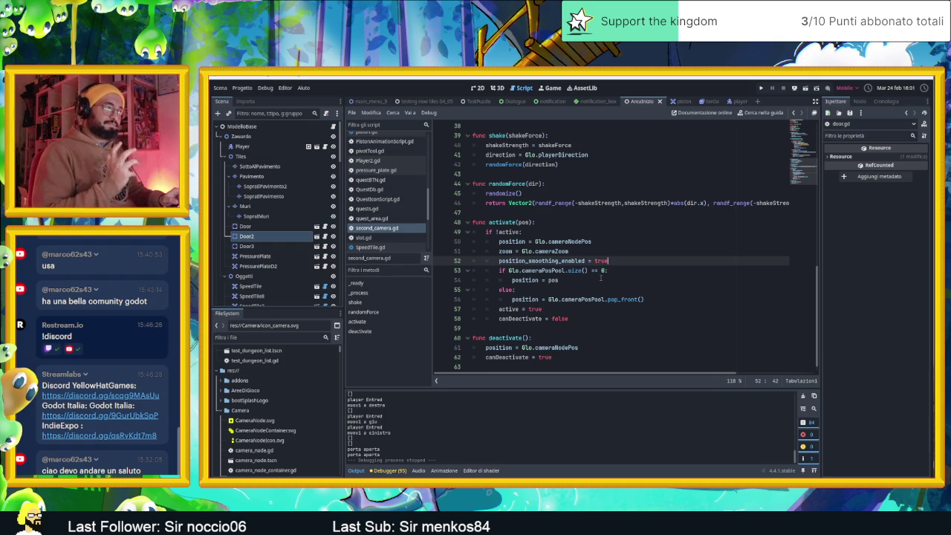
scroll(602, 278, down, 1)
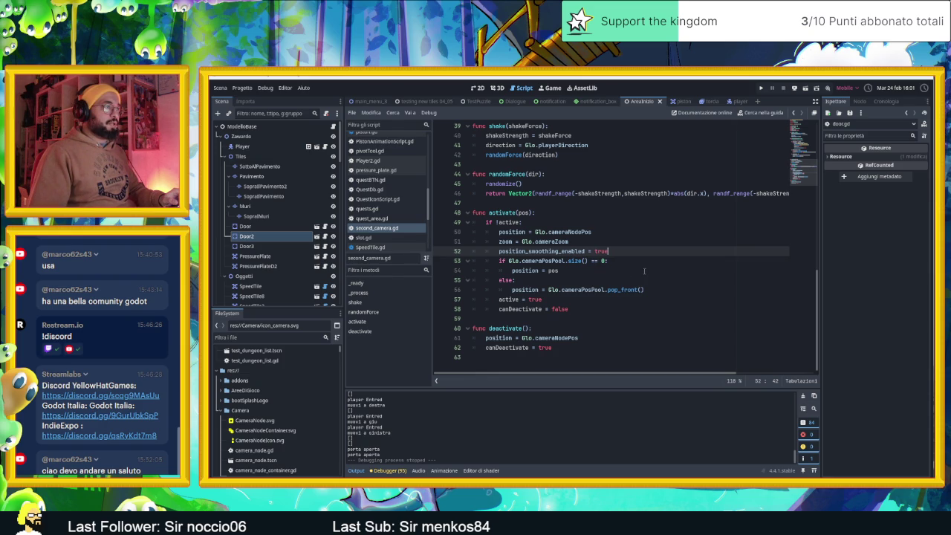
click(657, 289)
key(Return)
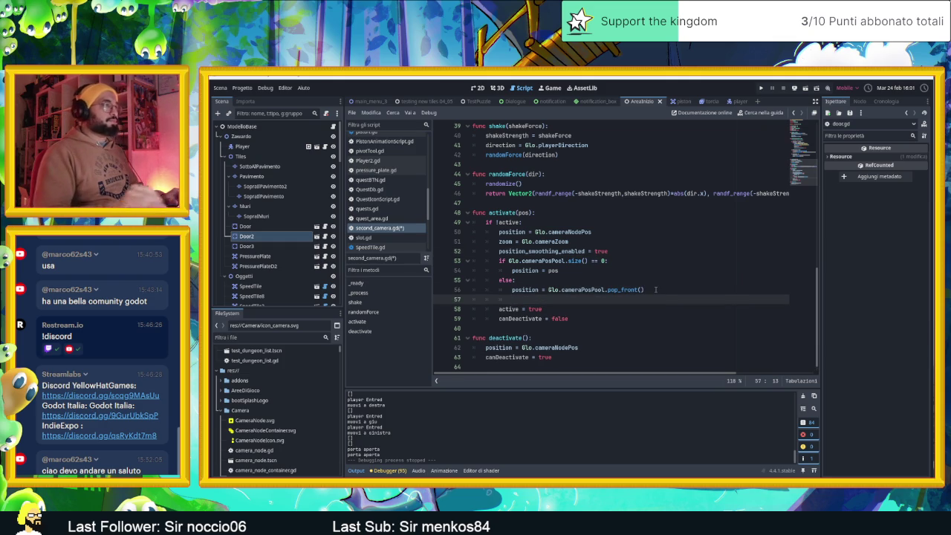
scroll(656, 290, up, 10)
click(582, 230)
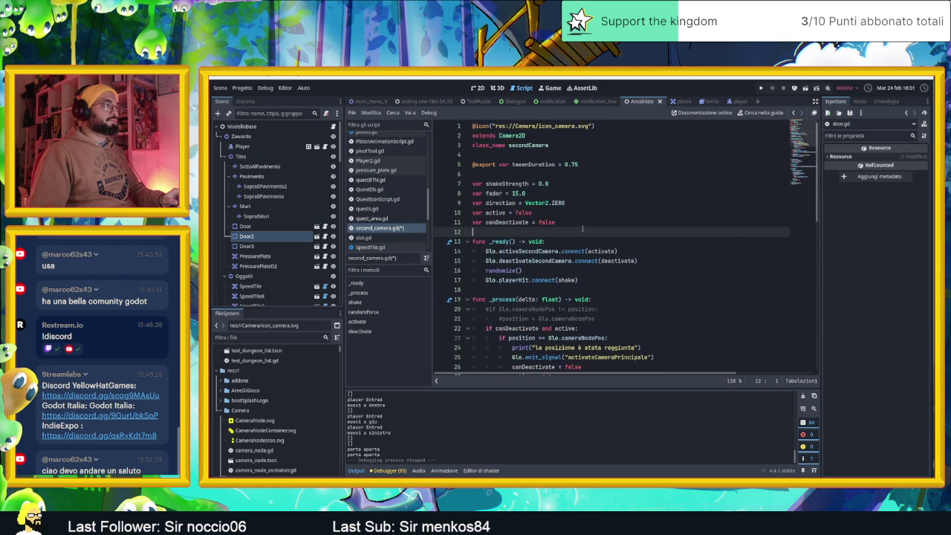
Step: Declare 'var t = 0' and 'var tStart = false' on new lines below canDeactivate
key(Return)
key(Return)
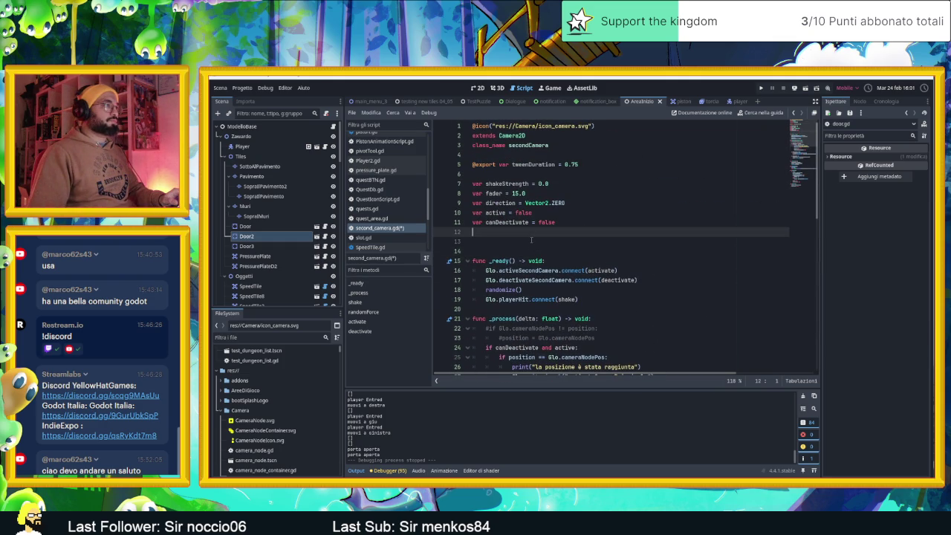
click(531, 240)
text(var)
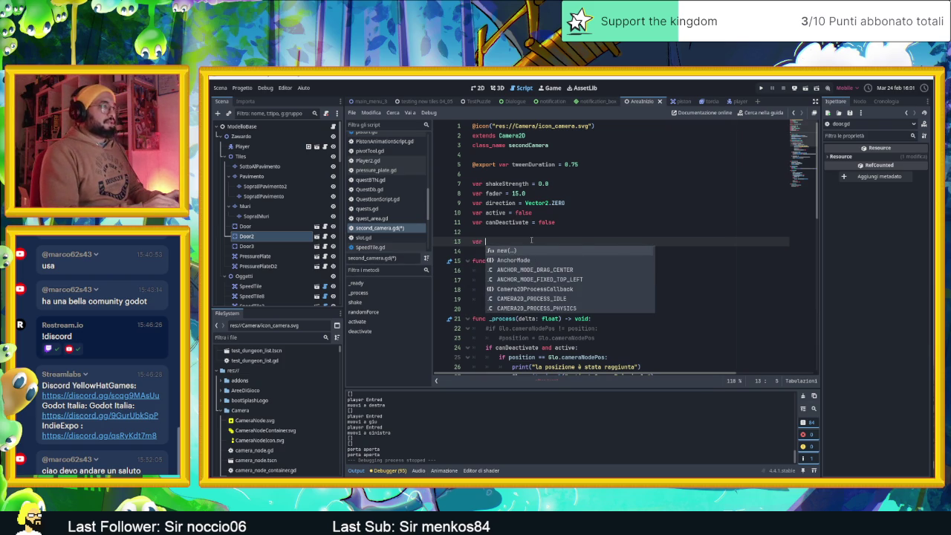
text( t )
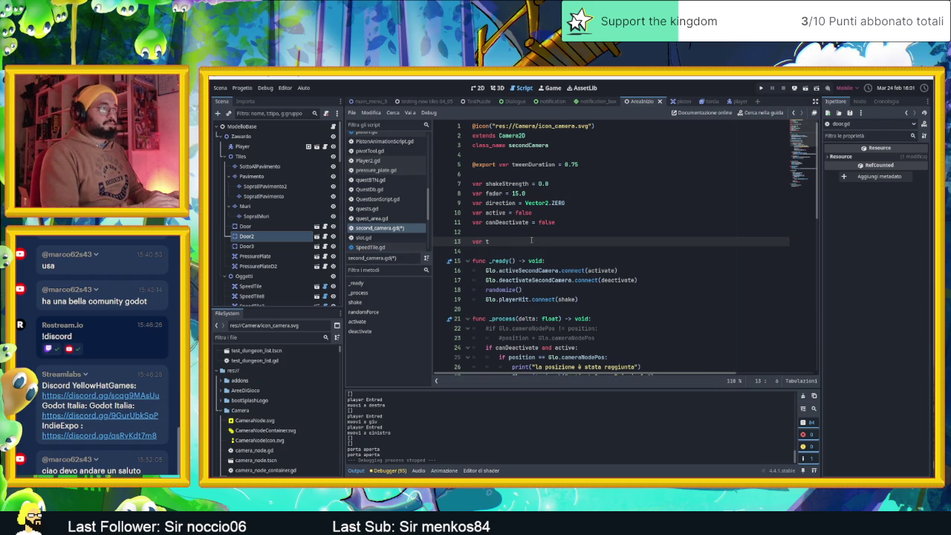
text(= 0)
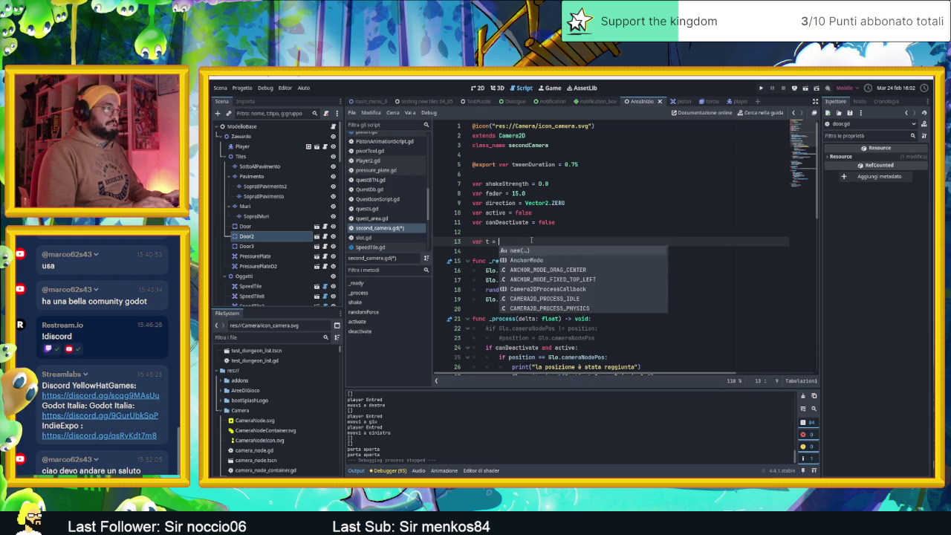
key(Return)
text(var tStart)
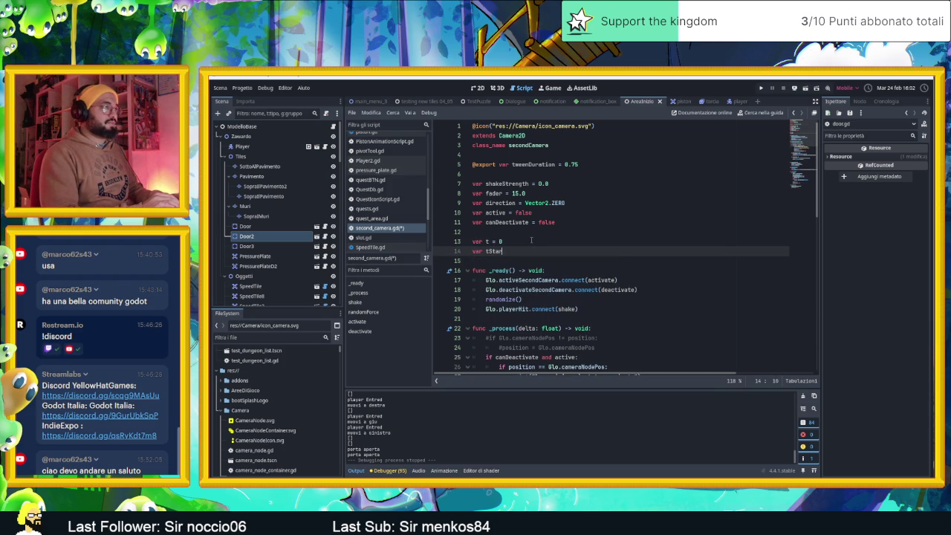
text( = fa)
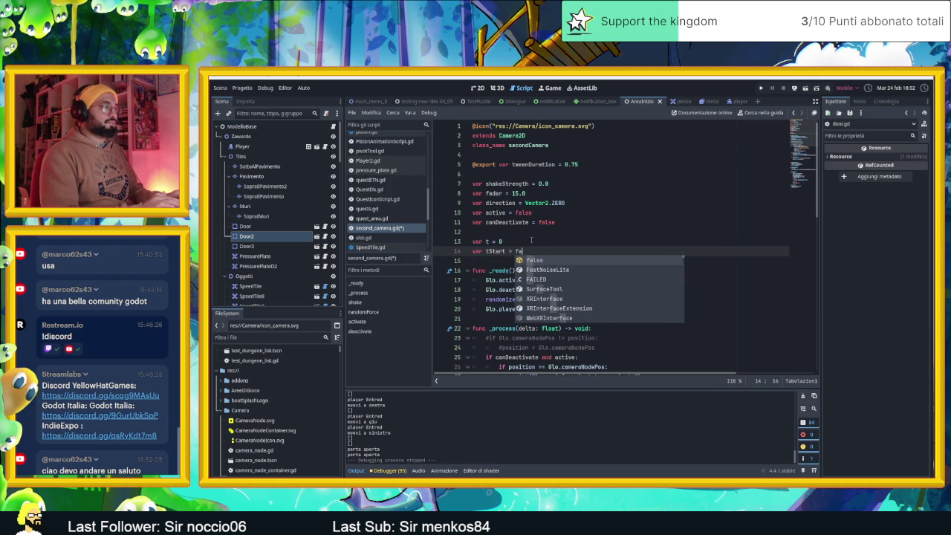
text(lse)
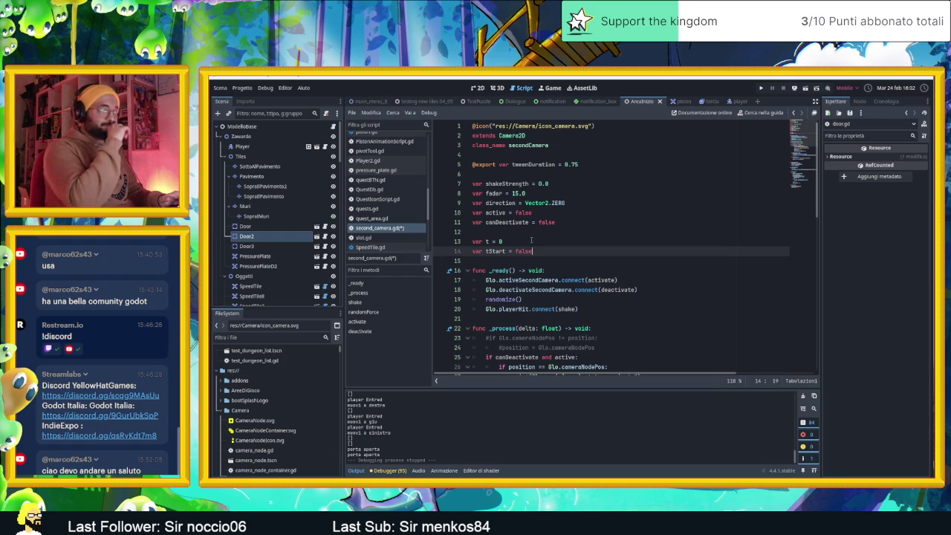
key(Return)
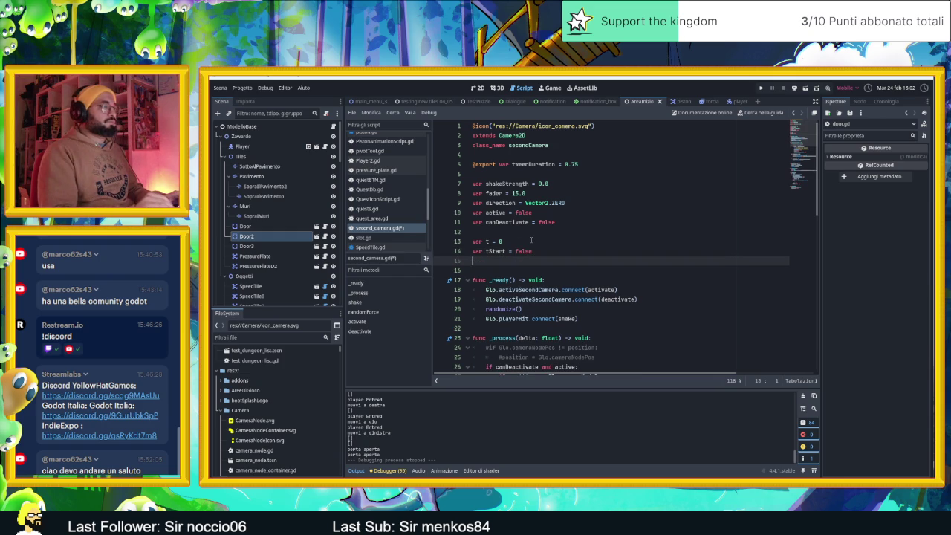
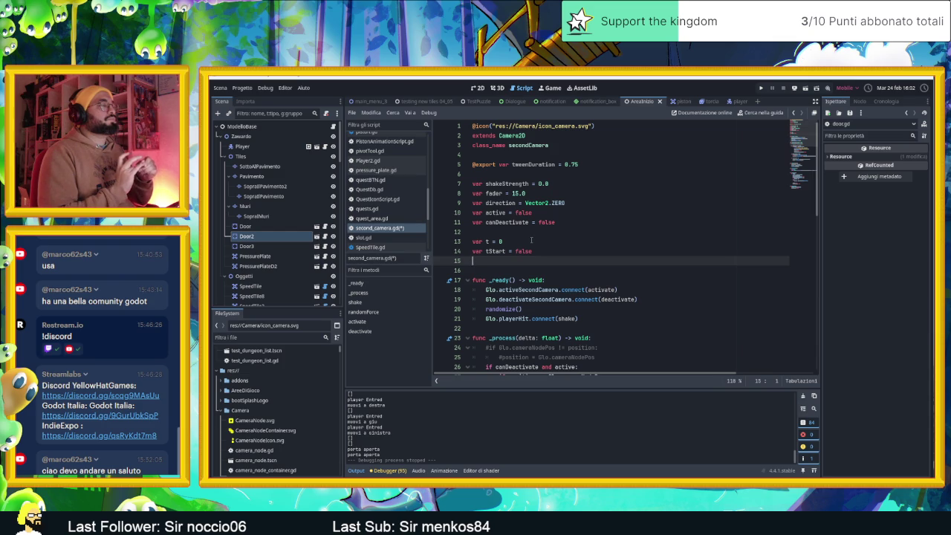
Step: Declare var tAmount = 0.5 on line 15, below var tStart = false
text(var t)
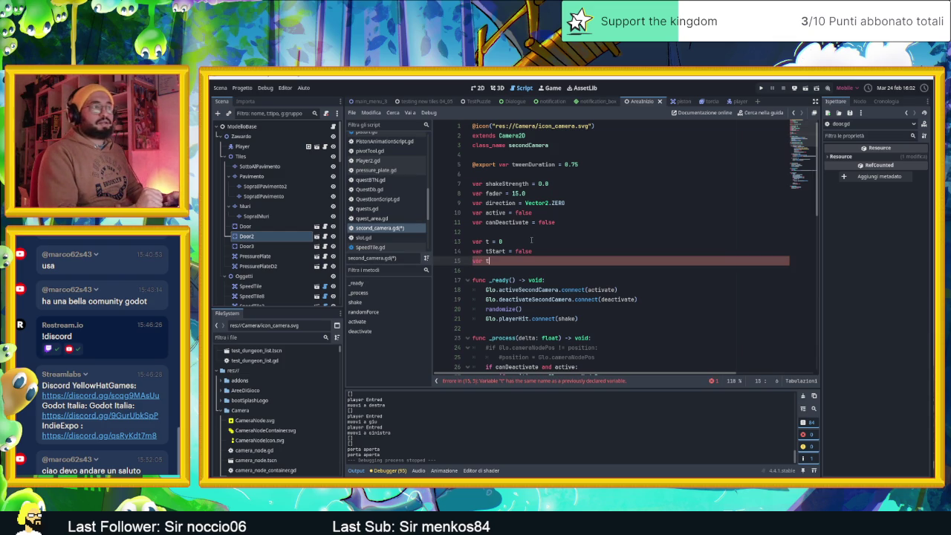
text(mount )
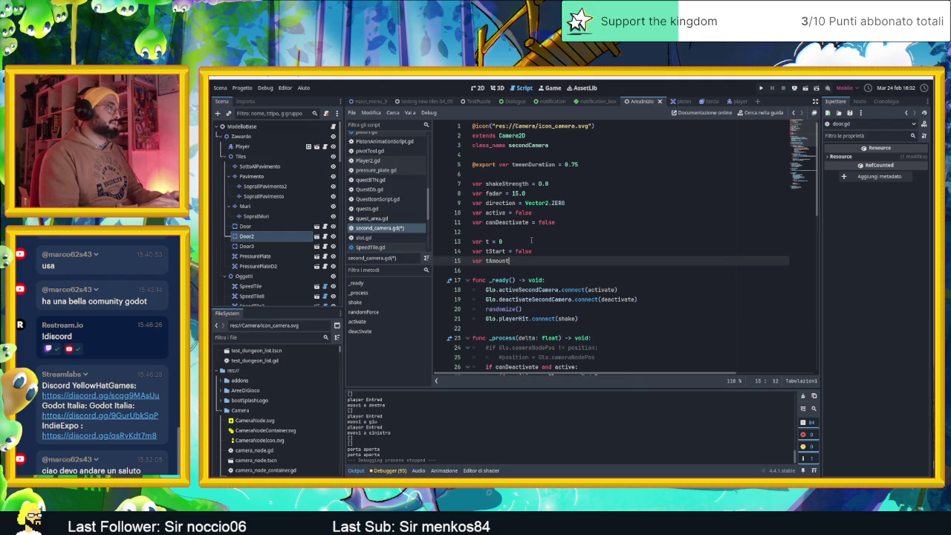
text(= )
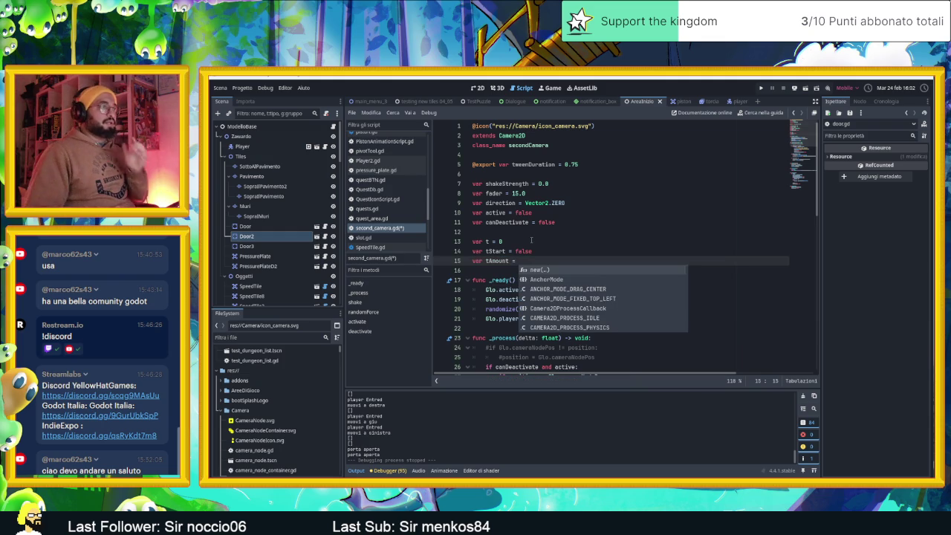
text(0.5)
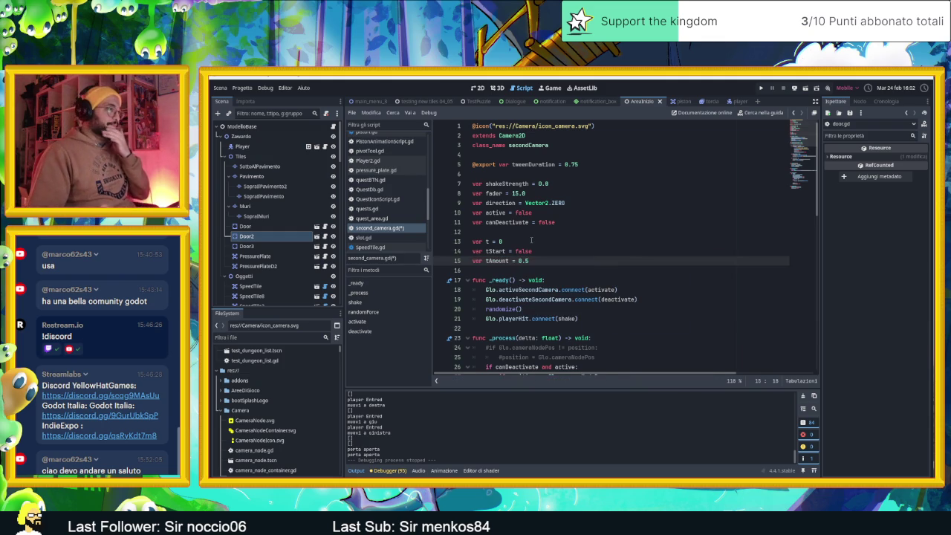
scroll(647, 271, down, 5)
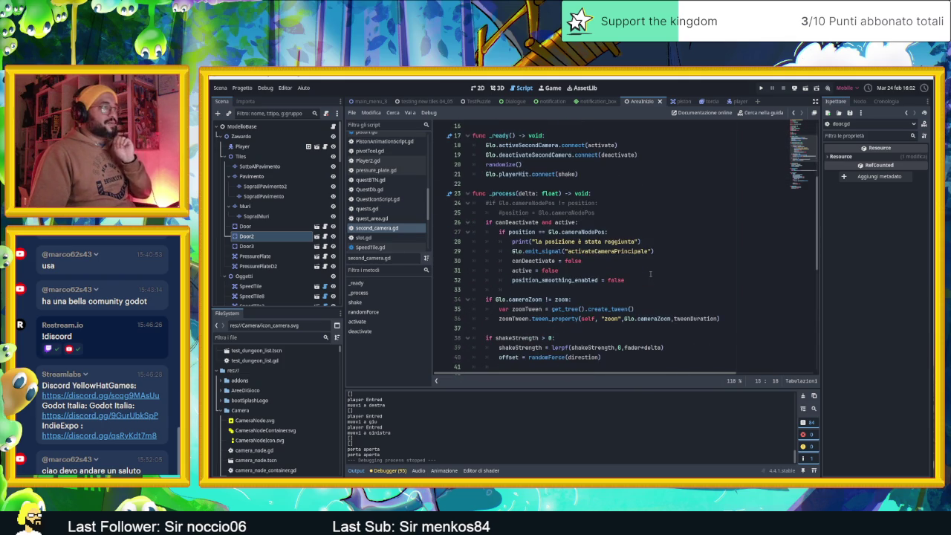
Step: In _process, add an 'if tStart:' block that runs t += delta
scroll(653, 271, down, 4)
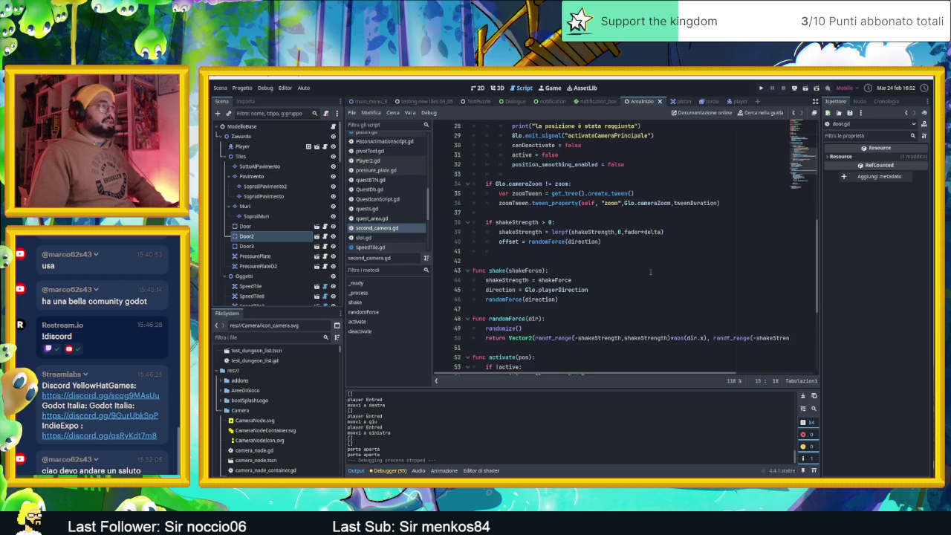
click(554, 262)
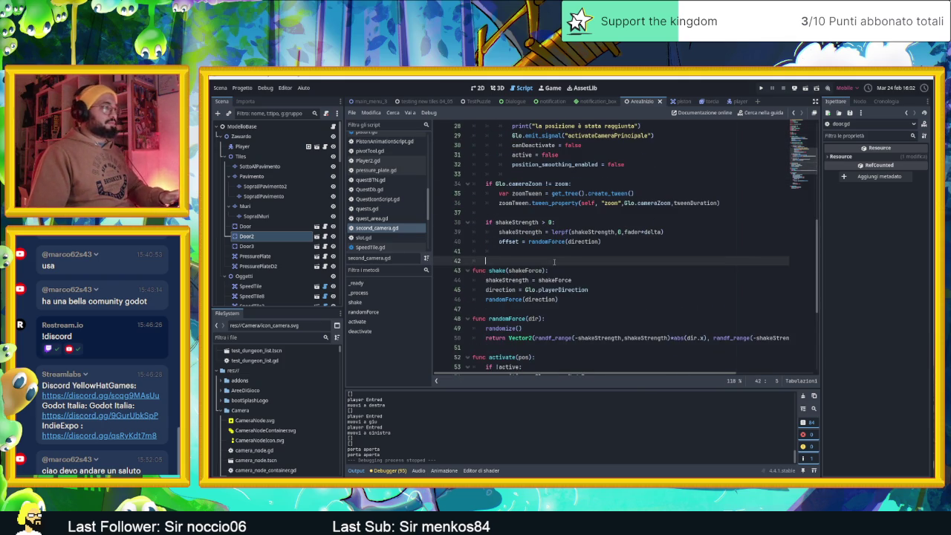
key(Return)
key(Return)
key(Up)
key(Up)
key(Tab)
key(Down)
key(Tab)
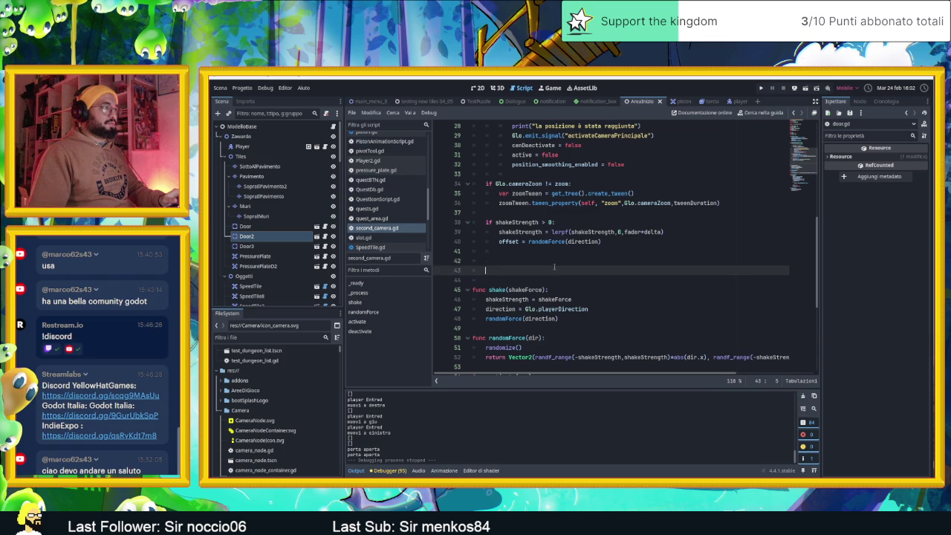
text(if tStart)
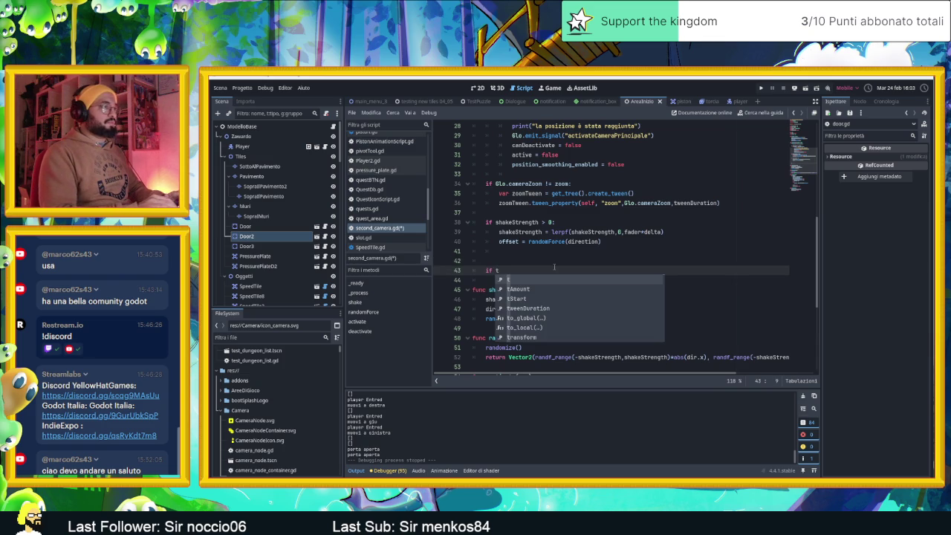
text(:)
key(Return)
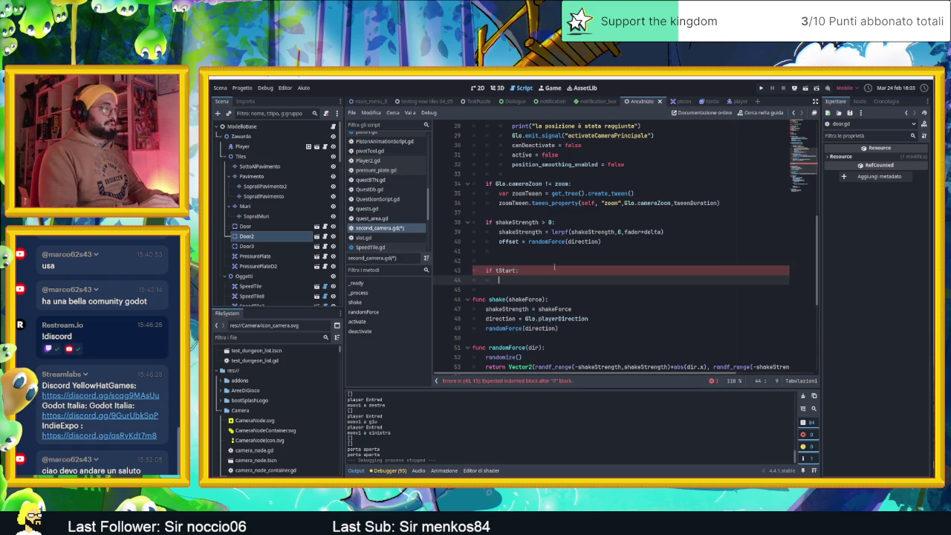
text(t)
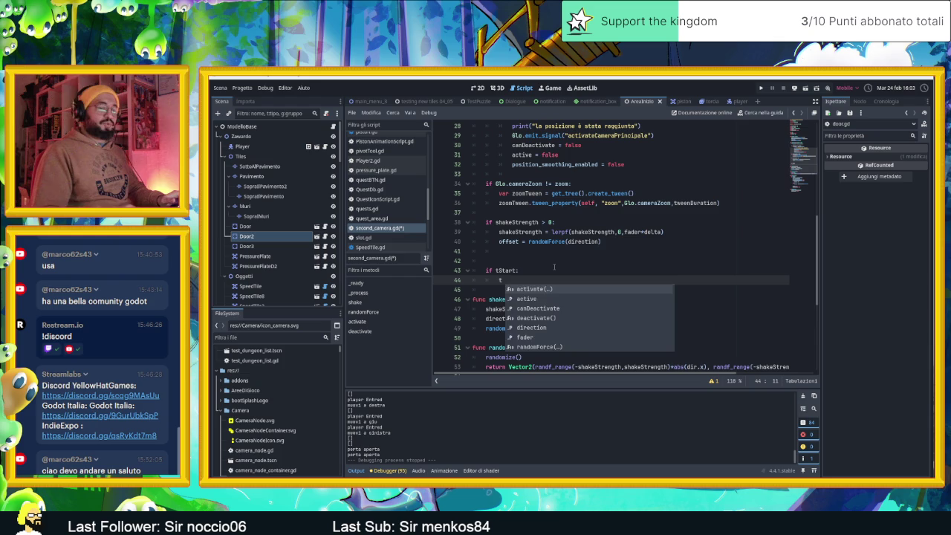
text( += delta)
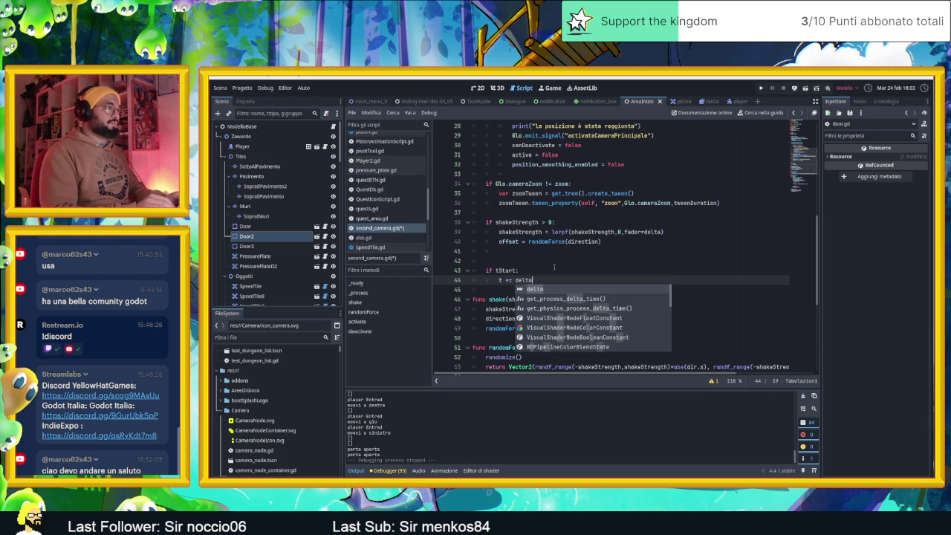
key(Return)
key(Return)
key(BackSpace)
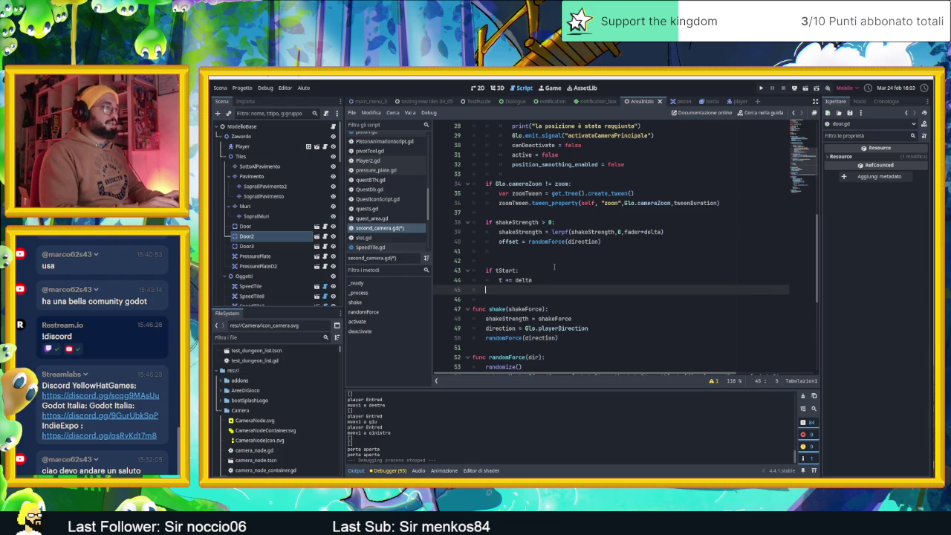
Step: Start an 'if tAmount <= t:' check on the next line, completing tAmount from autocomplete
text(if t)
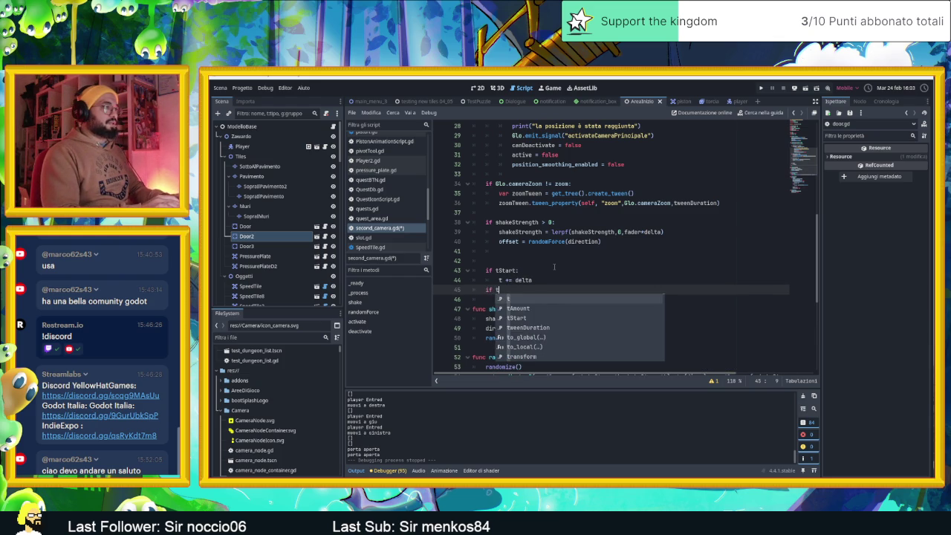
key(Down)
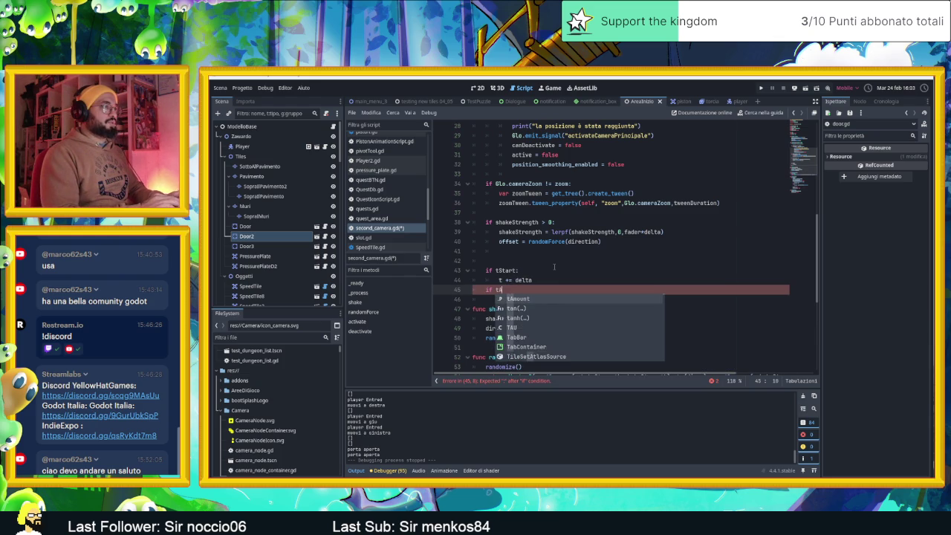
key(Return)
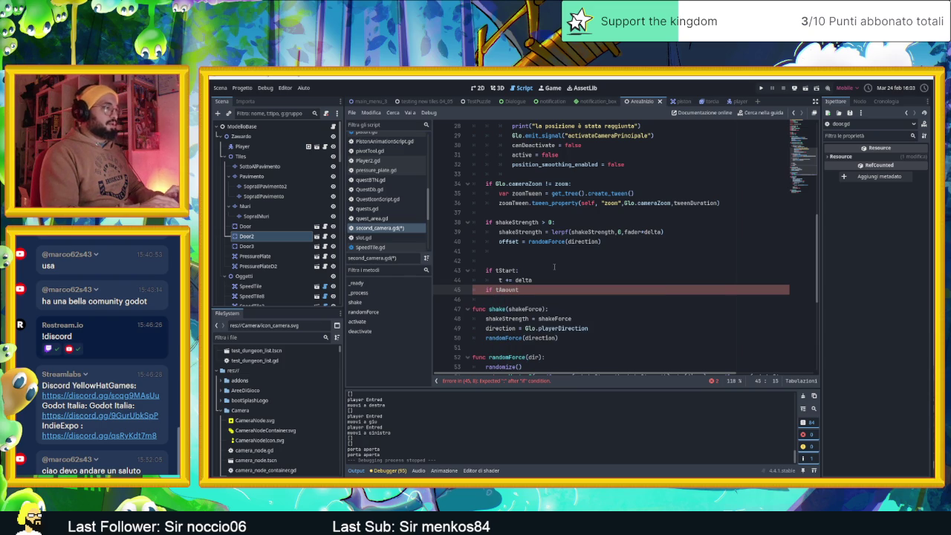
key(BackSpace)
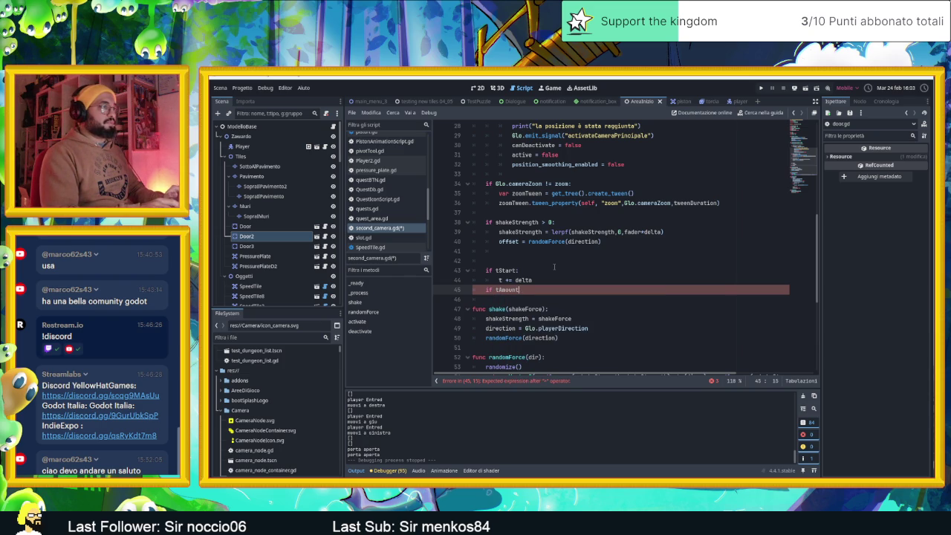
key(BackSpace)
text(>=)
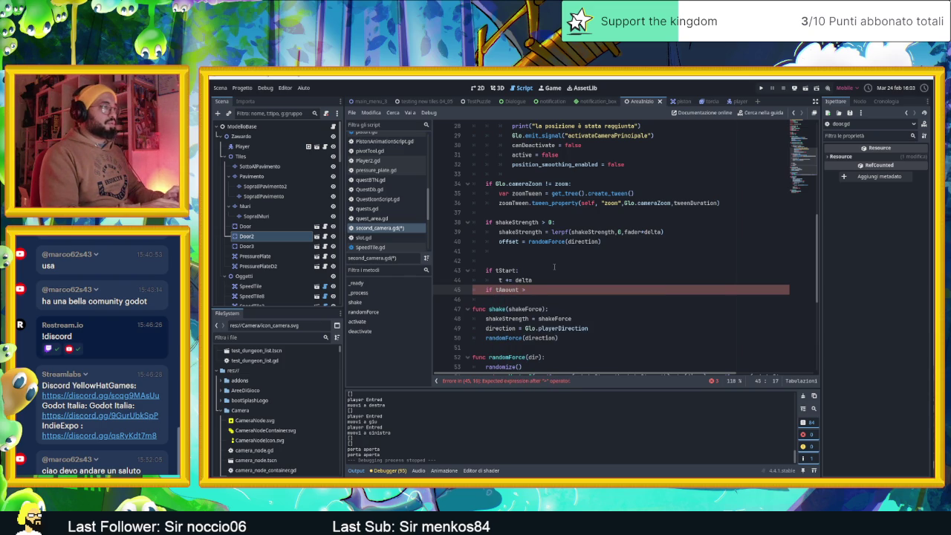
text(ta)
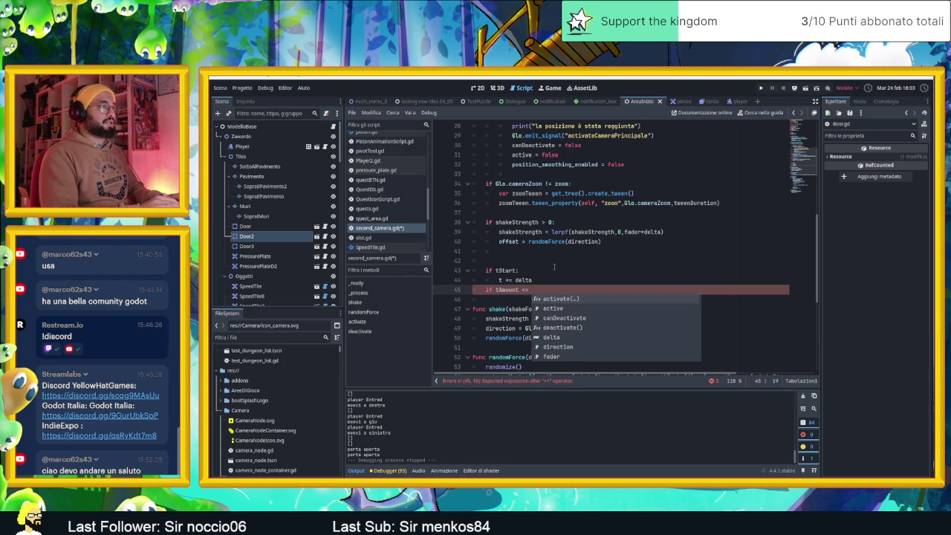
key(BackSpace)
text(:)
key(Return)
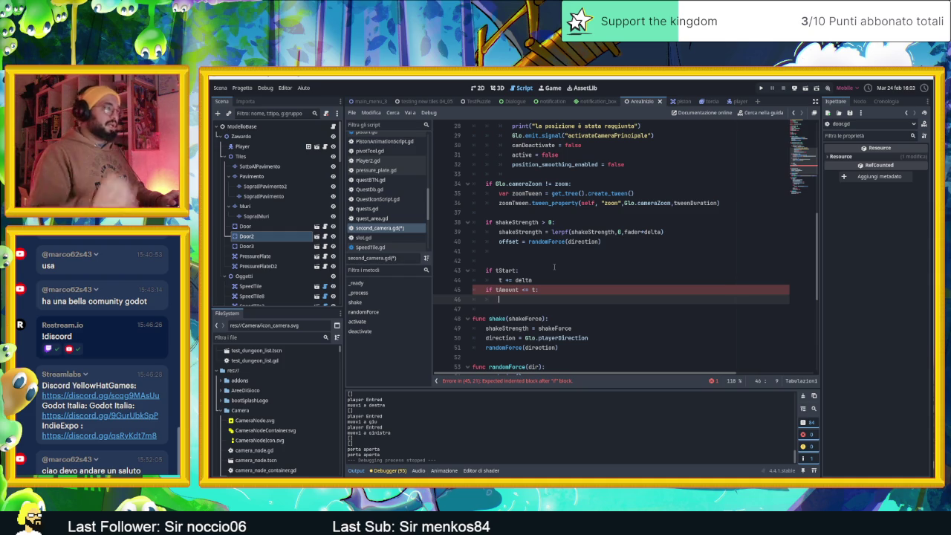
scroll(554, 267, up, 7)
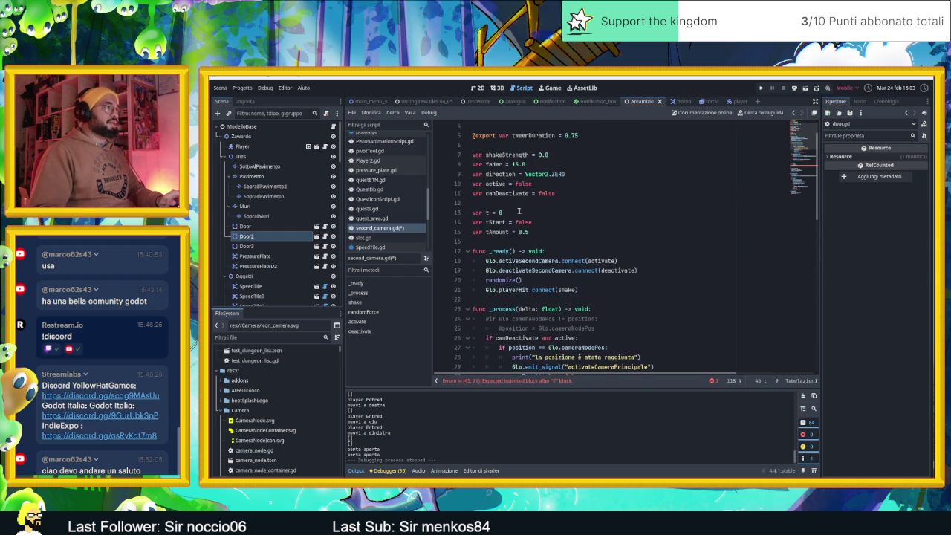
Step: Declare var poolMove = false among the script's variable declarations
click(515, 204)
key(Return)
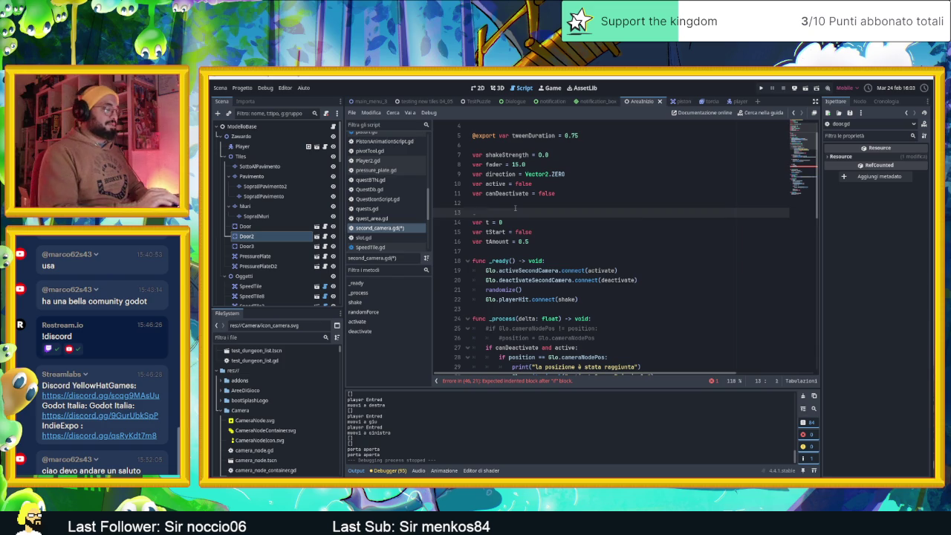
text(var t)
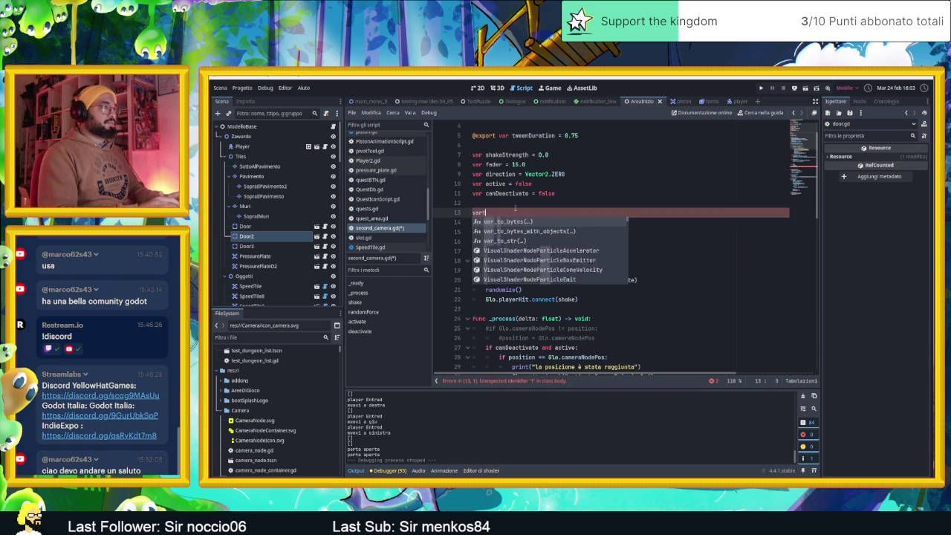
key(BackSpace)
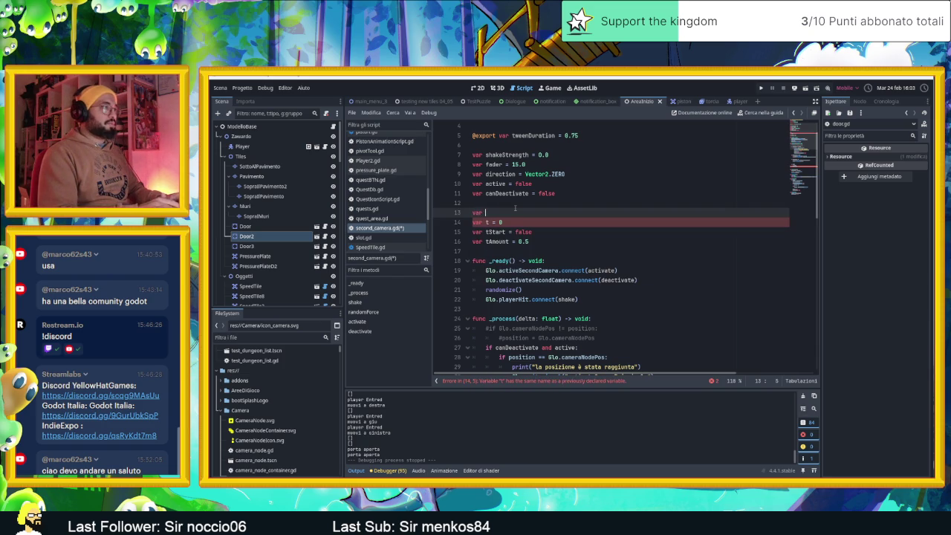
text(pool)
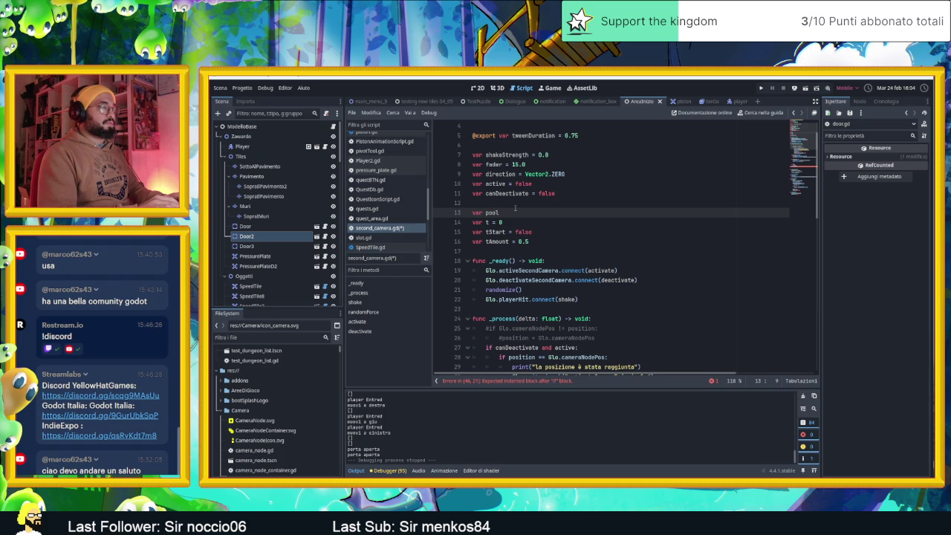
text(Move )
text(= false)
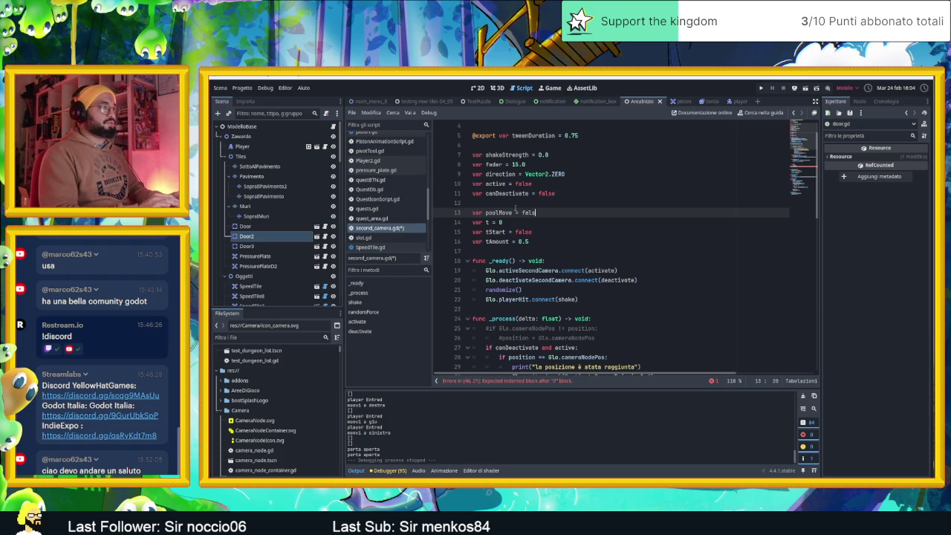
Step: Change the line 44 check to 'if tStart and poolMove:'
scroll(520, 223, down, 10)
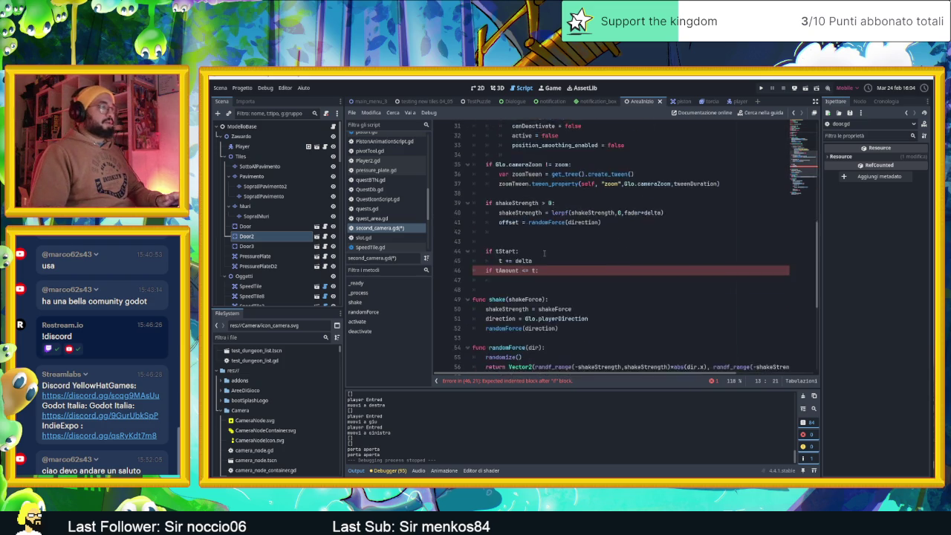
click(582, 222)
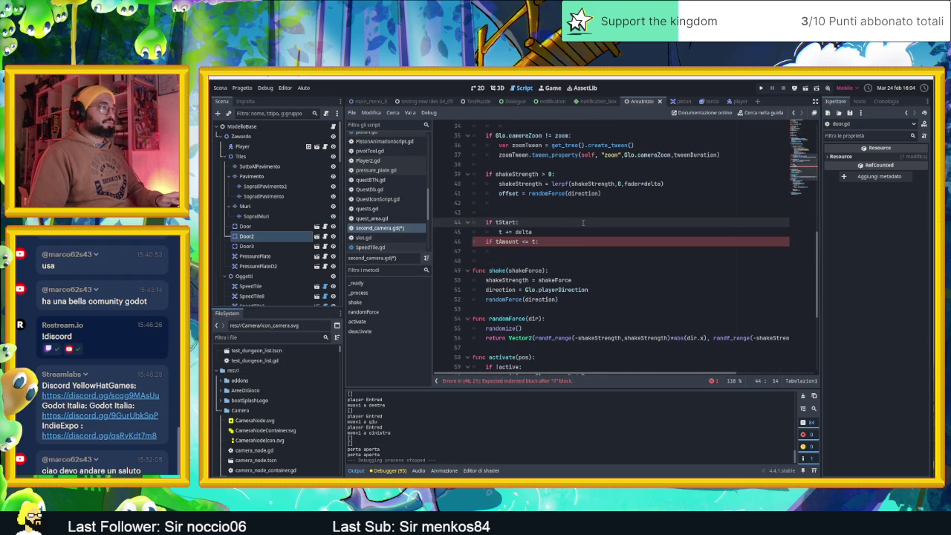
click(512, 215)
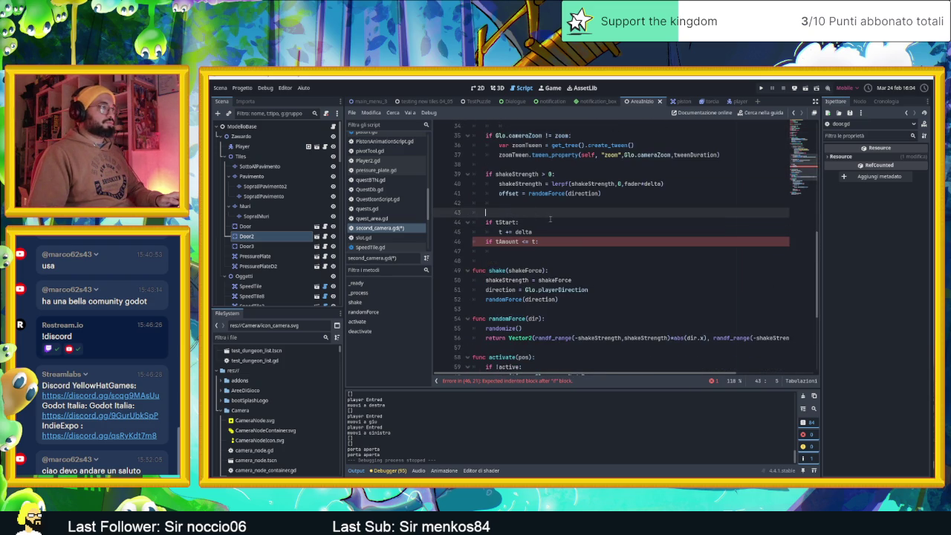
click(517, 222)
text(and)
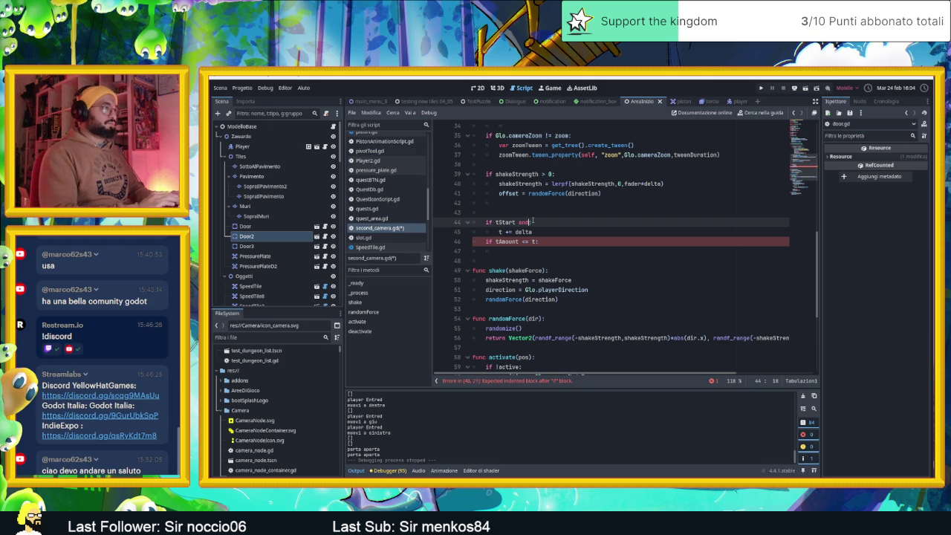
text( po)
key(Return)
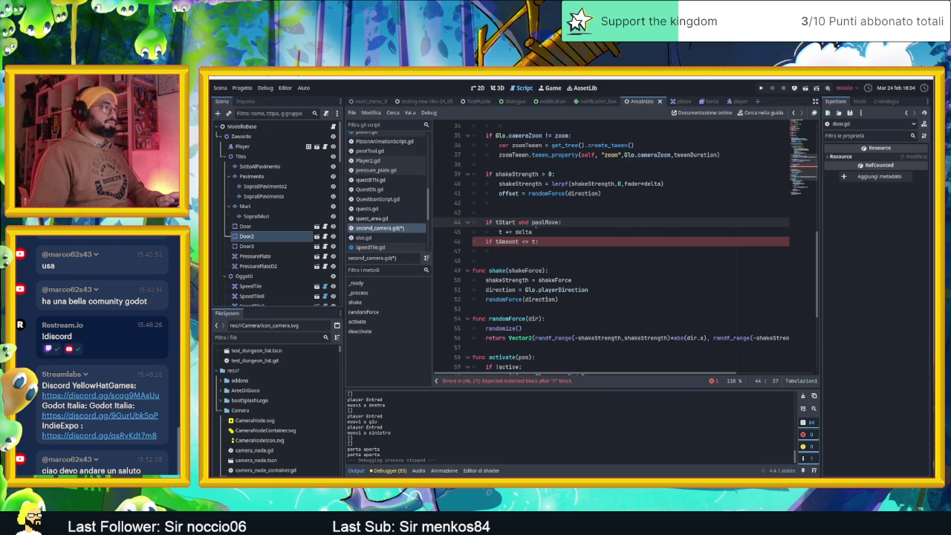
click(548, 240)
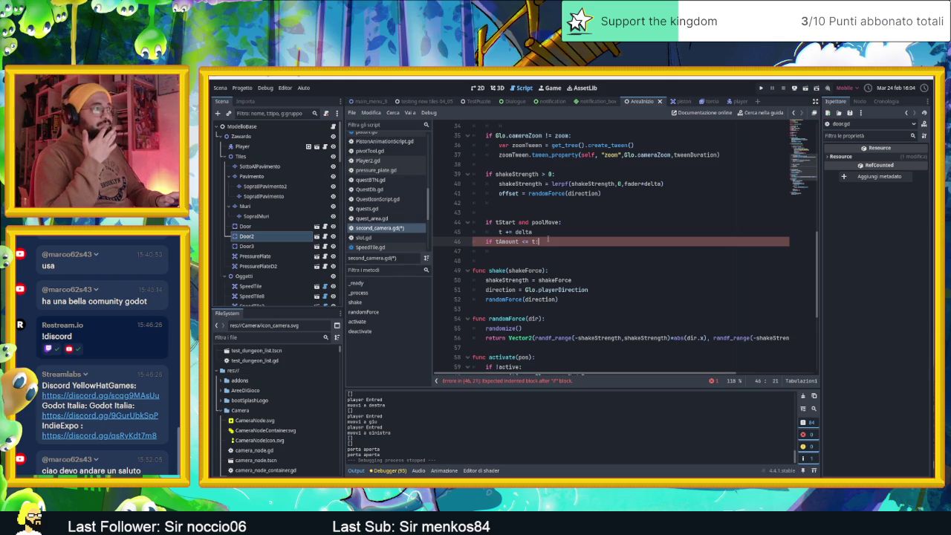
key(Page_Up)
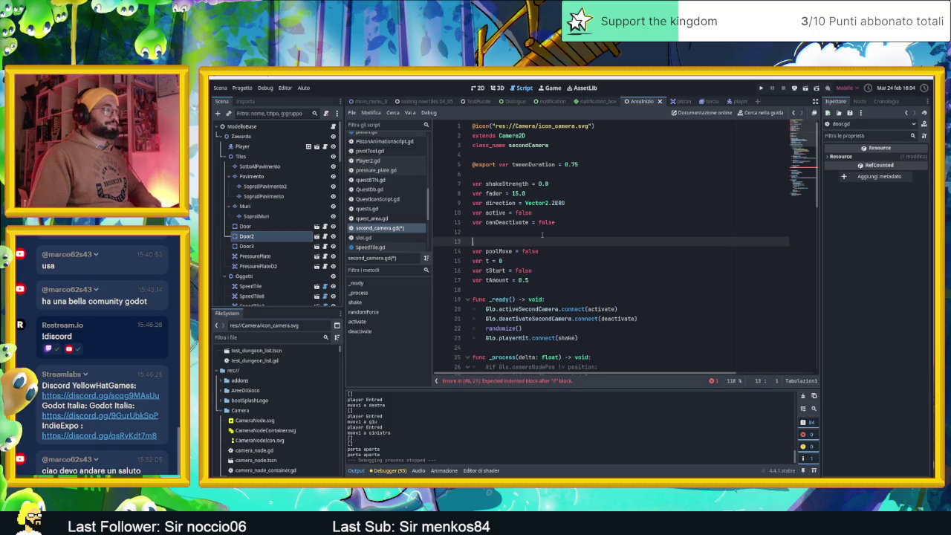
Step: Add a 'var poolNode' declaration on line 13, save, then comment it out
text(var poolNode = )
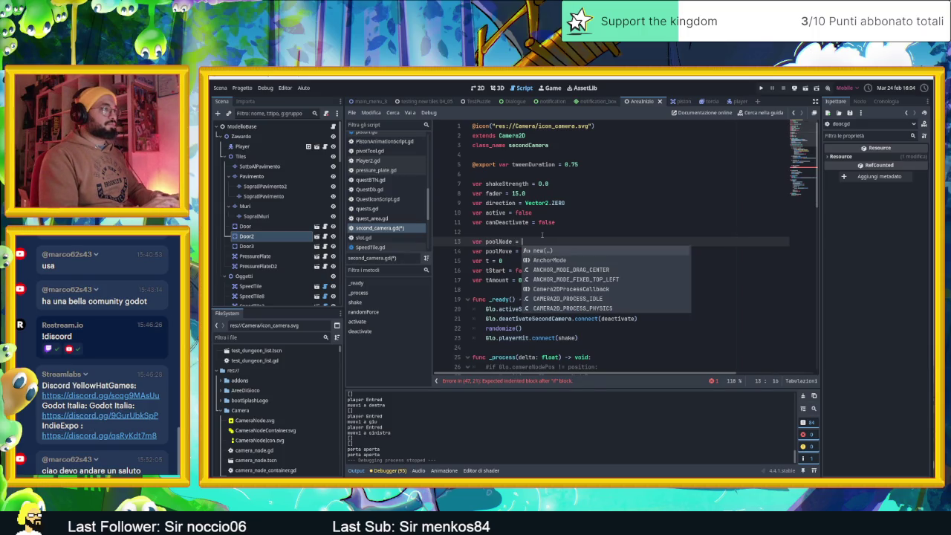
text(V)
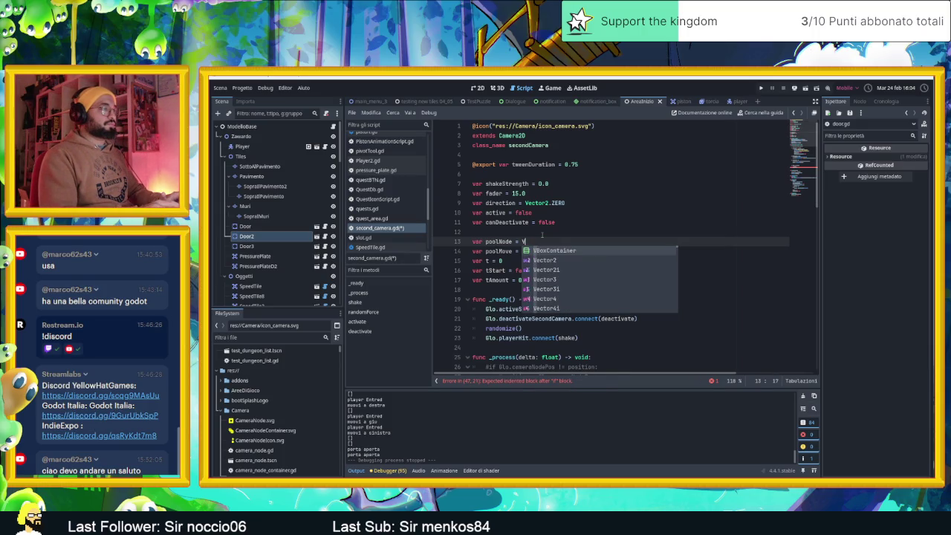
key(BackSpace)
key(BackSpace)
key(BackSpace)
key(ctrl+s)
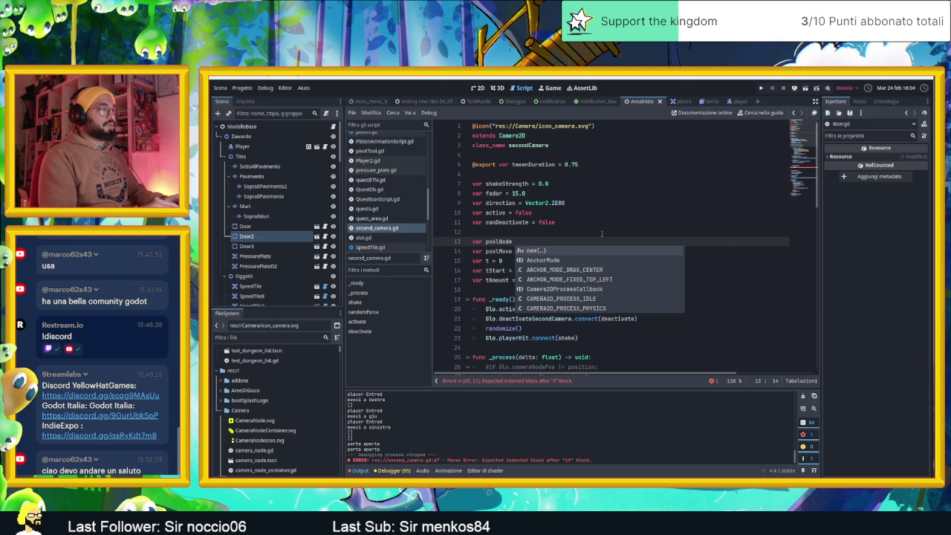
key(BackSpace)
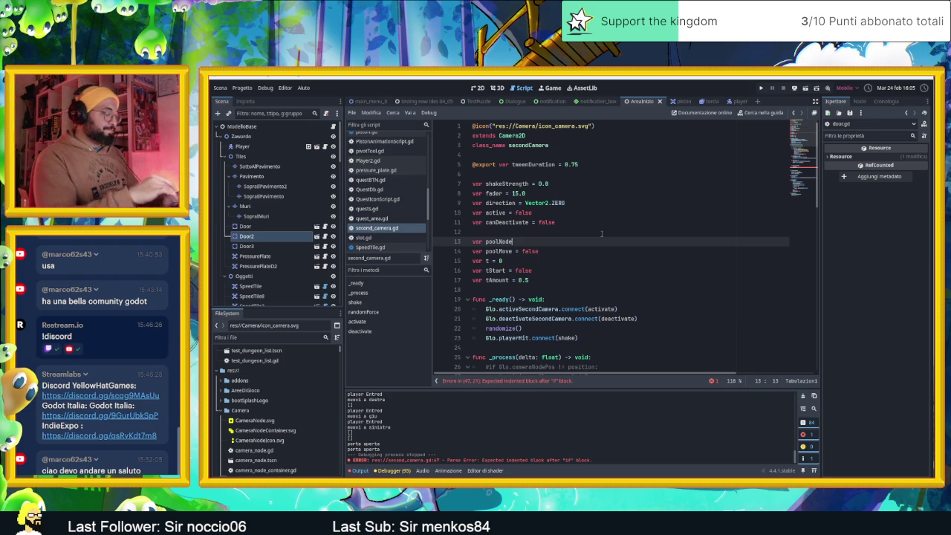
key(ctrl+k)
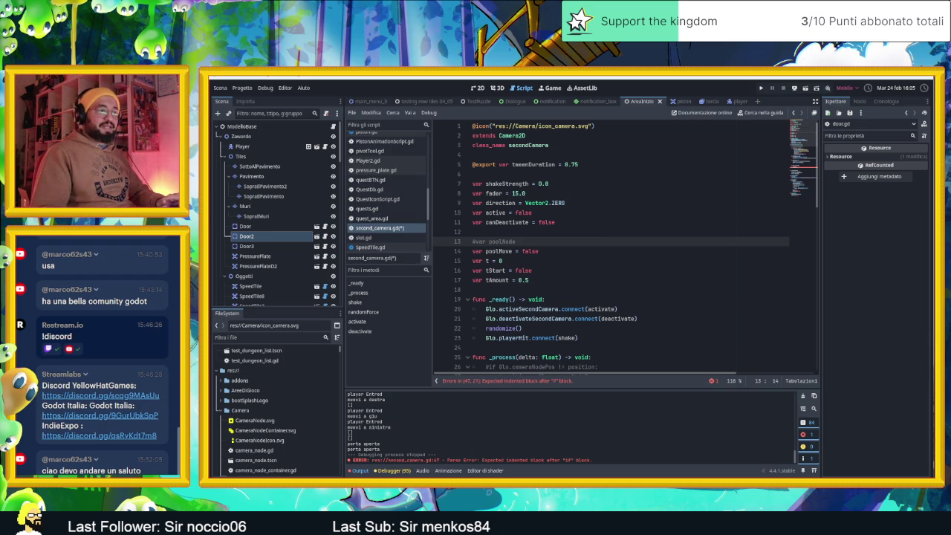
key(alt+Tab)
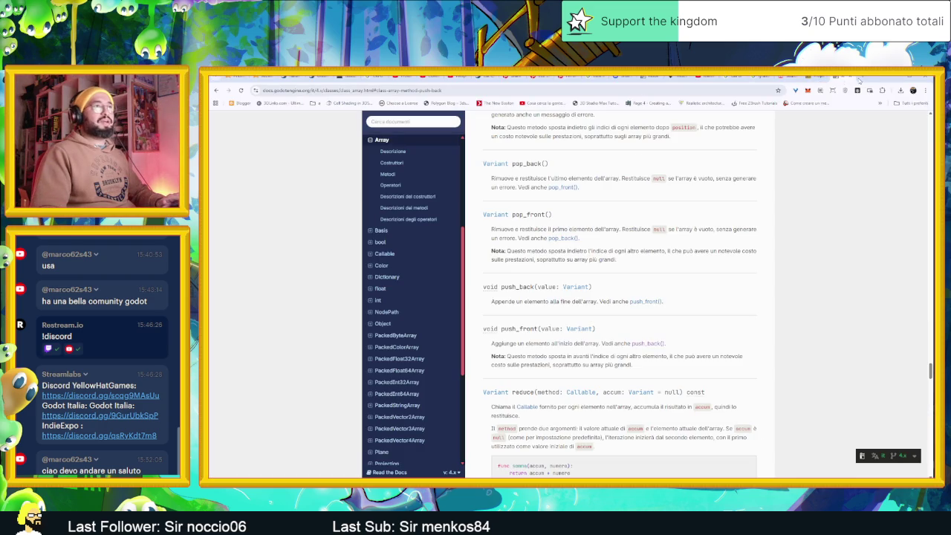
Step: In a new tab, search Google for 'gemini', open Google Gemini and pick the Godot Expert gem
click(864, 78)
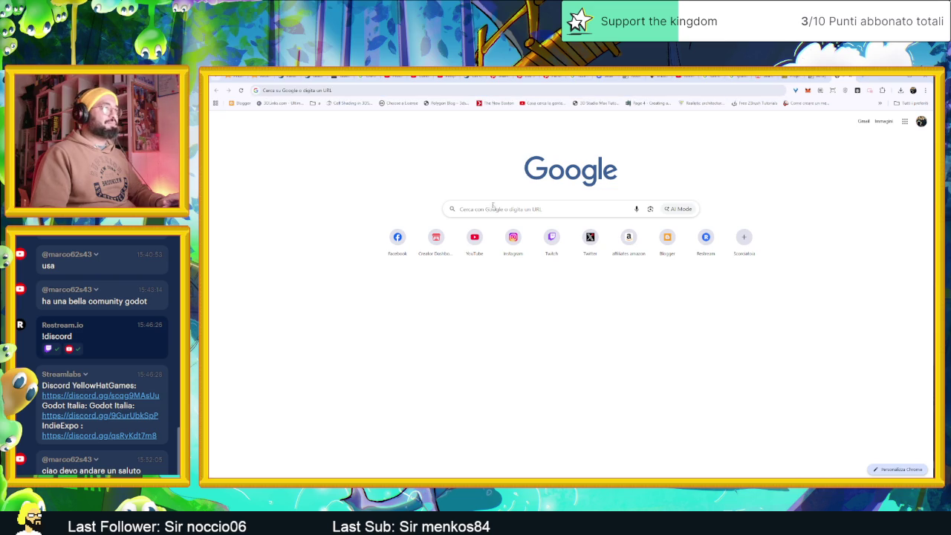
click(493, 209)
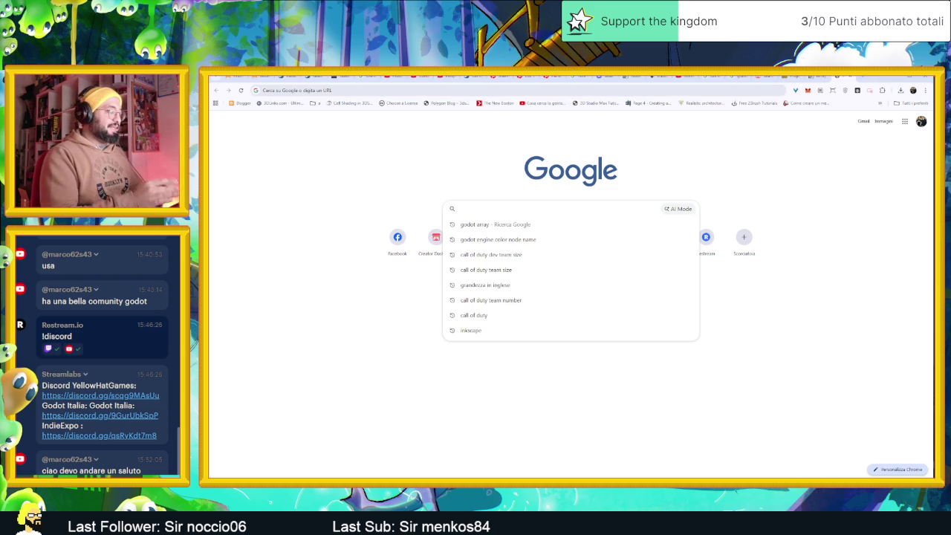
text(god)
key(BackSpace)
key(BackSpace)
key(BackSpace)
text(gem)
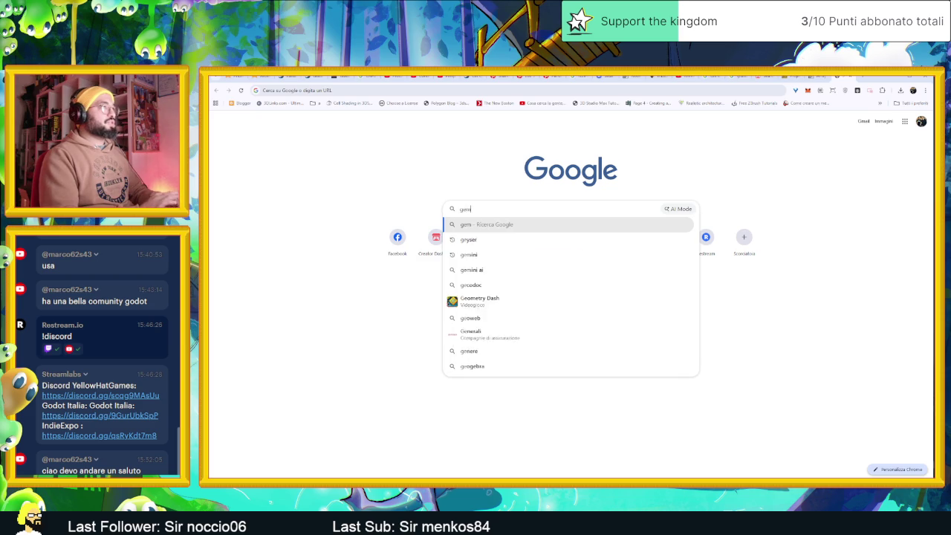
text(ini)
key(Return)
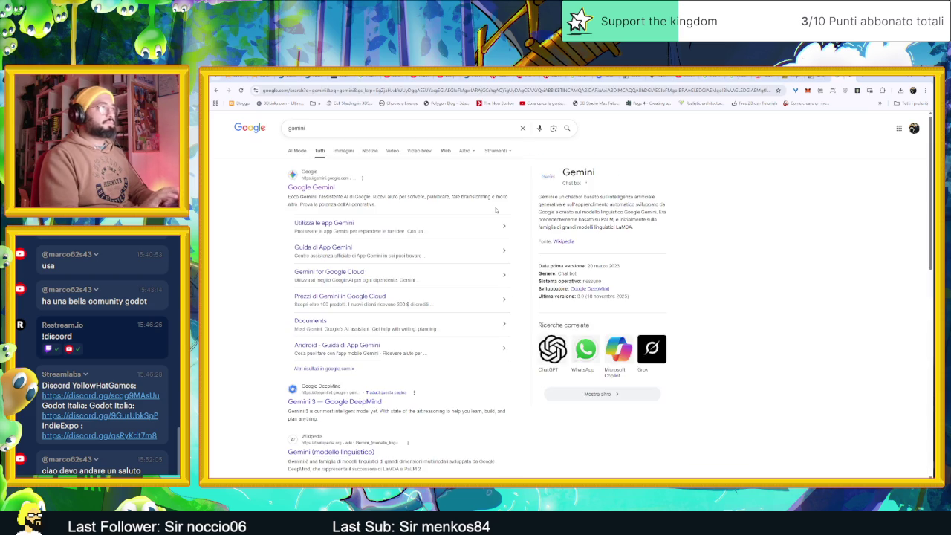
click(304, 188)
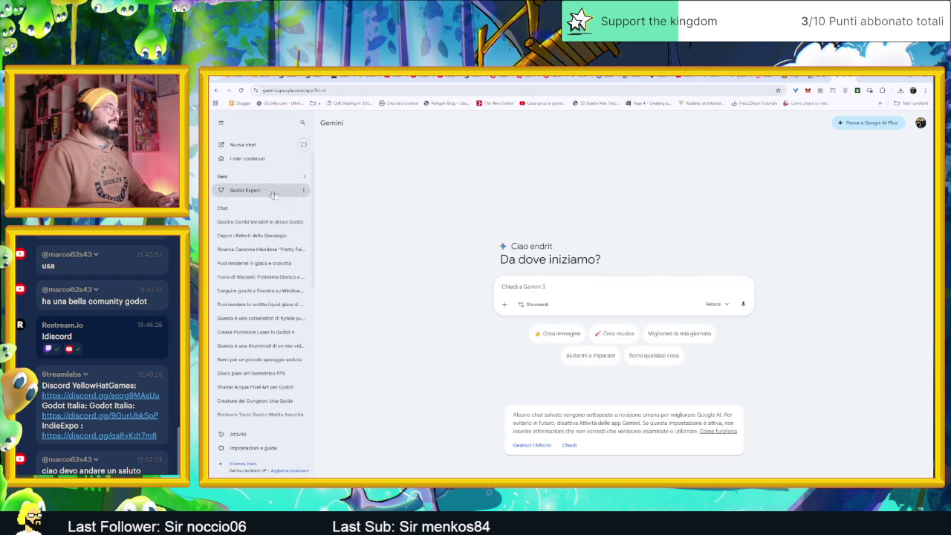
click(294, 190)
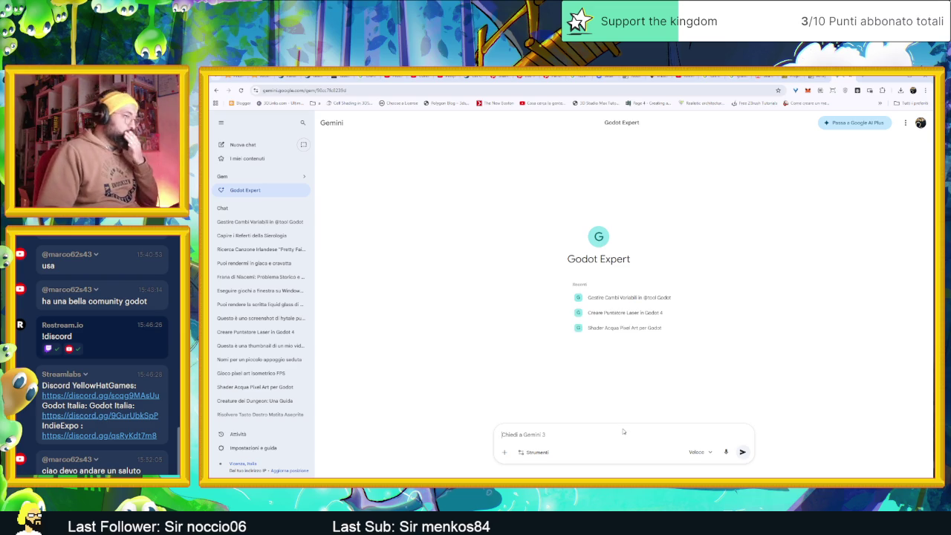
Step: Ask Godot Expert, in Italian, whether Godot can detect when camera smoothing has finished
click(624, 432)
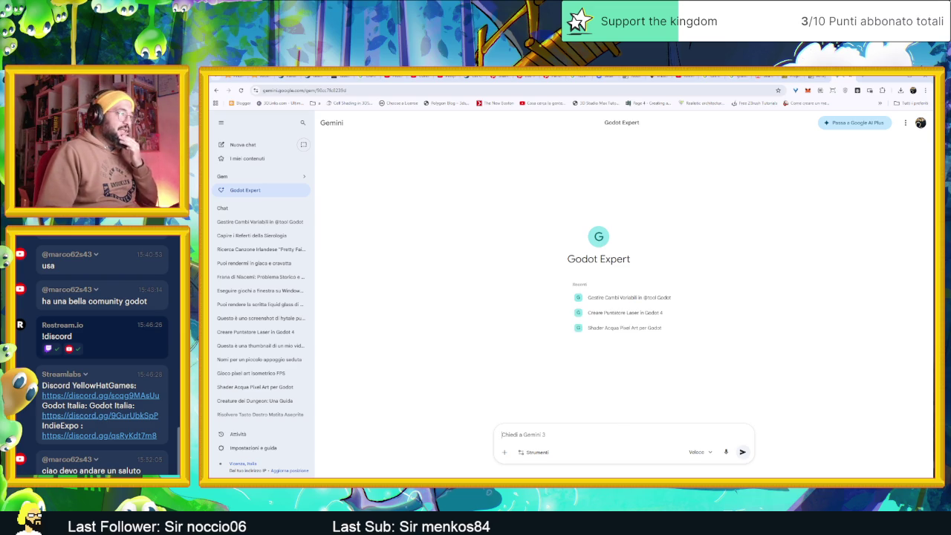
text(Sto)
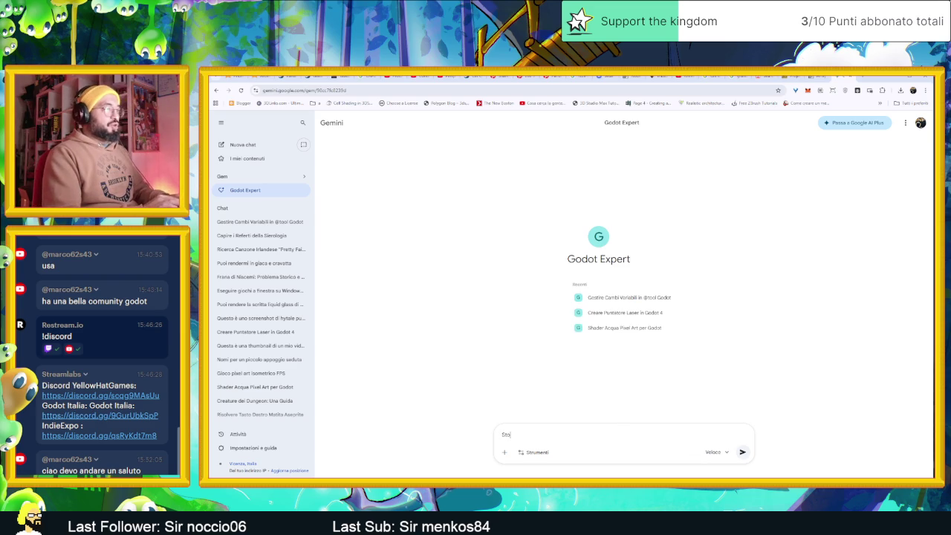
text( usa)
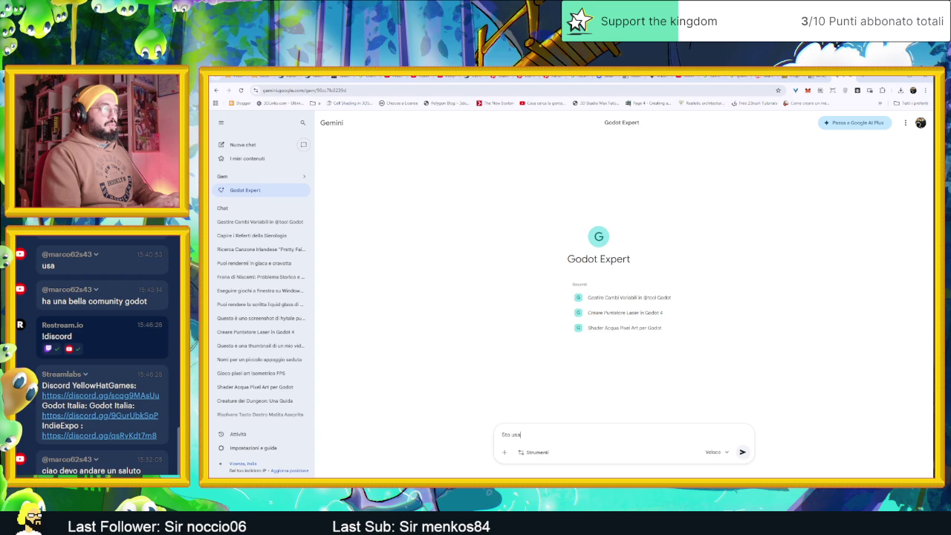
text(ndo il camera smooth su )
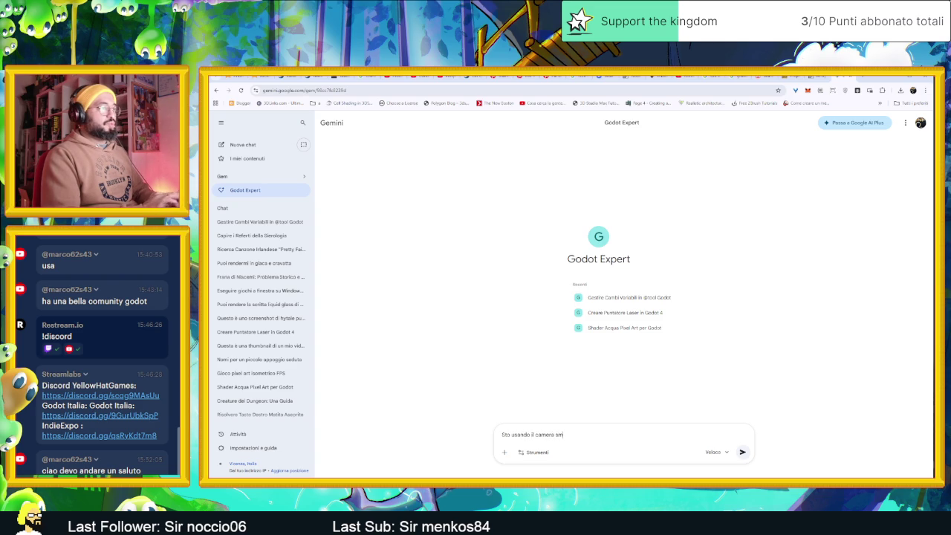
text(godot)
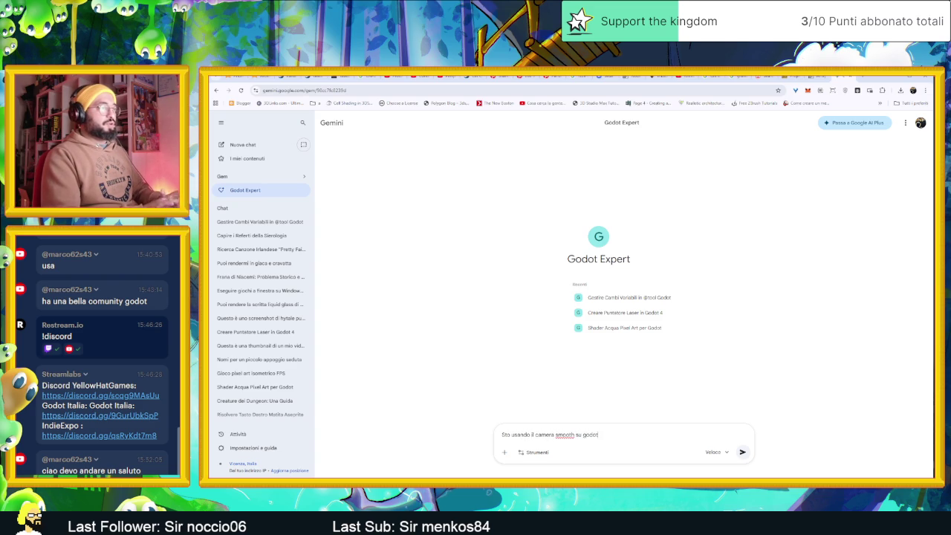
text( , ce un modo per ril)
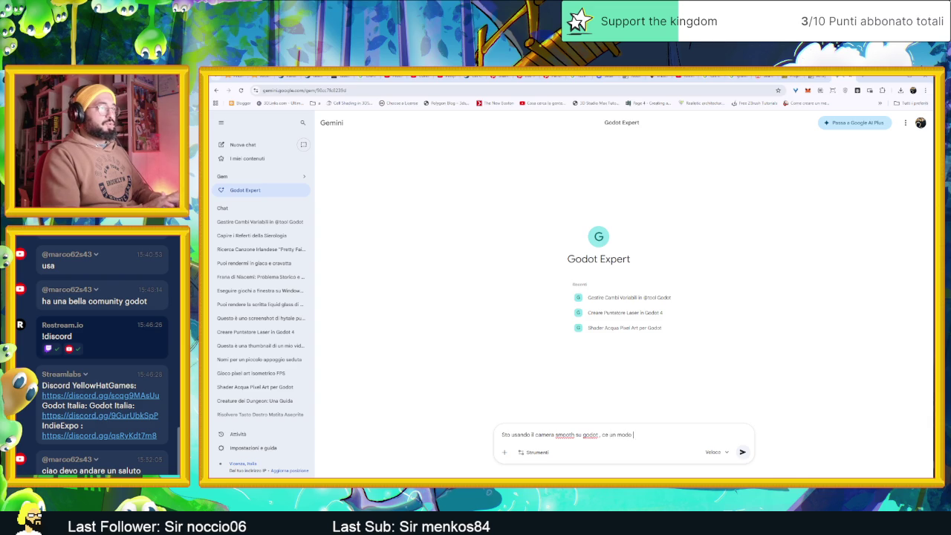
text(evare )
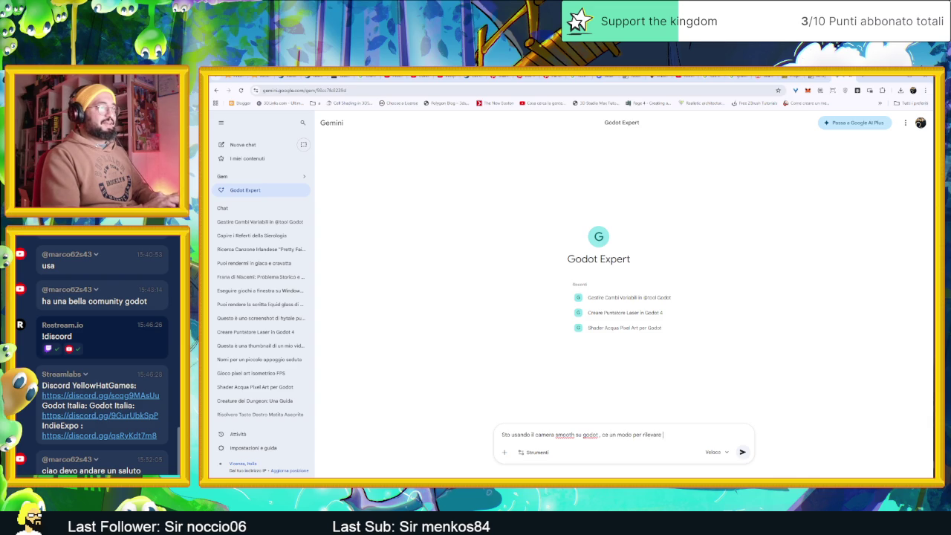
text(che effettivamente lo )
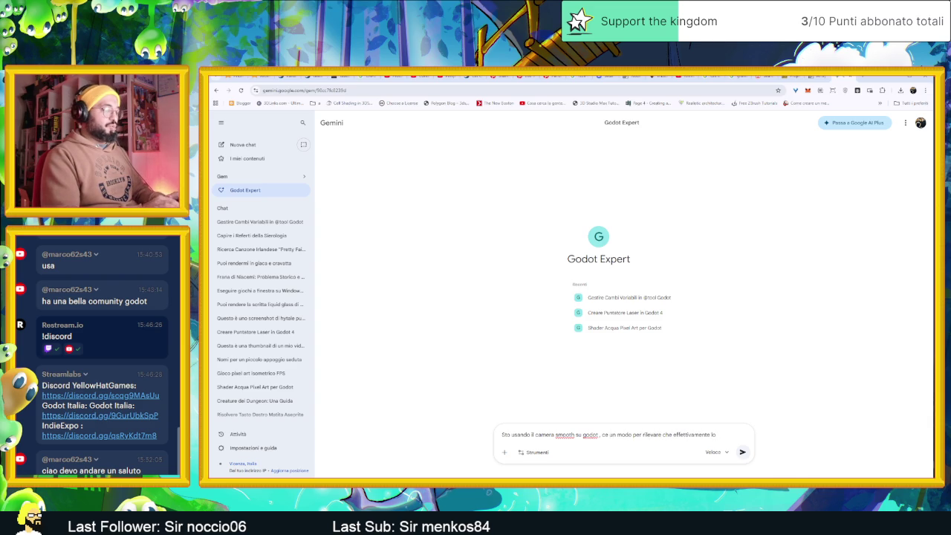
text(smooth sia)
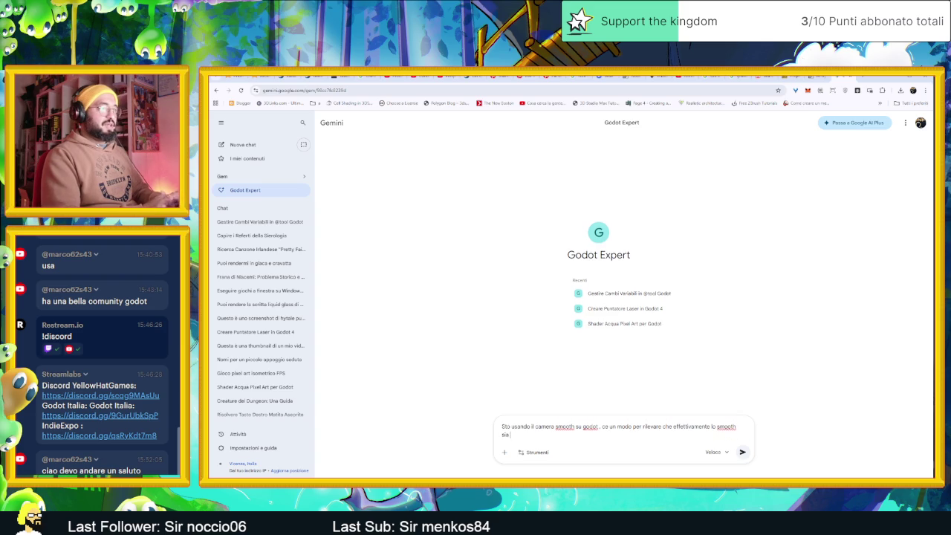
text( finito e la)
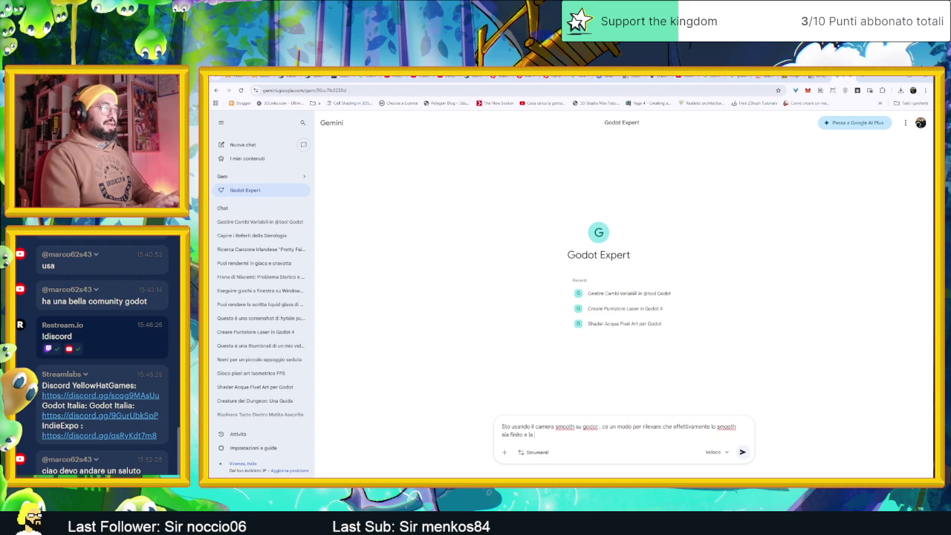
text( camera si trov)
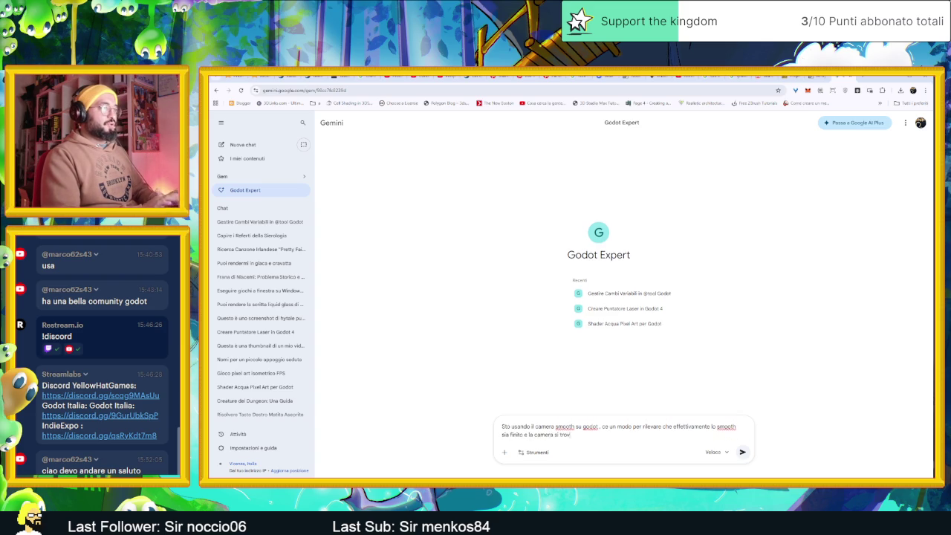
text(i nella sua p)
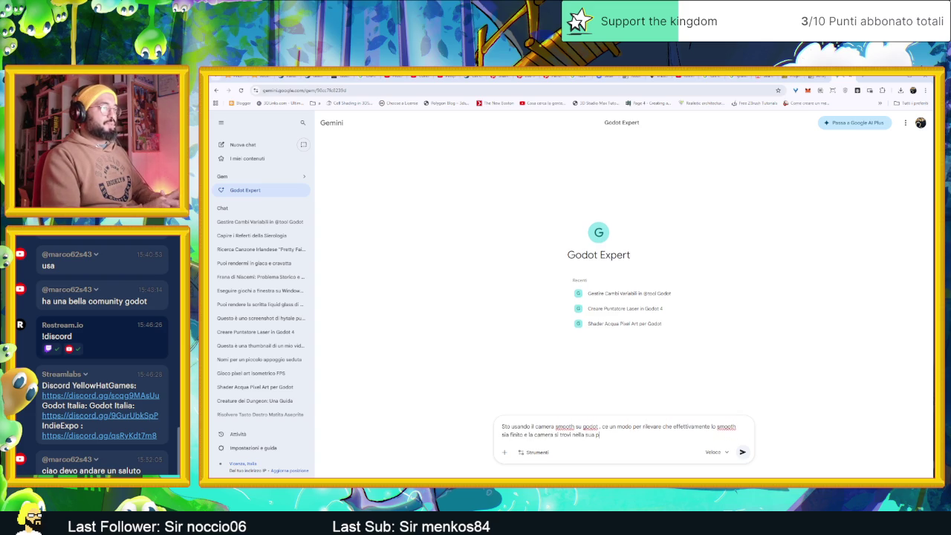
text(osizione finale ?)
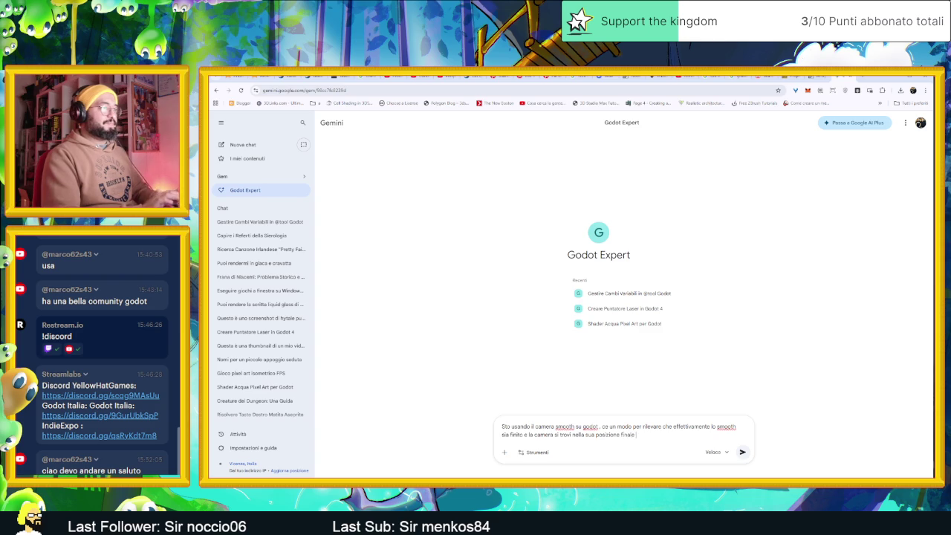
key(Return)
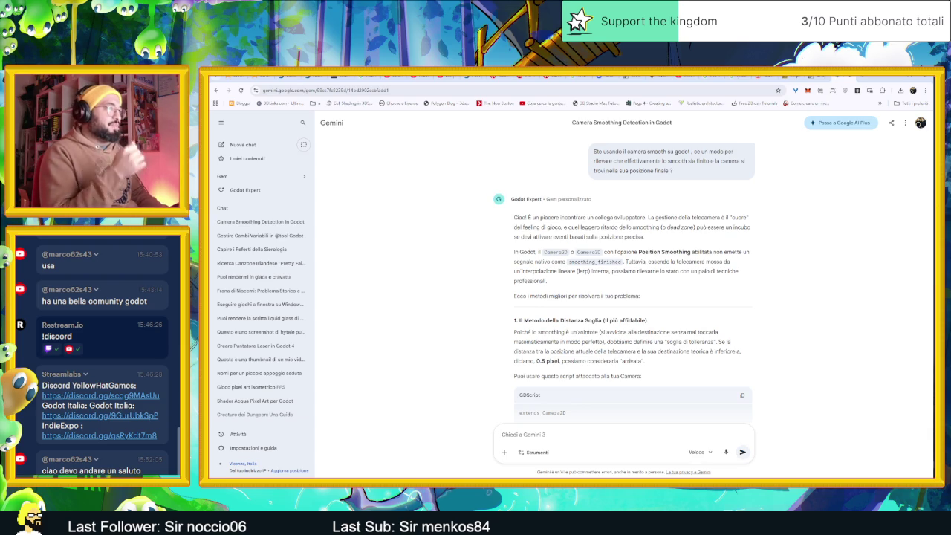
Step: Scroll through Gemini's distance-threshold Camera2D script and select global_position in it
scroll(745, 316, down, 2)
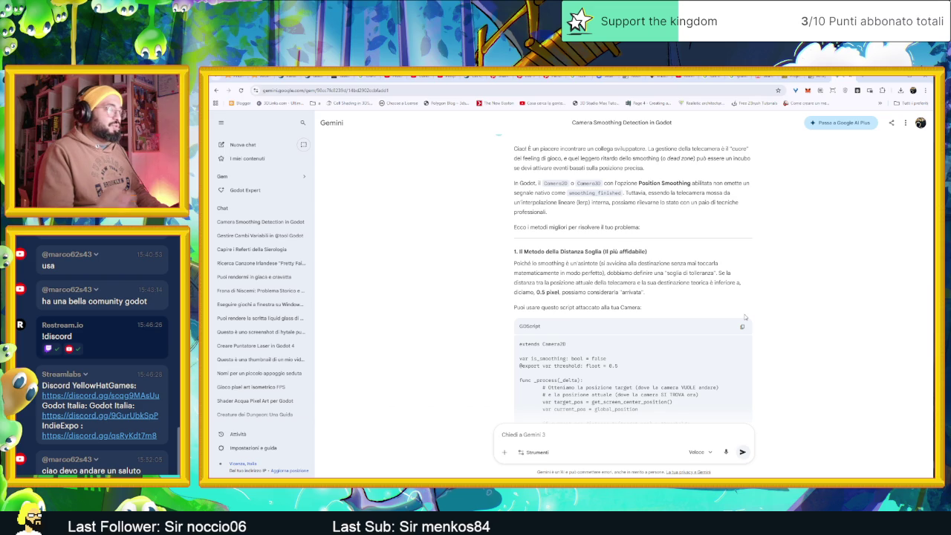
scroll(744, 317, down, 3)
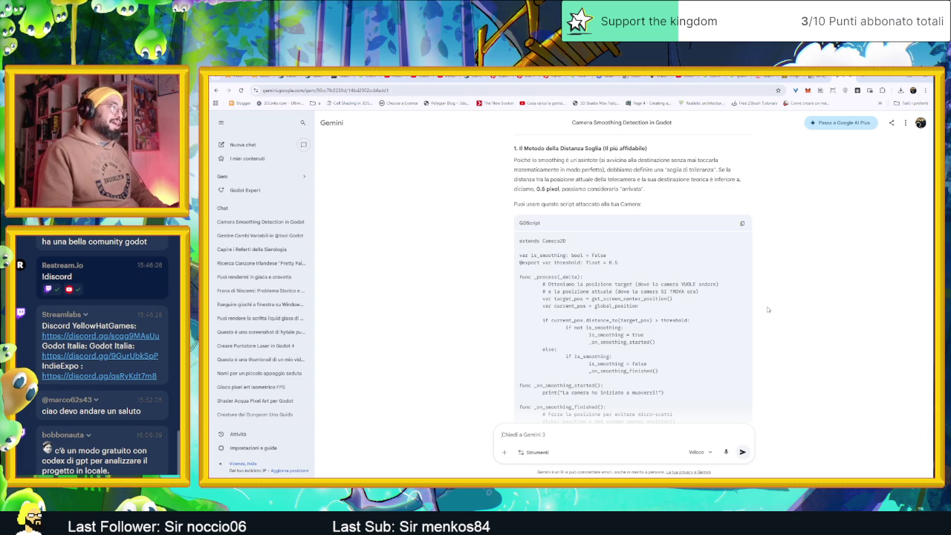
double_click(629, 306)
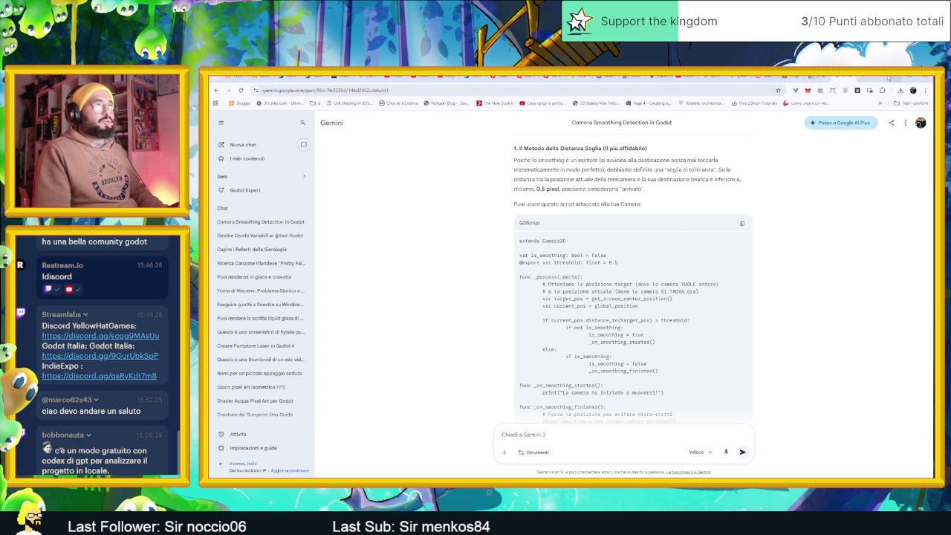
key(alt+Tab)
Step: Comment out the broken tStart block on lines 45–48
scroll(584, 280, down, 6)
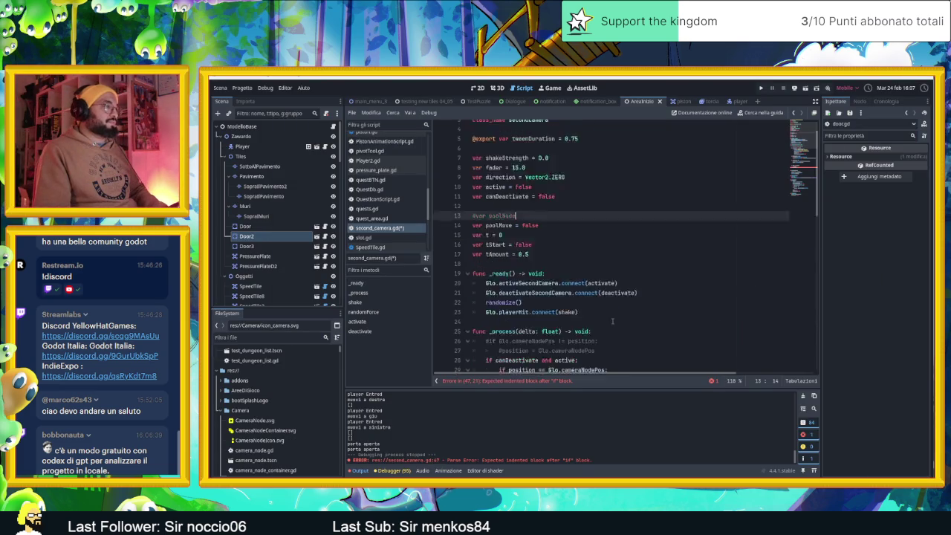
scroll(612, 321, down, 4)
click(574, 297)
scroll(575, 297, up, 1)
shift+click(468, 295)
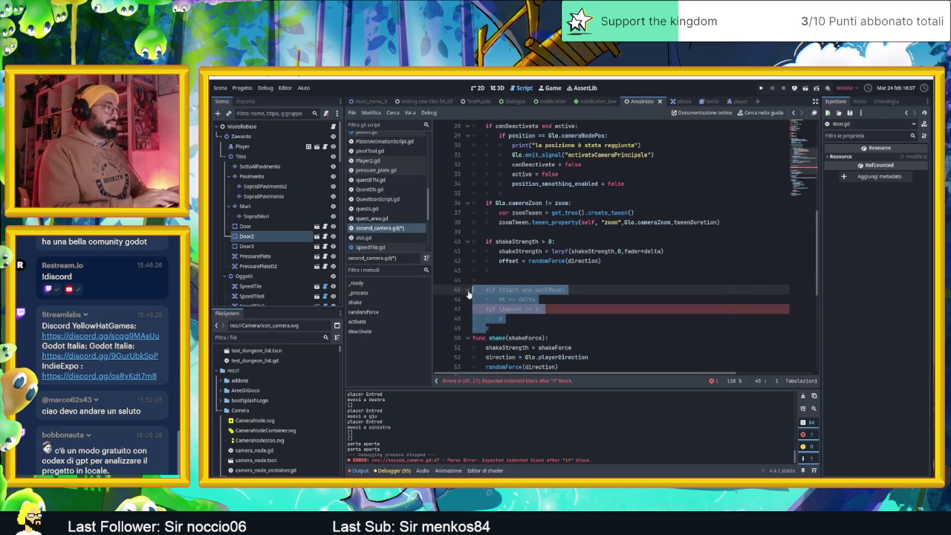
key(ctrl+k)
Step: Add print(position) at the start of _process and run the TestPuzzle scene
scroll(547, 295, down, 3)
scroll(547, 295, up, 7)
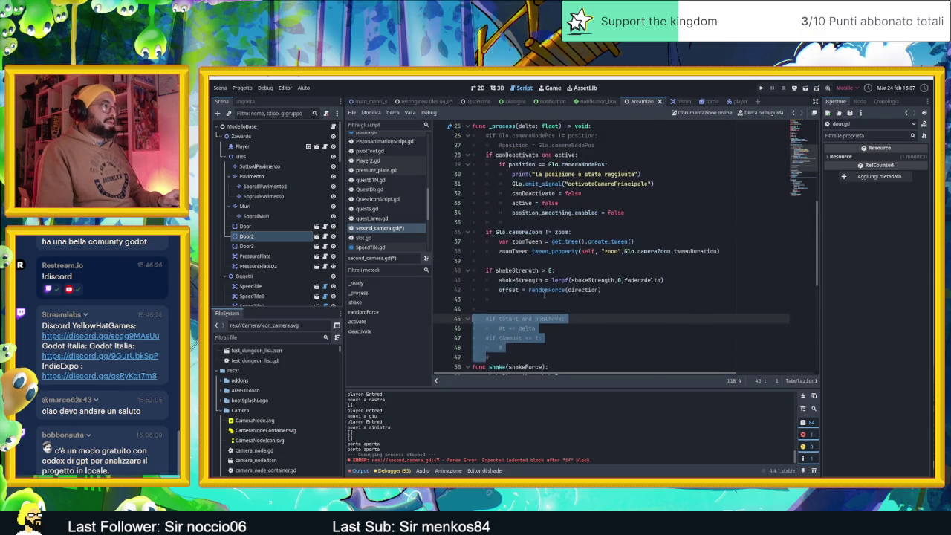
scroll(531, 292, down, 1)
click(603, 184)
key(Return)
text(pr)
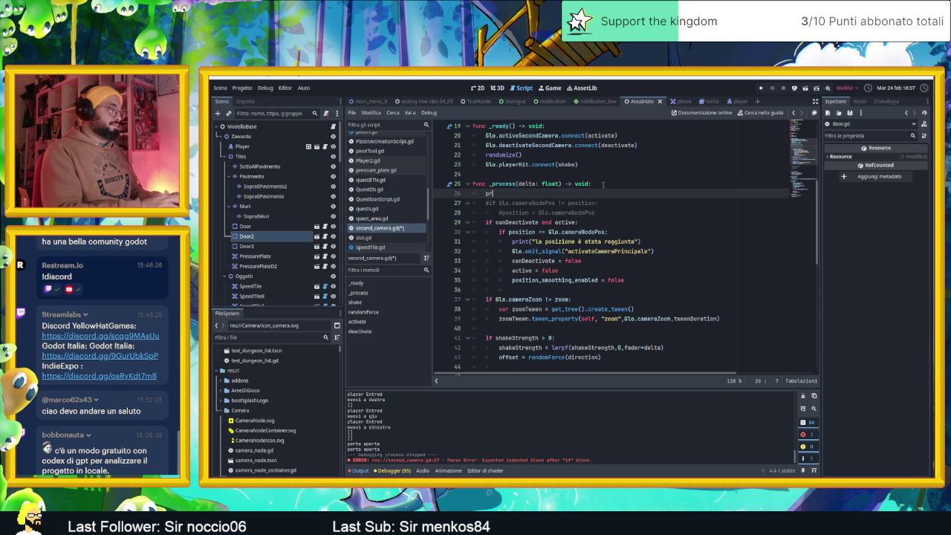
text(int(position)
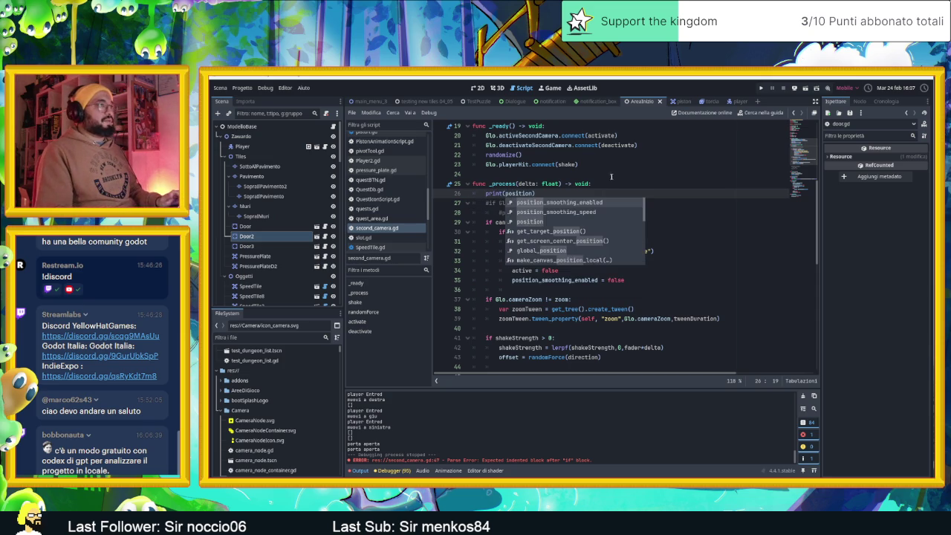
click(587, 174)
click(476, 101)
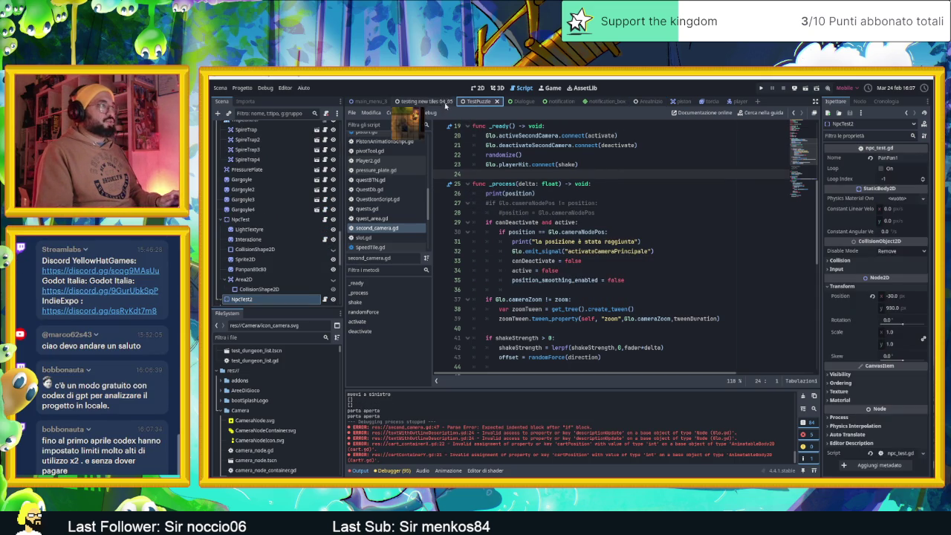
click(805, 91)
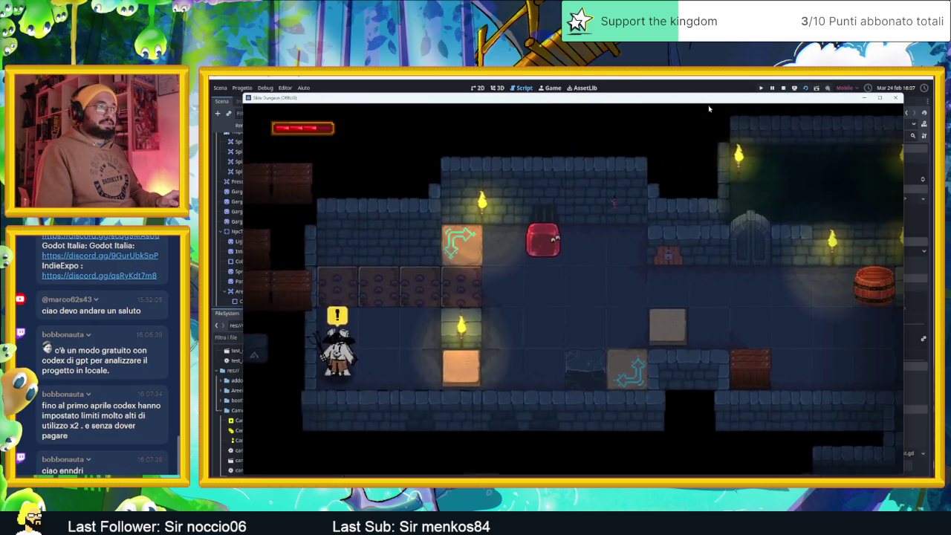
Step: Move the game window aside to watch the logged camera positions, then stop the game
mouse_move(709, 104)
mouse_down()
mouse_move(825, 111)
mouse_move(855, 84)
mouse_move(856, 131)
mouse_move(830, 128)
mouse_up()
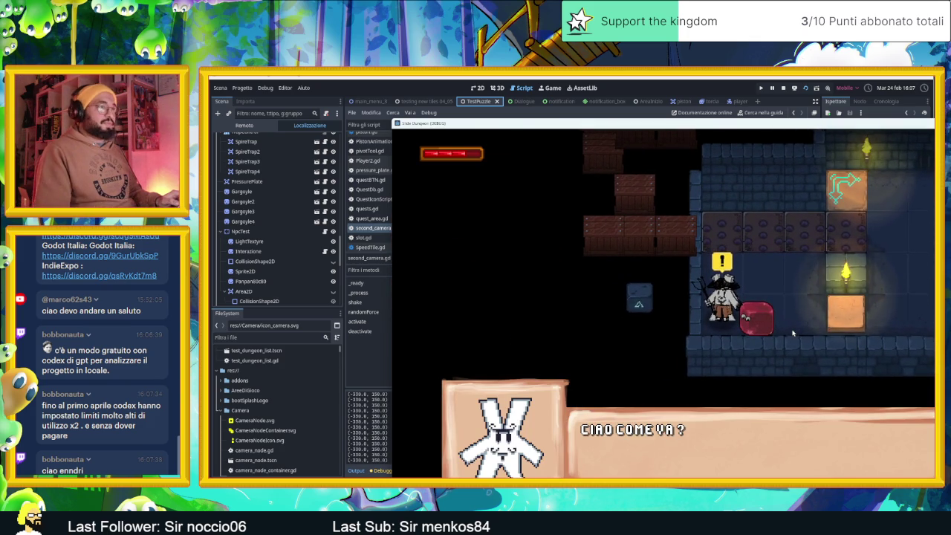
click(784, 88)
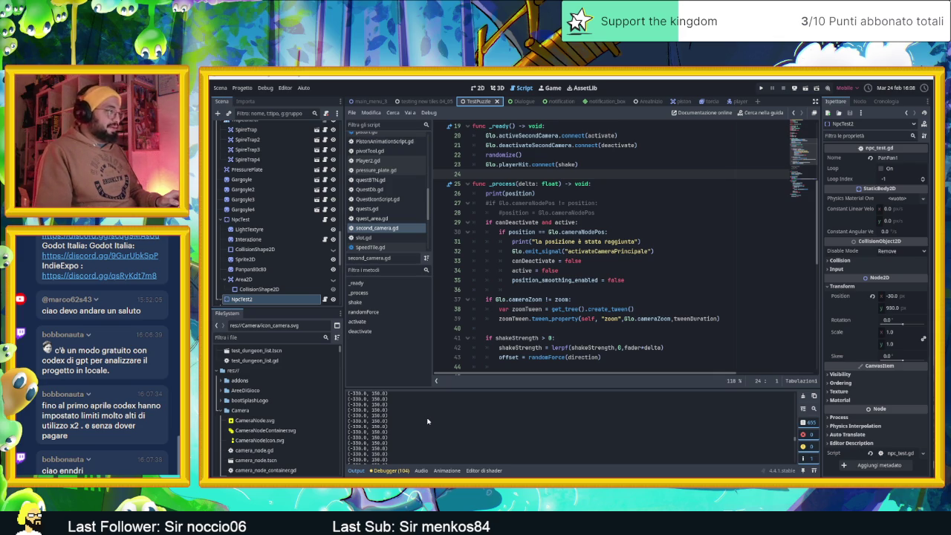
Step: Clear the Output log and make the print call use global_position instead of position
click(802, 397)
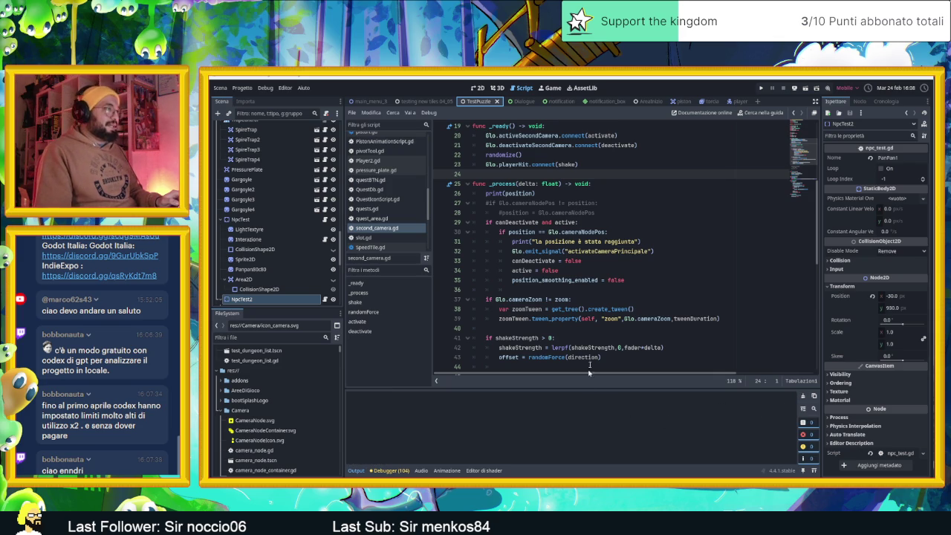
double_click(522, 195)
text(global)
key(Return)
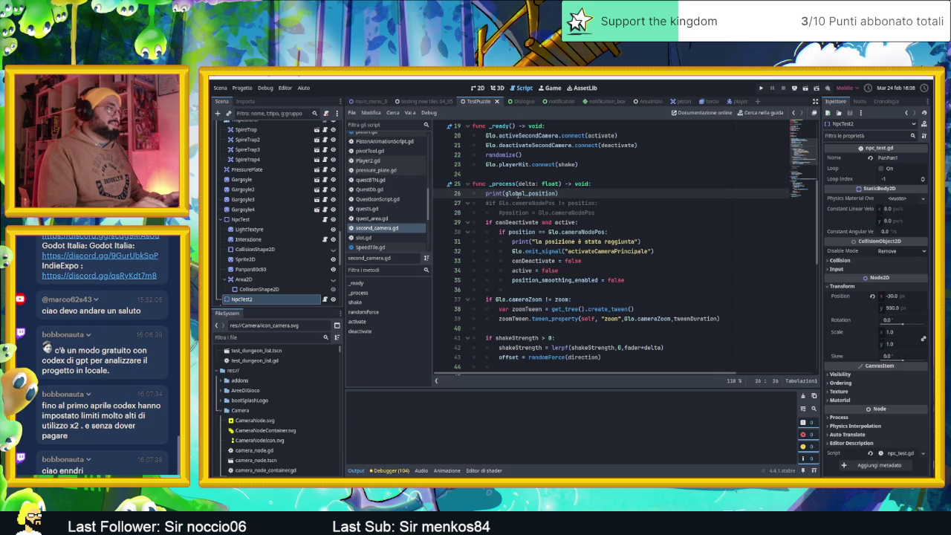
Step: Rerun the scene to watch the logged global positions, then stop it, save and minimise Godot
key(ctrl+s)
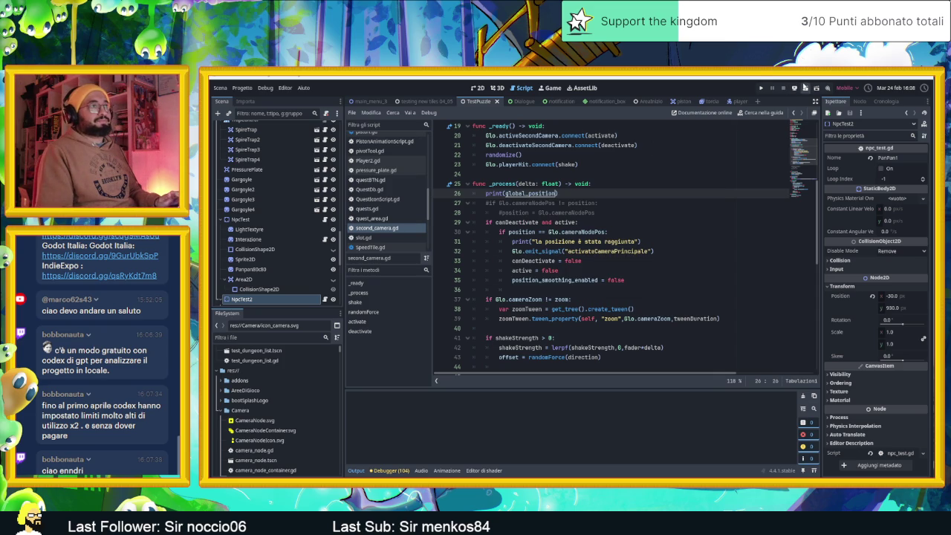
key(ctrl+s)
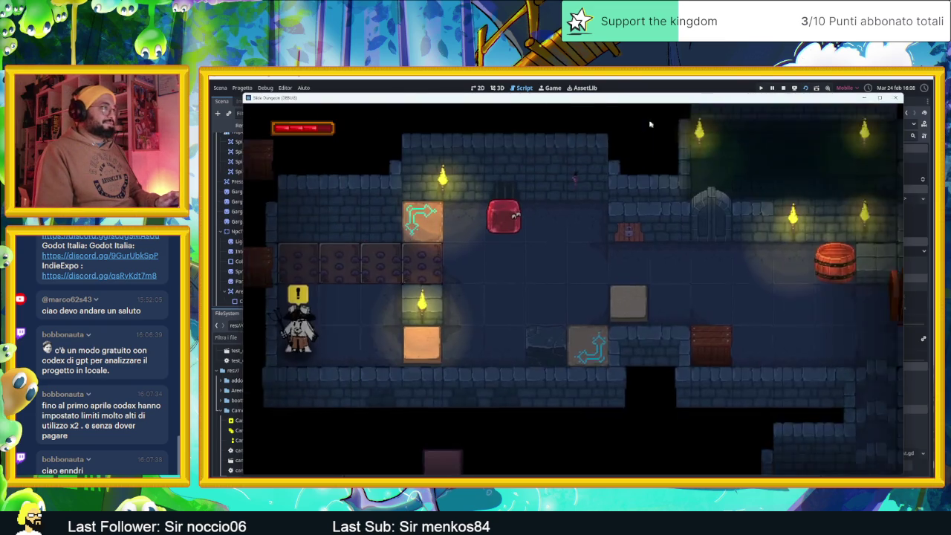
drag(563, 105, 748, 116)
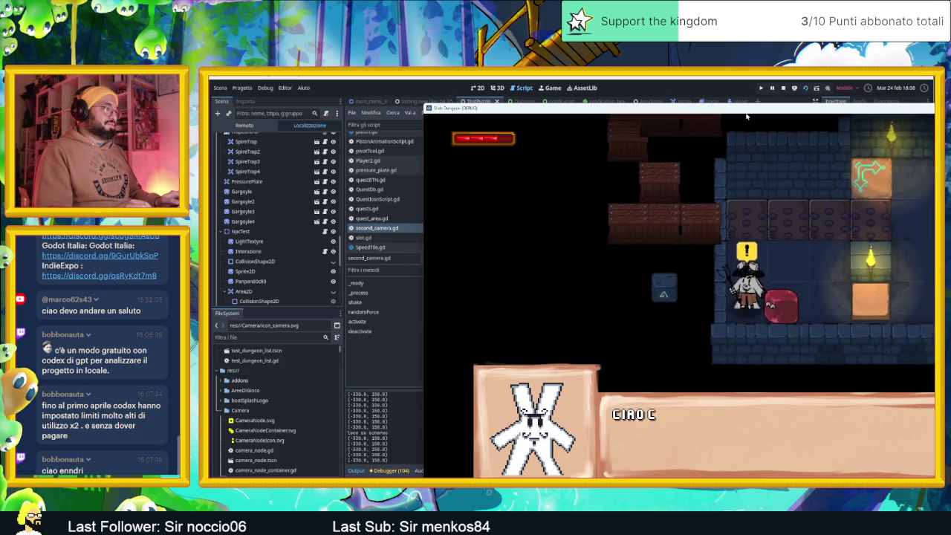
click(782, 89)
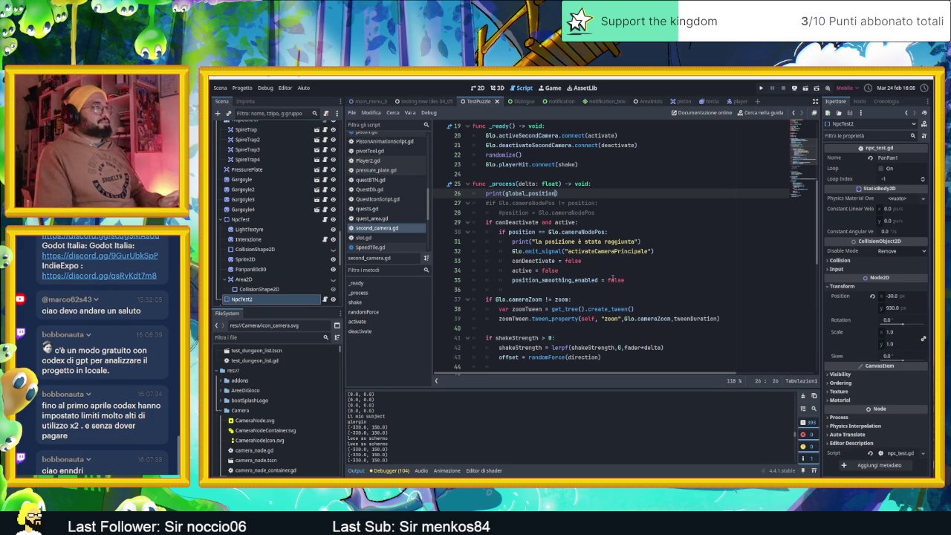
click(612, 281)
key(ctrl+s)
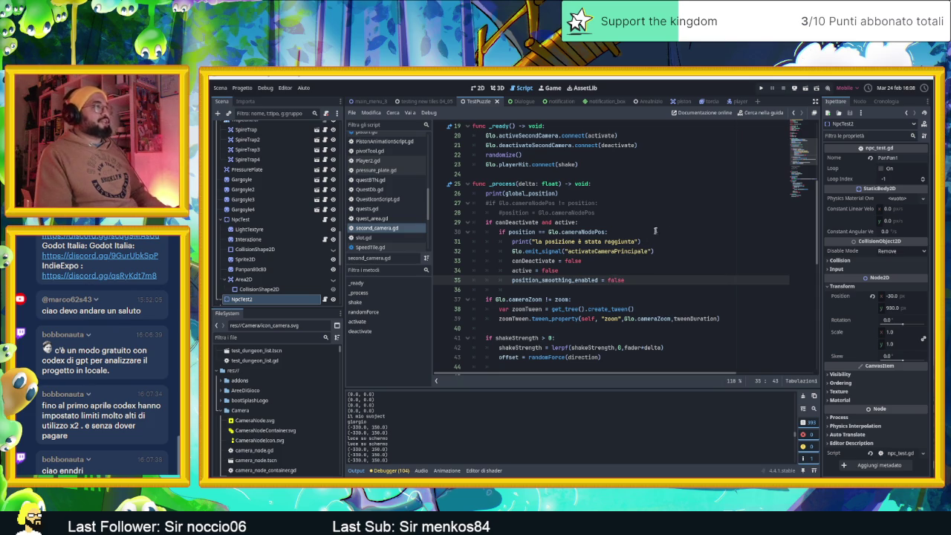
click(900, 79)
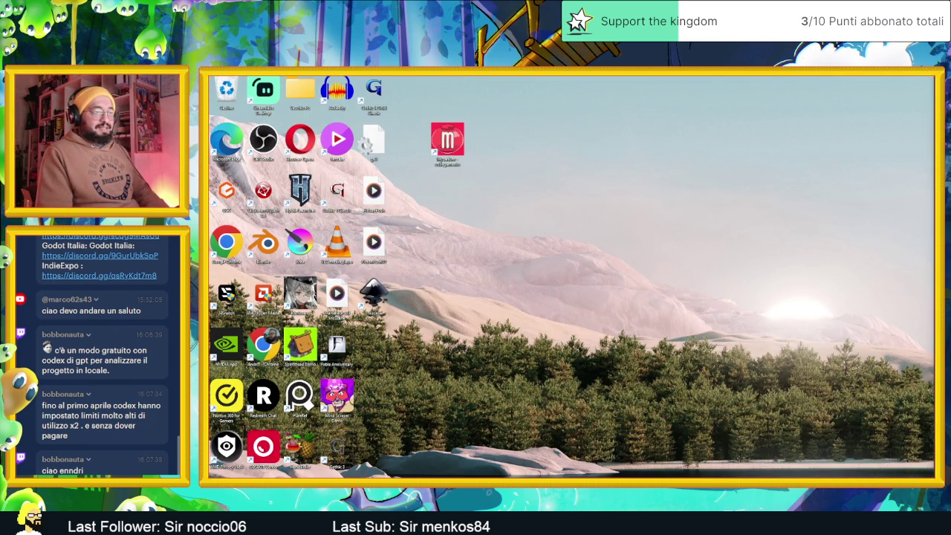
Step: Bring back the Gemini chat showing the get_screen_center_position script with its 0.5 threshold
key(alt+Tab)
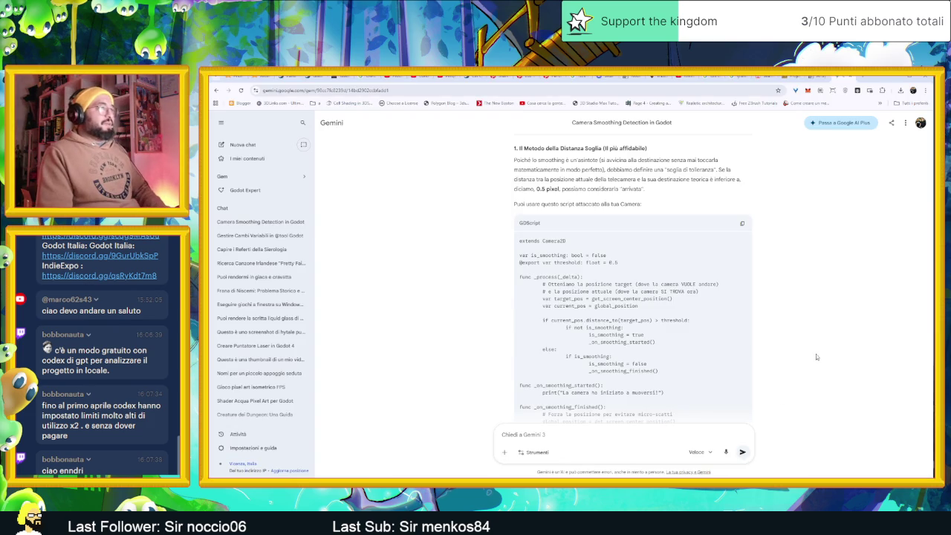
scroll(818, 356, down, 1)
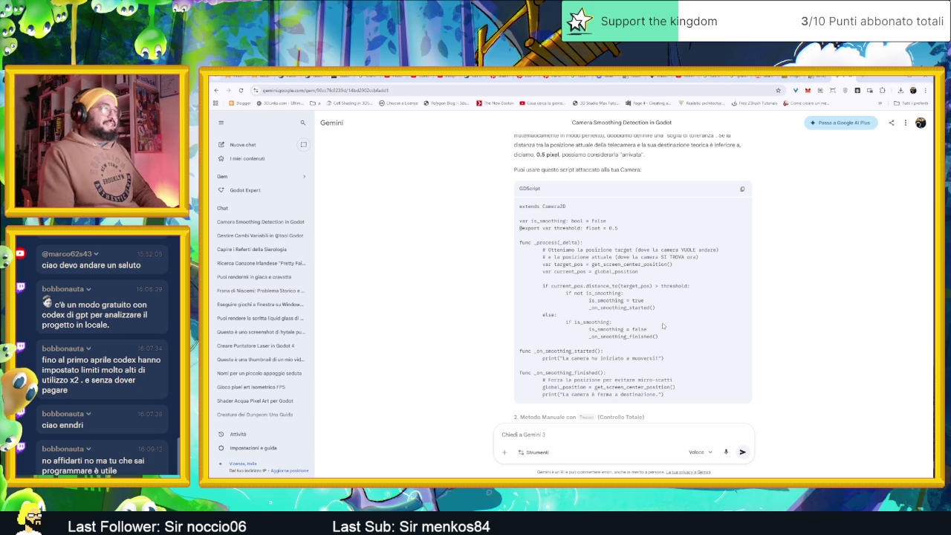
scroll(662, 323, down, 1)
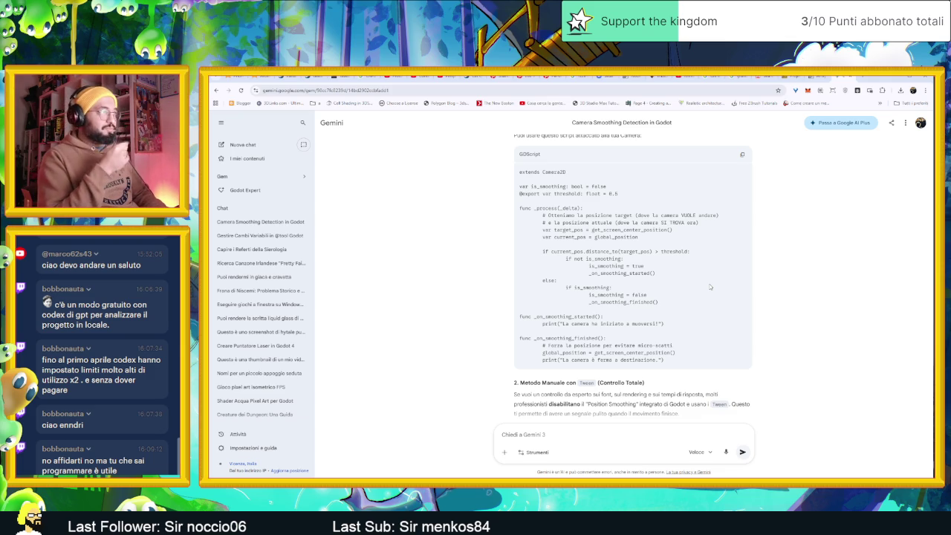
scroll(677, 279, up, 1)
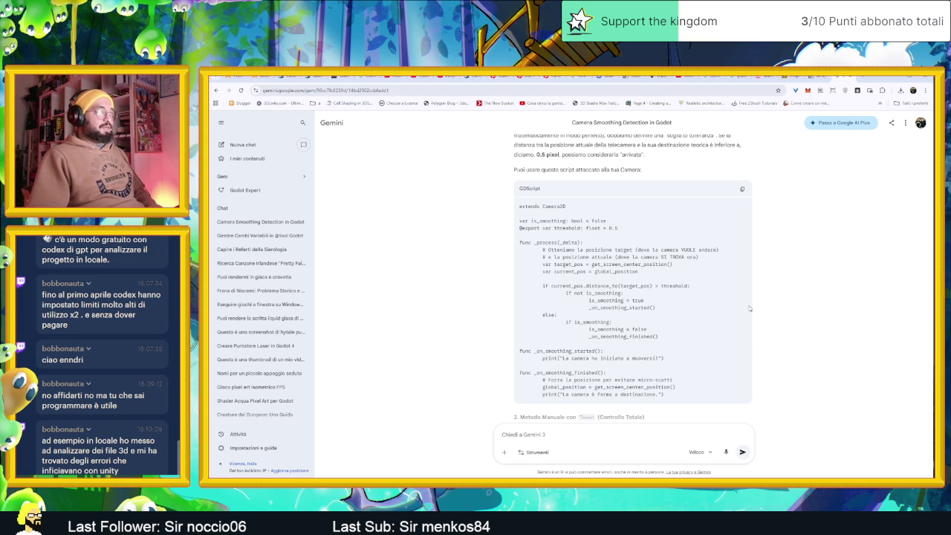
scroll(780, 315, down, 2)
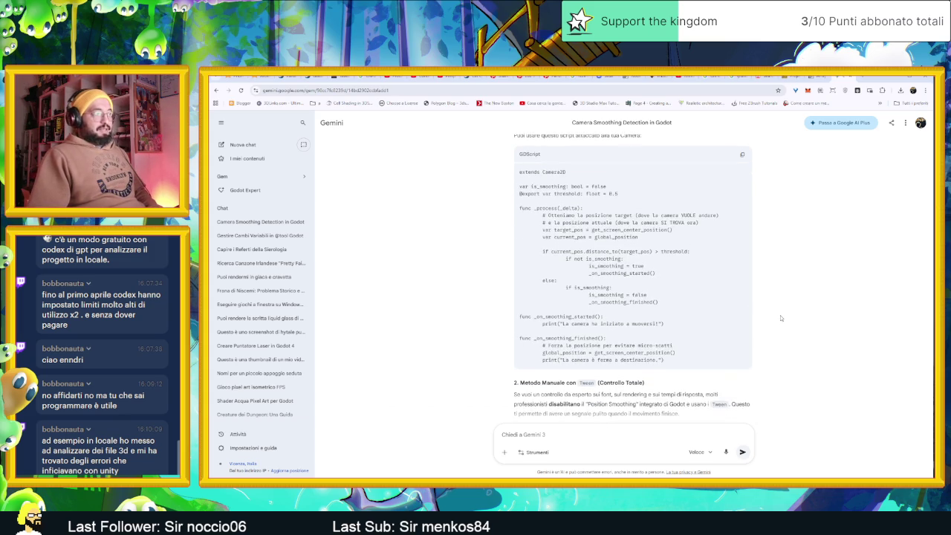
scroll(780, 317, down, 1)
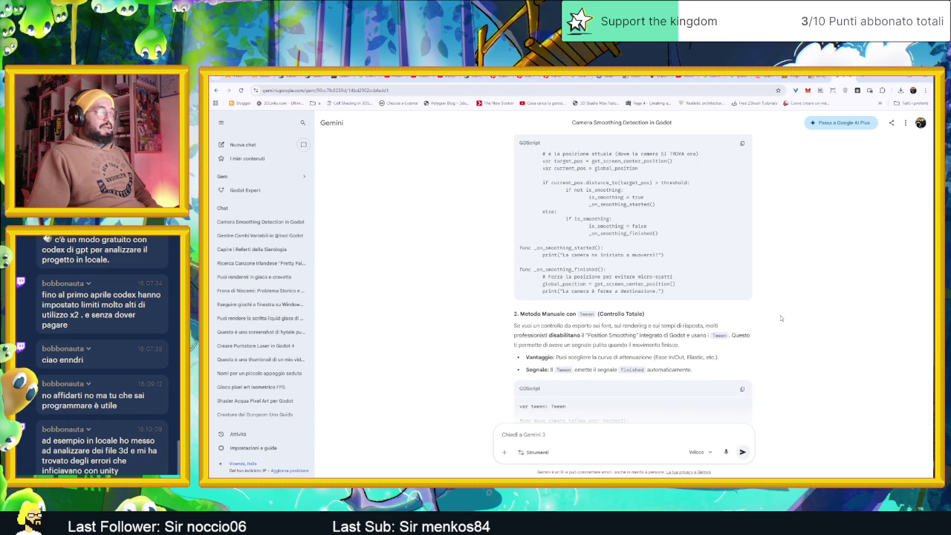
scroll(780, 315, down, 1)
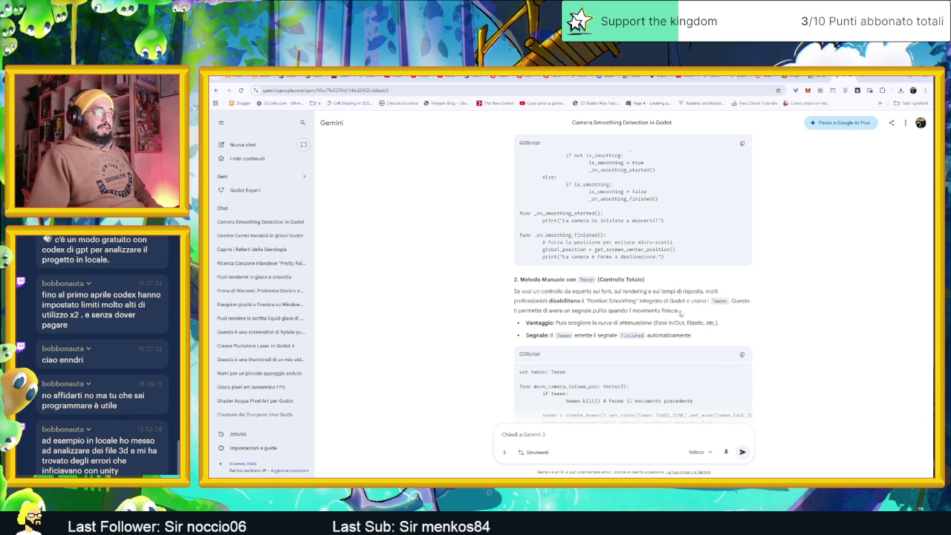
scroll(788, 318, down, 3)
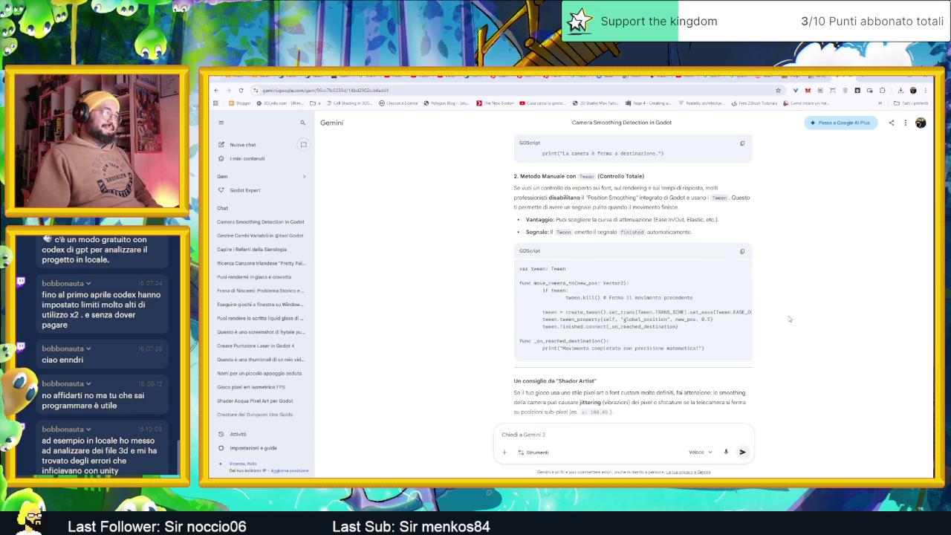
scroll(790, 319, down, 1)
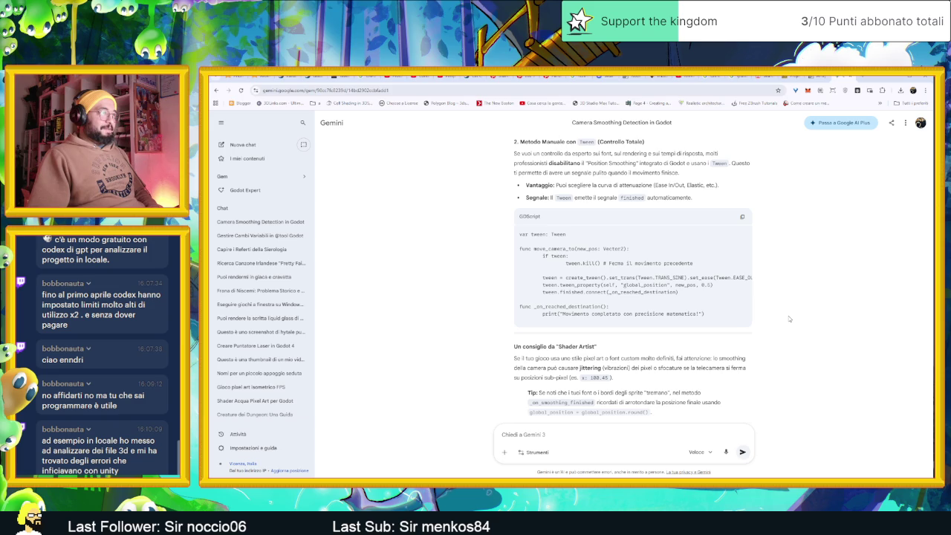
scroll(789, 318, down, 2)
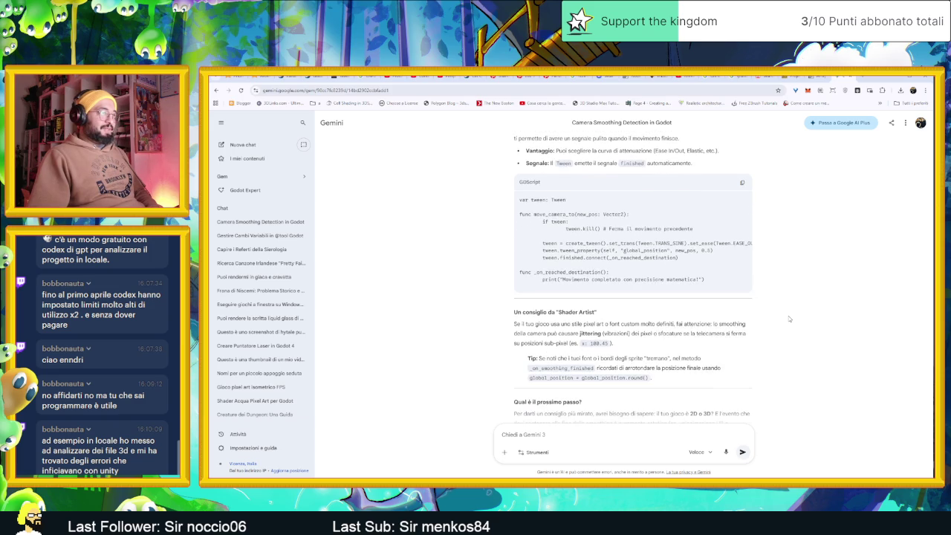
scroll(789, 319, down, 1)
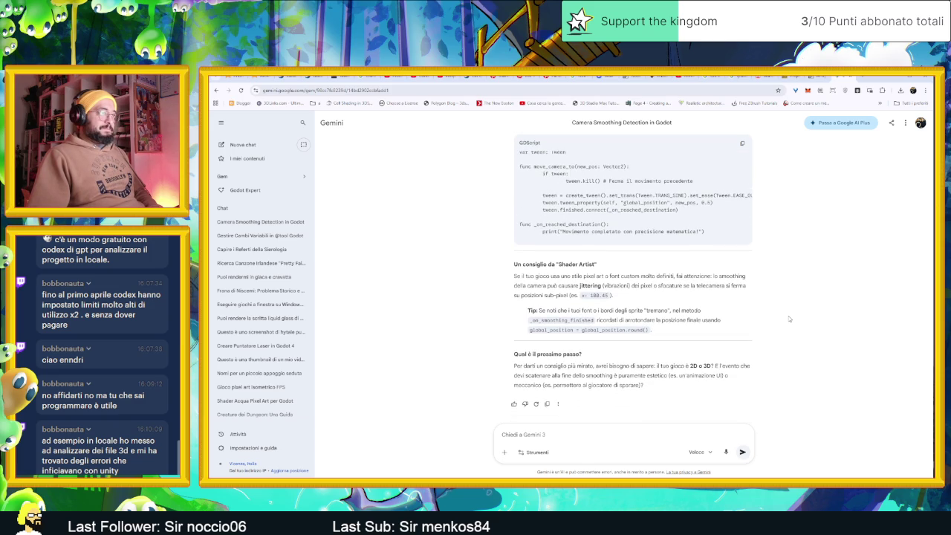
scroll(790, 318, up, 10)
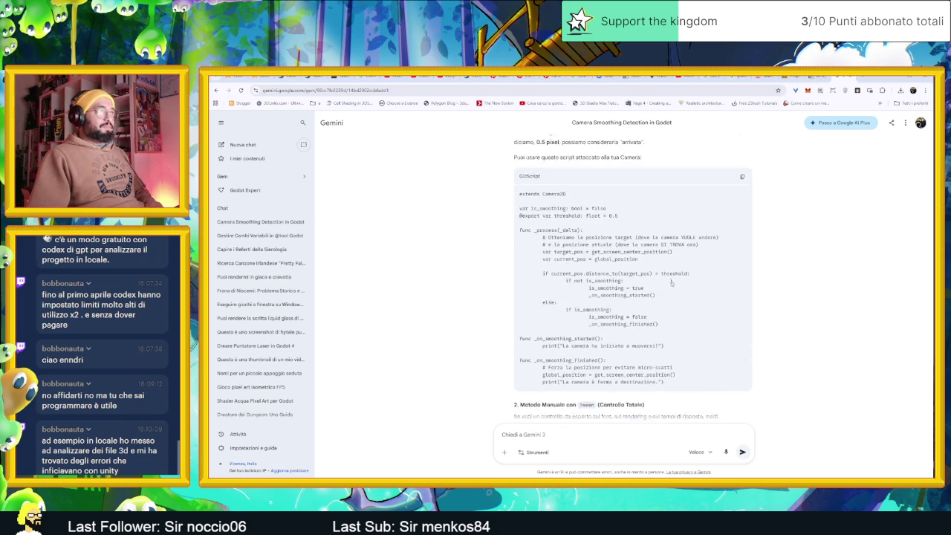
scroll(672, 282, up, 1)
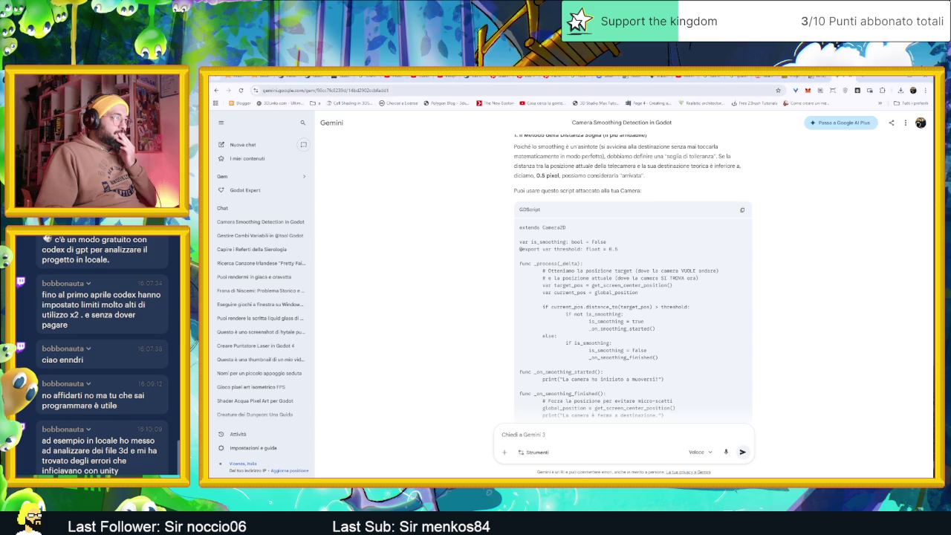
double_click(570, 292)
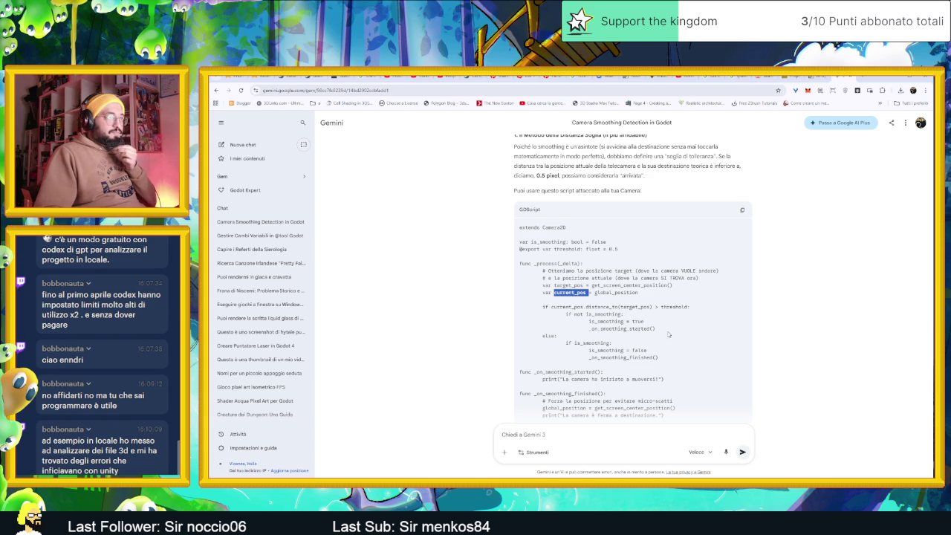
double_click(649, 328)
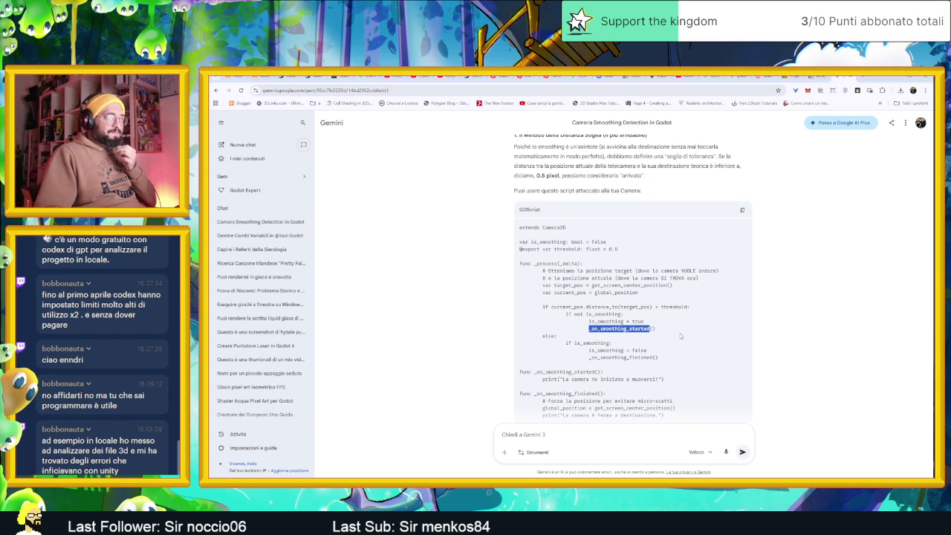
scroll(711, 341, down, 1)
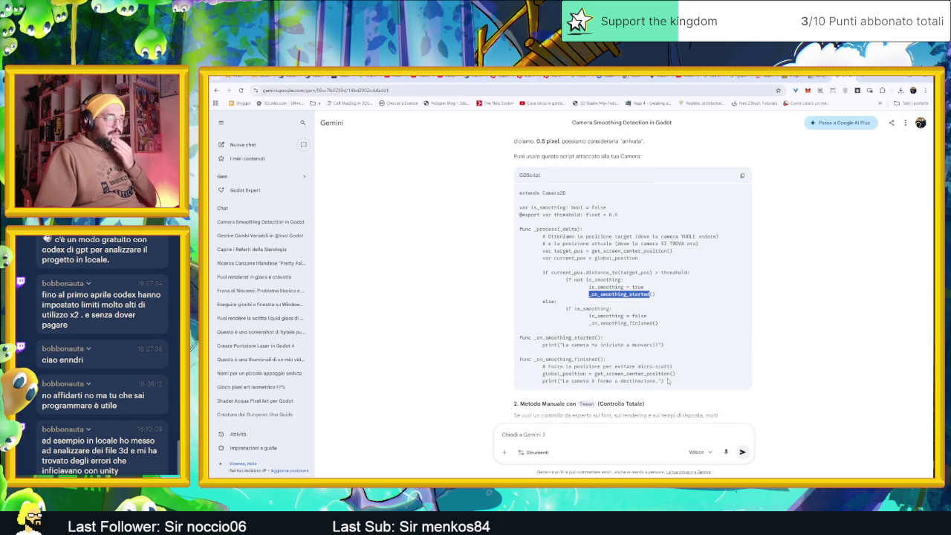
scroll(696, 380, down, 2)
scroll(696, 380, up, 6)
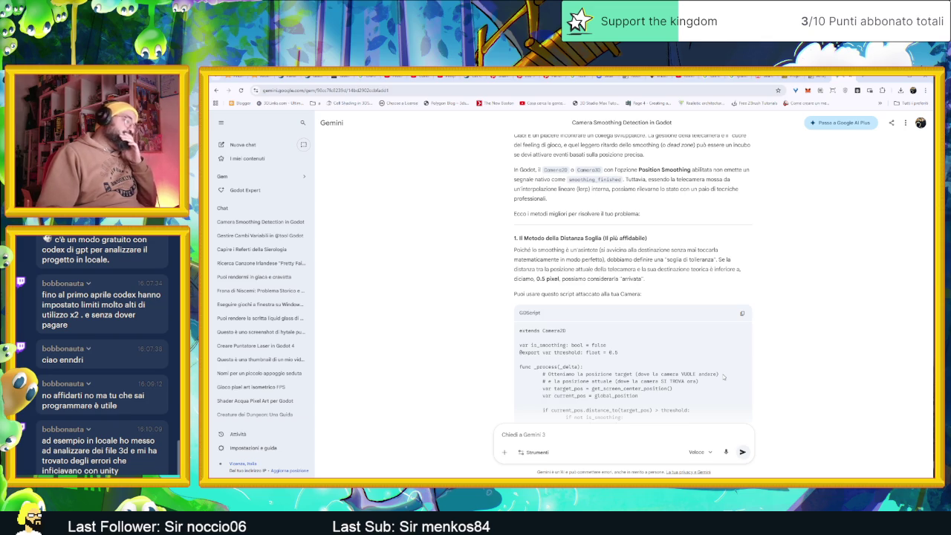
click(863, 78)
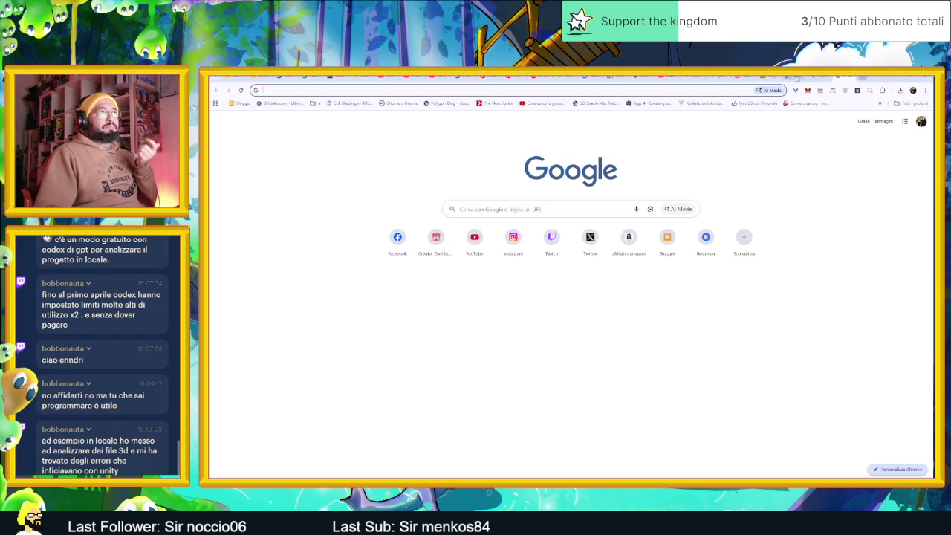
Step: Search camera2d, open the Godot Docs Camera2D page and scroll to its Properties table
text(camera2d)
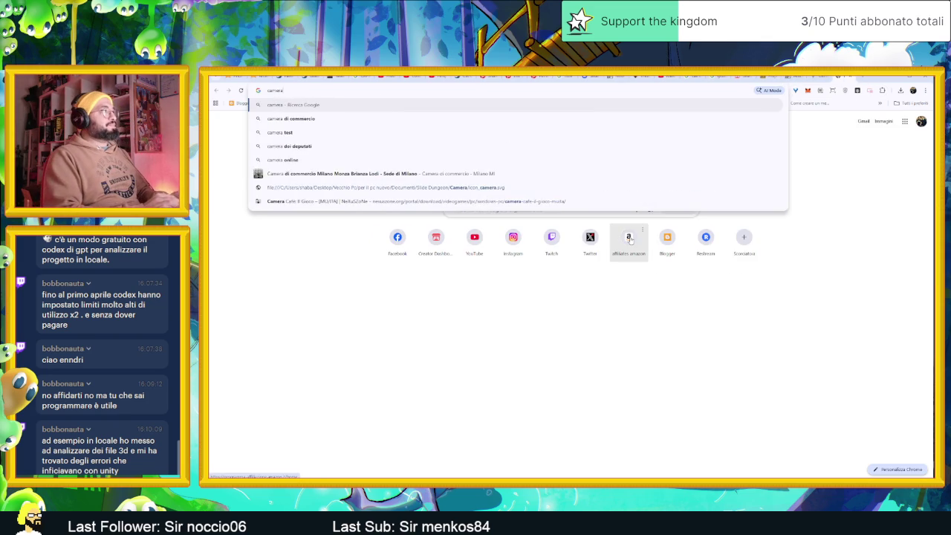
key(Return)
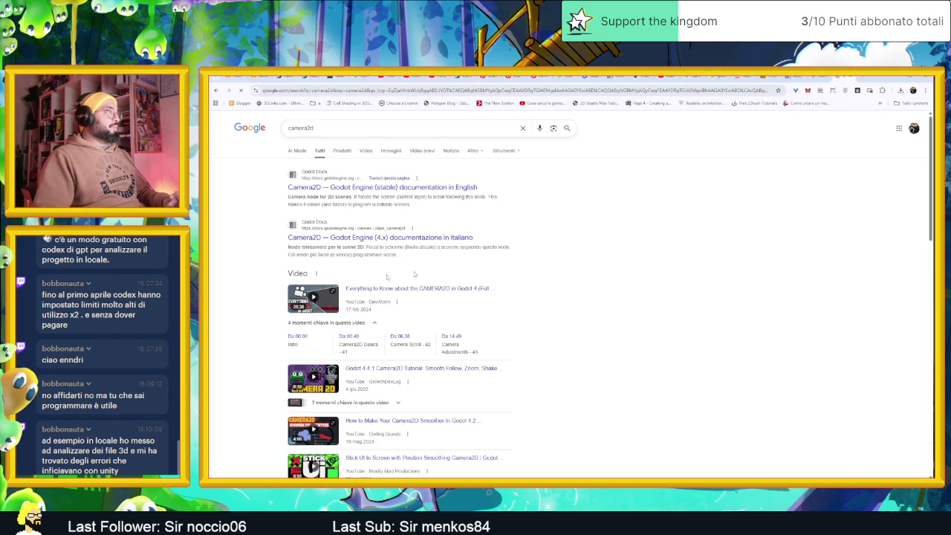
click(342, 189)
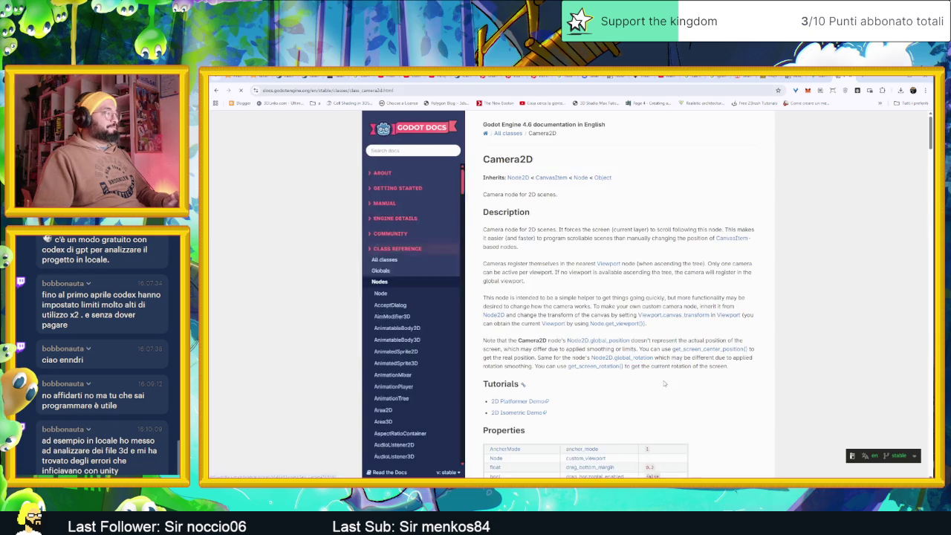
scroll(684, 352, down, 3)
scroll(684, 352, down, 3)
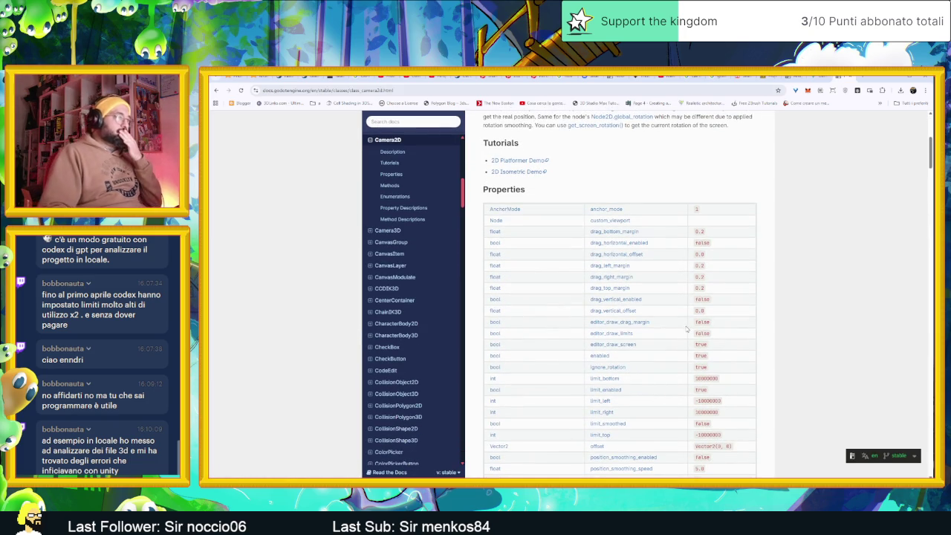
scroll(683, 352, down, 1)
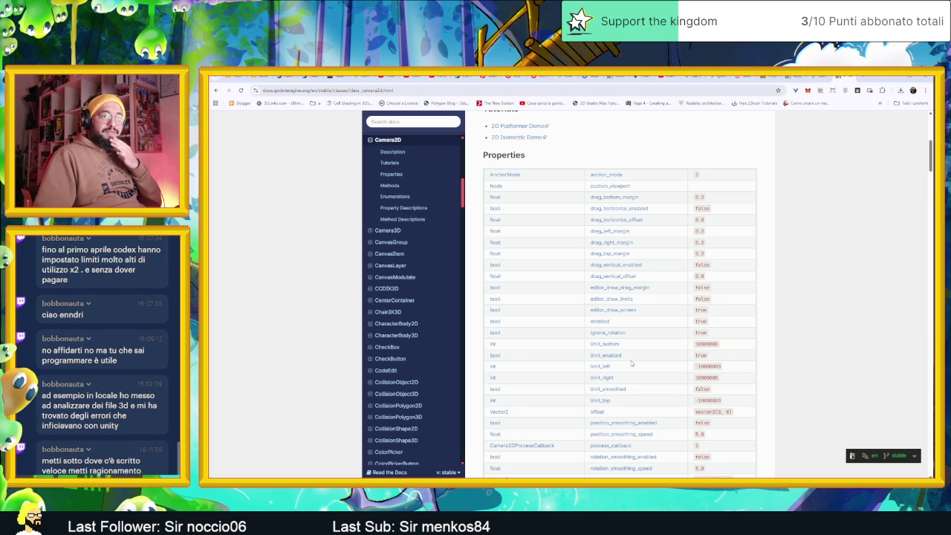
click(815, 76)
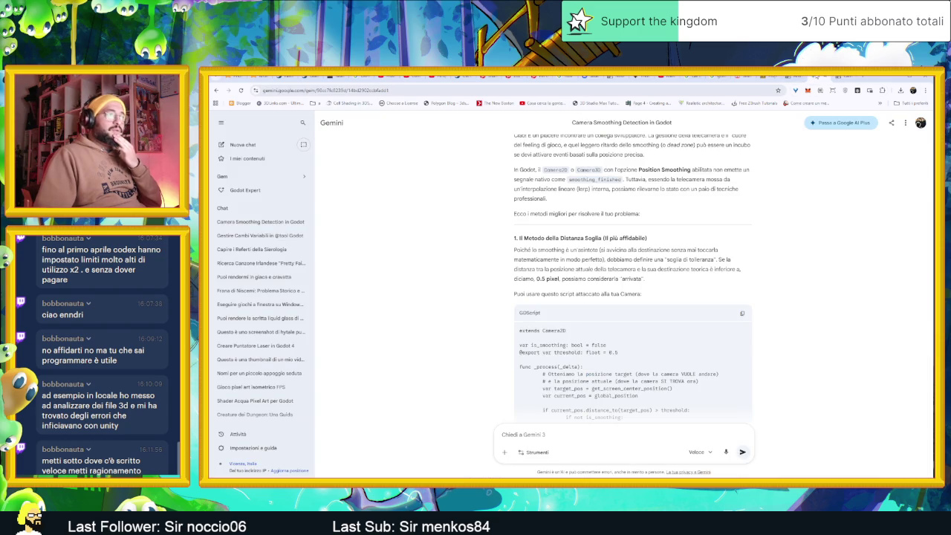
Step: Switch Gemini to the Ragionamento model and report that the first method doesn't work
click(699, 452)
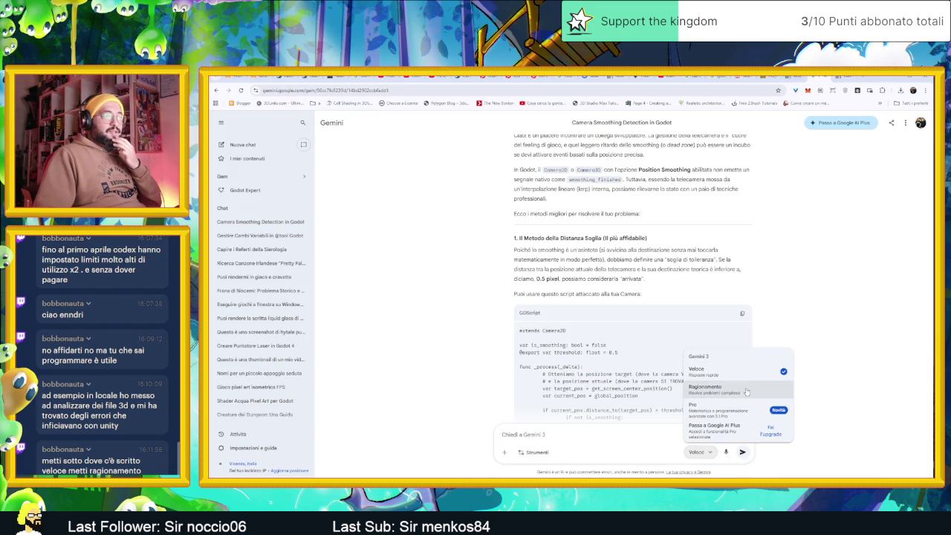
click(747, 392)
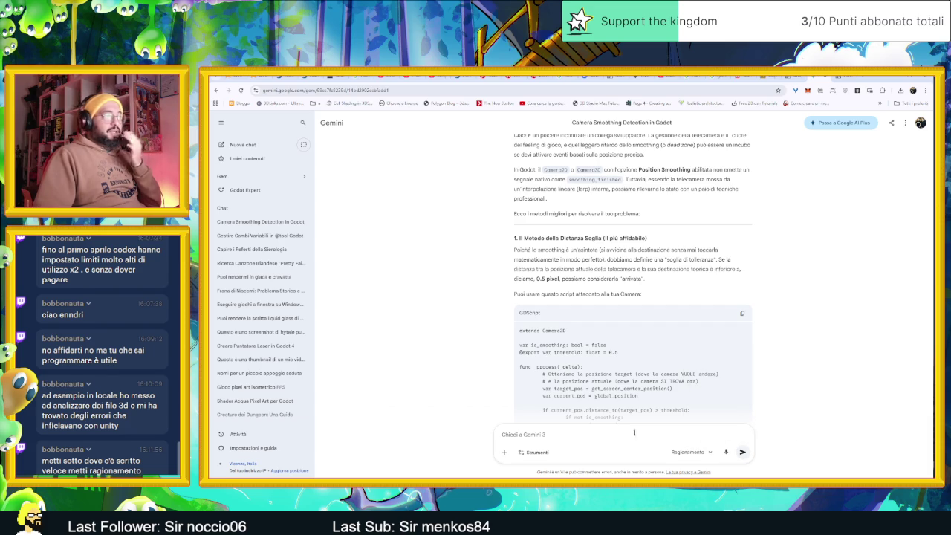
text(il)
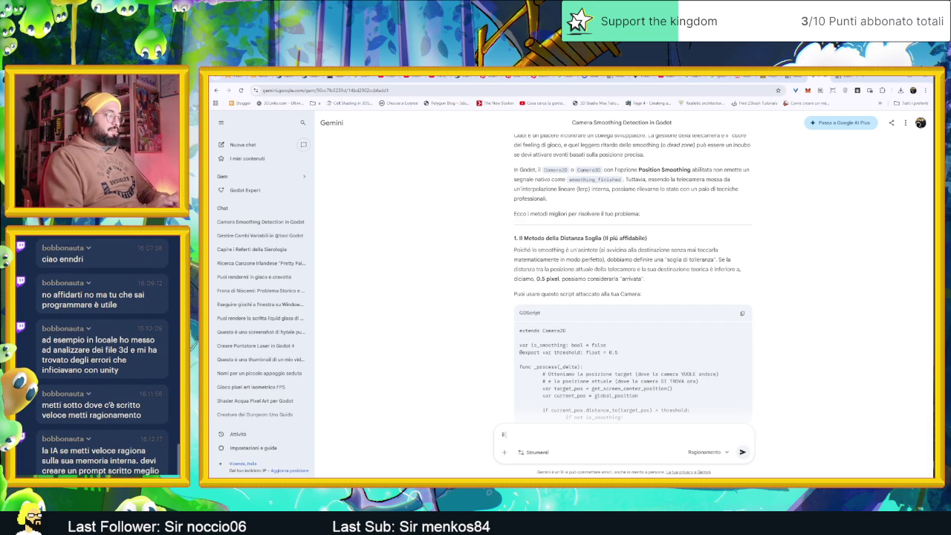
text( preimo )
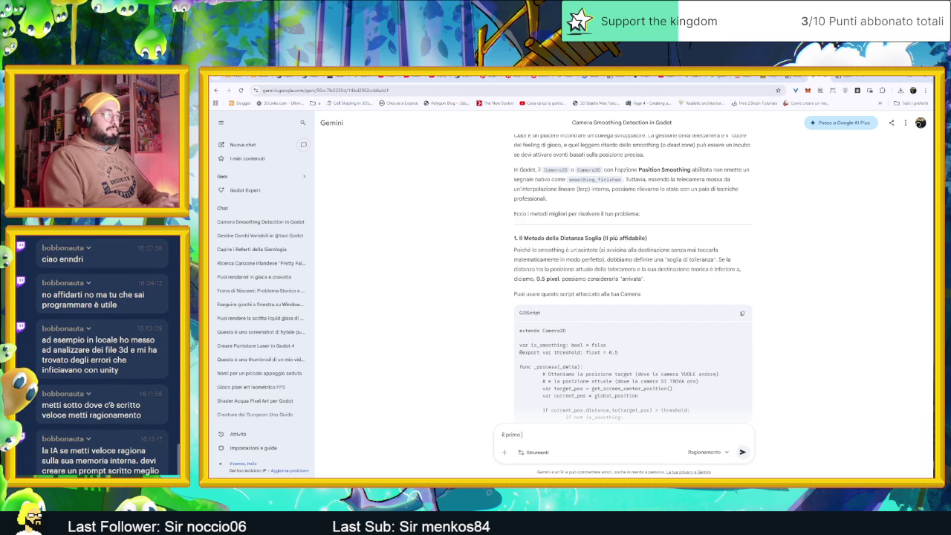
text(nziona)
key(Return)
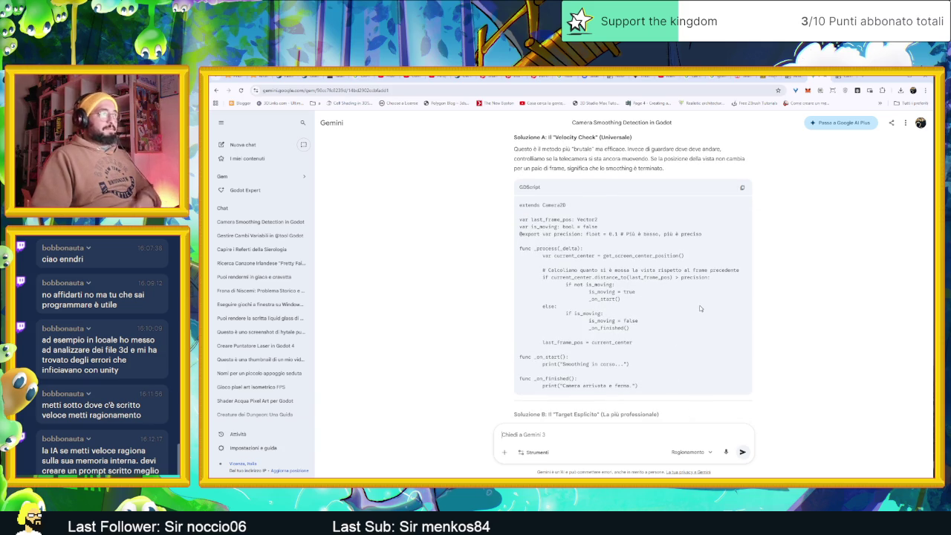
Step: Read through Gemini's reply offering the Velocity Check and Explicit Target camera scripts
scroll(685, 329, down, 2)
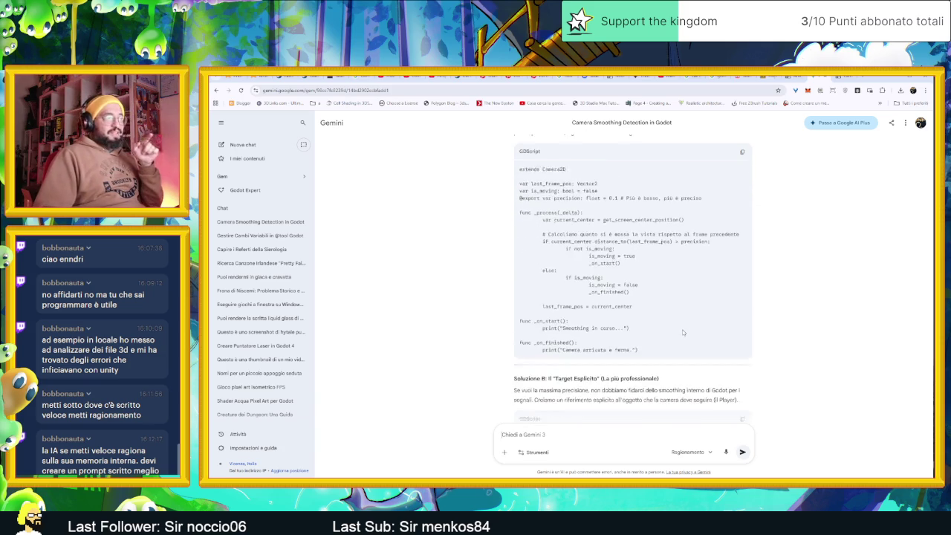
scroll(683, 332, down, 2)
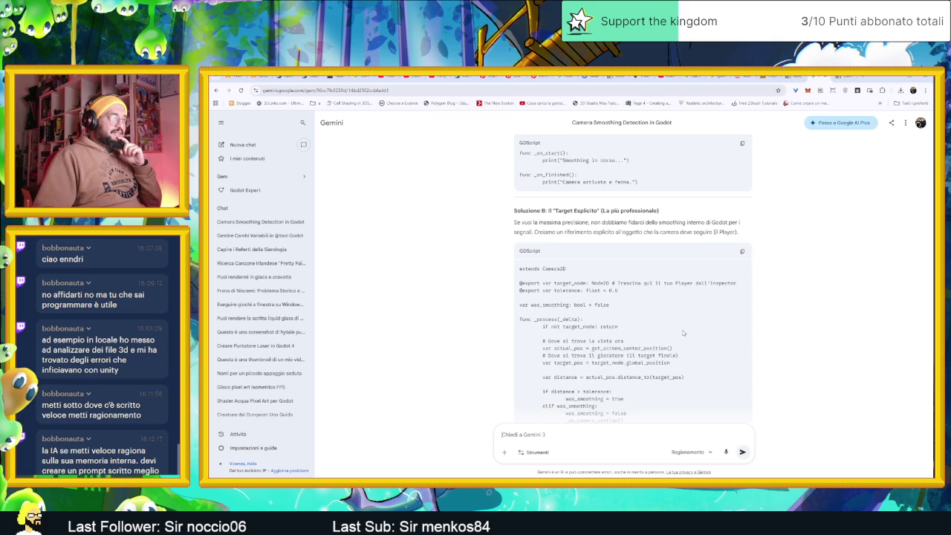
scroll(683, 332, down, 1)
scroll(683, 333, down, 2)
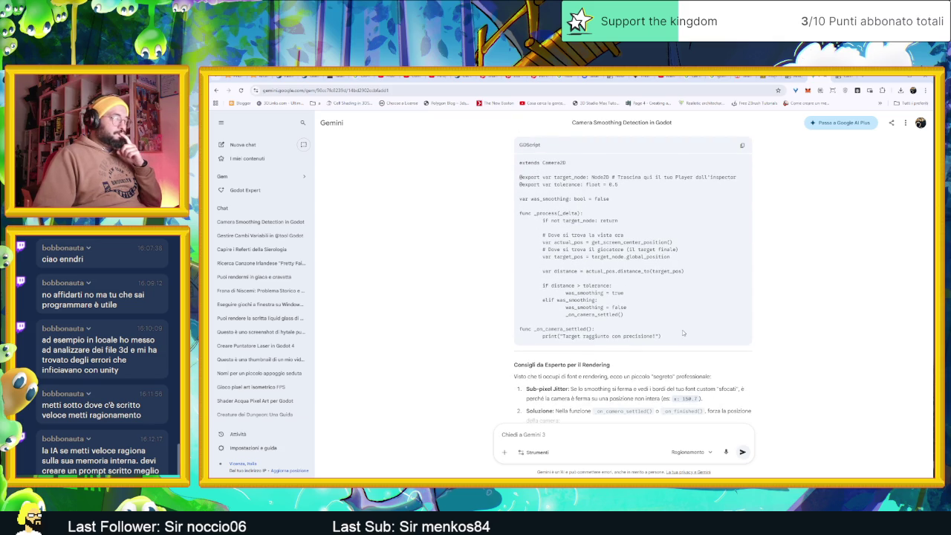
scroll(683, 333, down, 3)
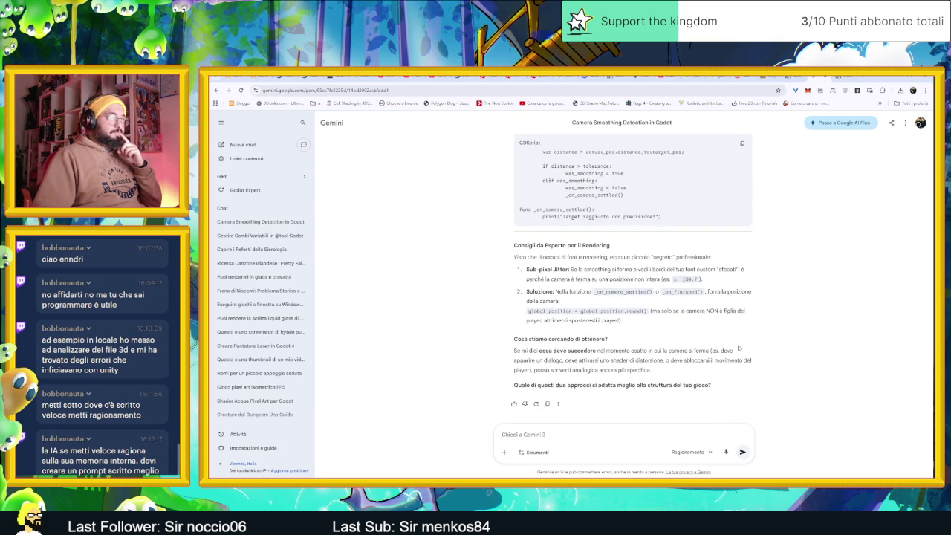
click(836, 77)
Step: Scroll the Camera2D docs past the smoothing properties to the Methods list with reset_smoothing()
scroll(775, 195, down, 1)
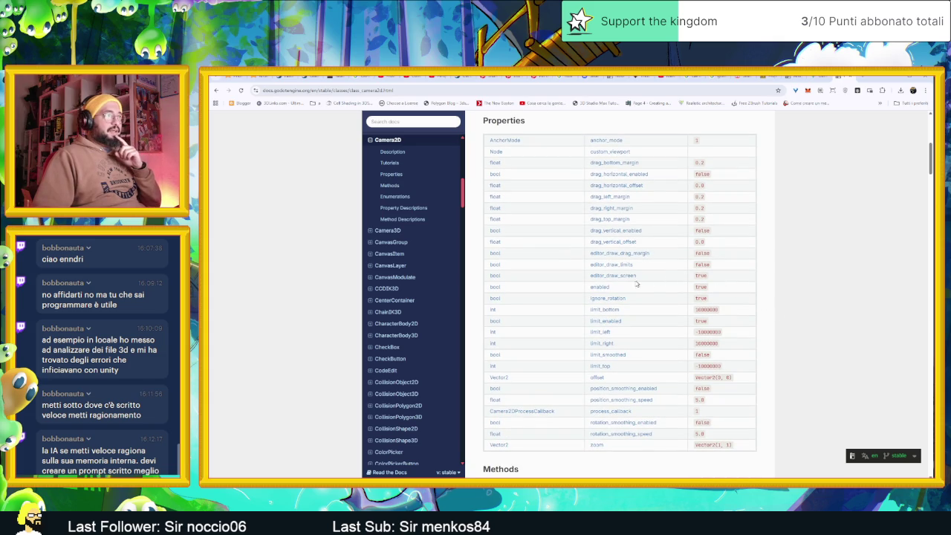
scroll(641, 292, up, 1)
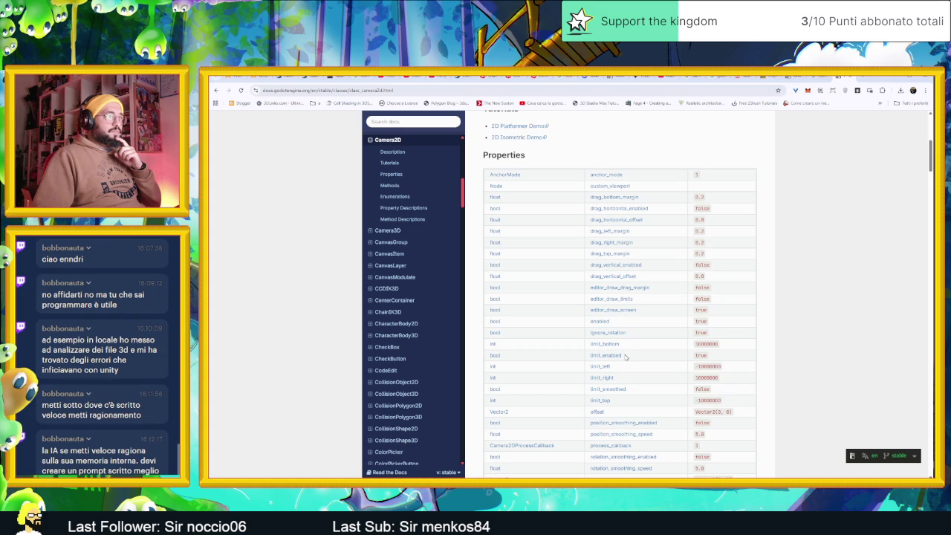
scroll(617, 372, down, 1)
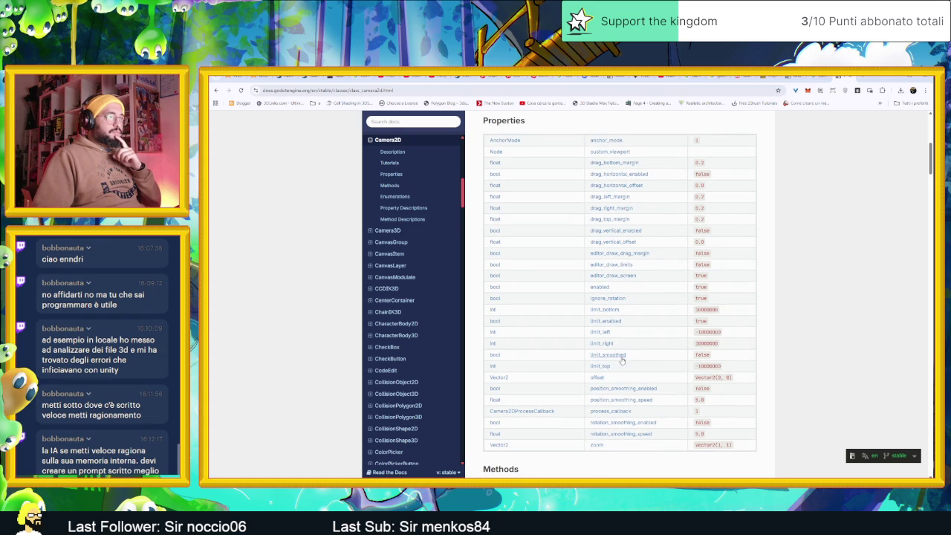
scroll(606, 367, down, 1)
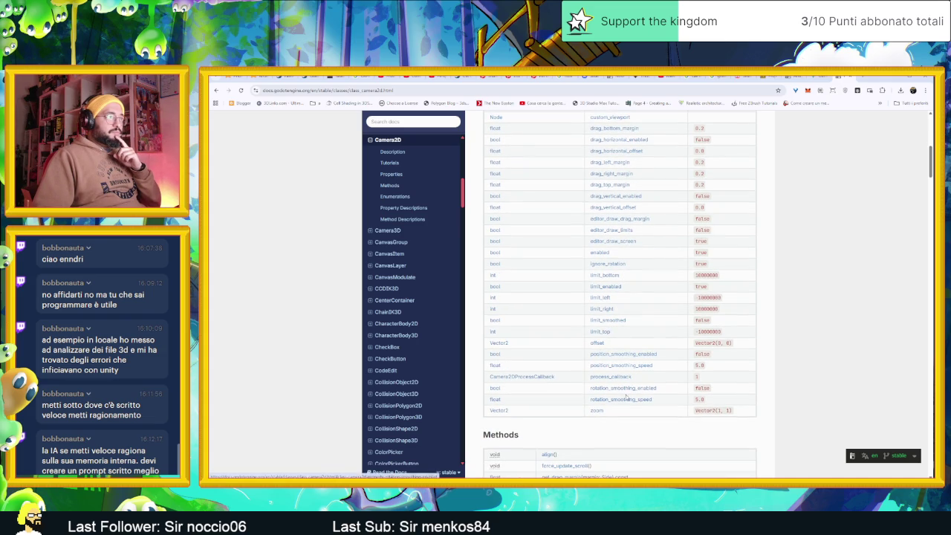
scroll(628, 387, down, 1)
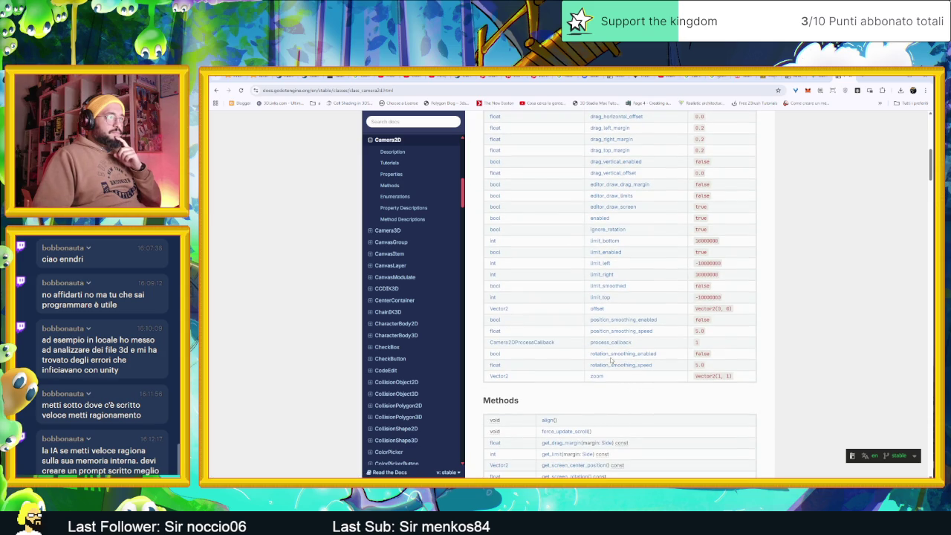
scroll(602, 375, down, 4)
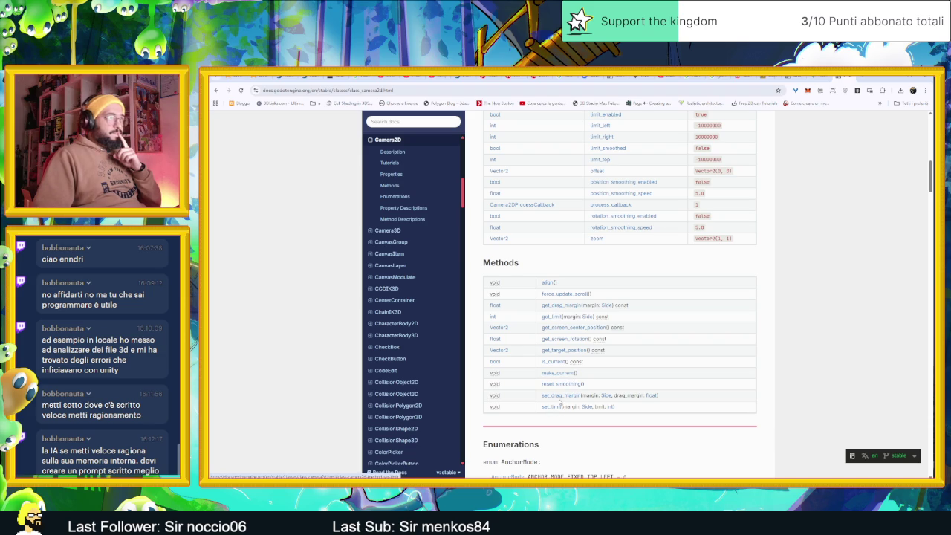
scroll(559, 361, down, 3)
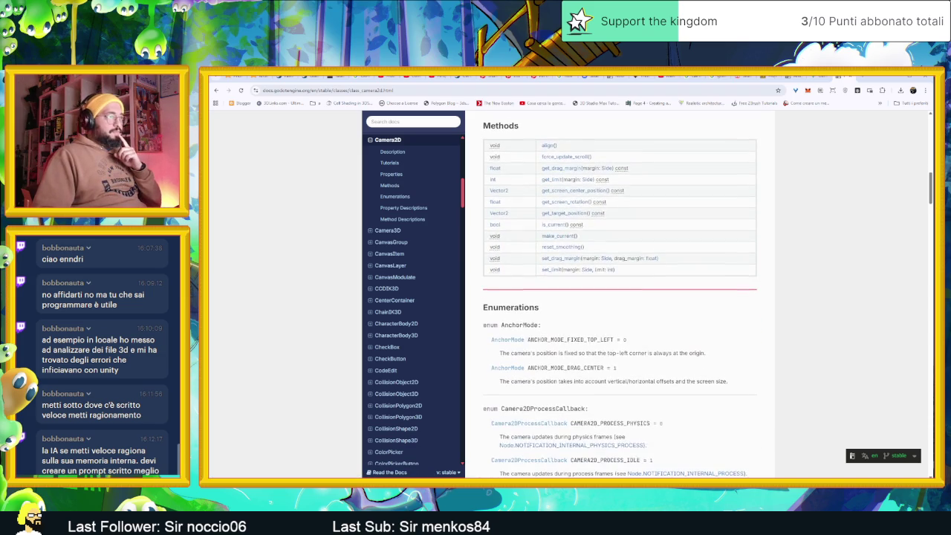
scroll(663, 357, down, 4)
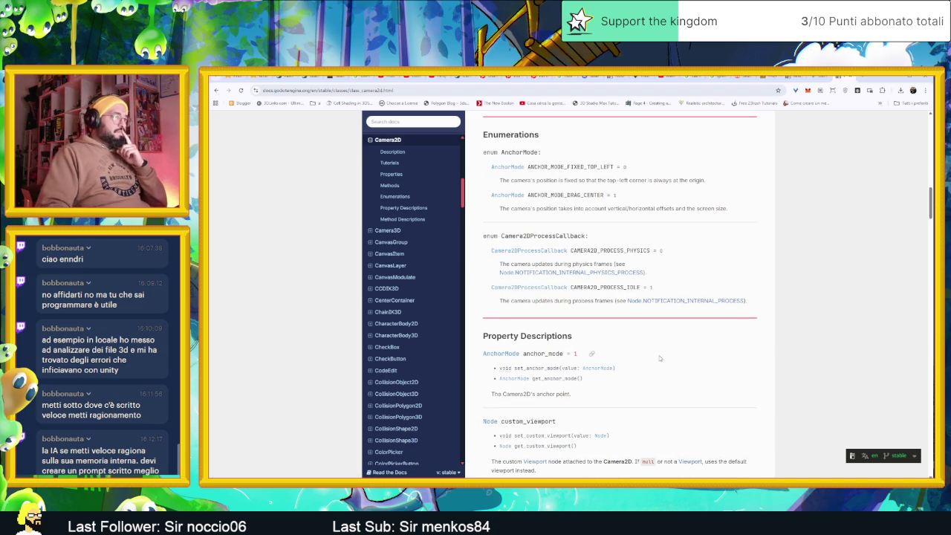
Step: Scroll the Camera2D reference down to the reset_smoothing() description, then minimise the browser to the desktop
scroll(663, 357, down, 3)
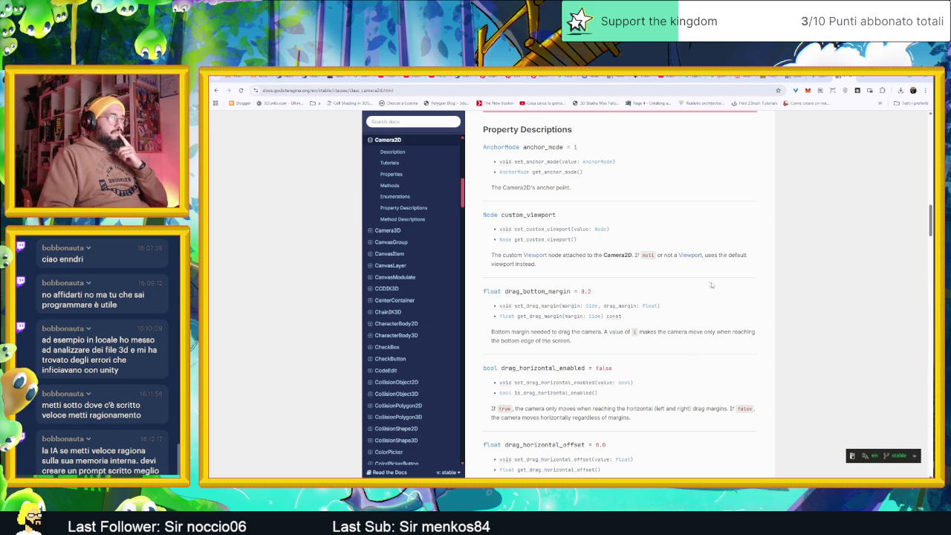
scroll(755, 295, down, 1)
scroll(754, 296, down, 3)
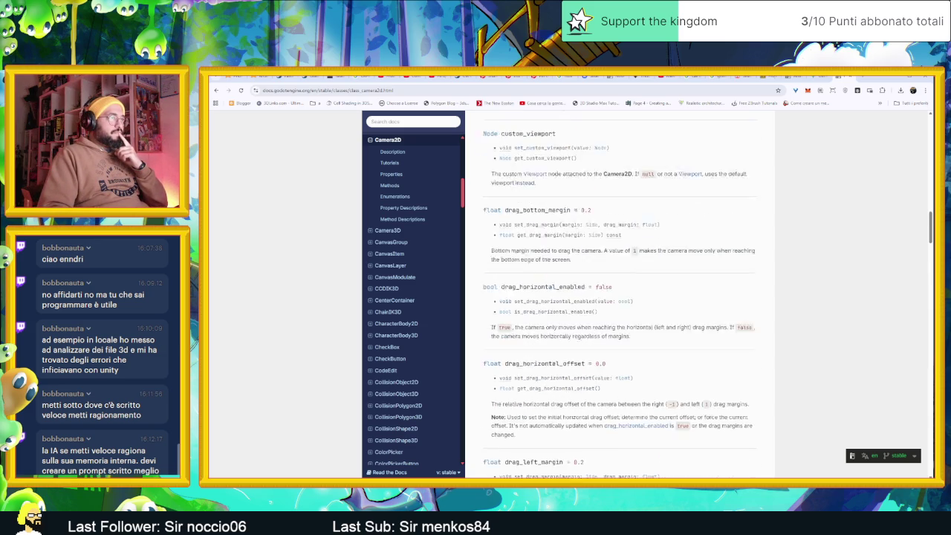
scroll(749, 300, down, 2)
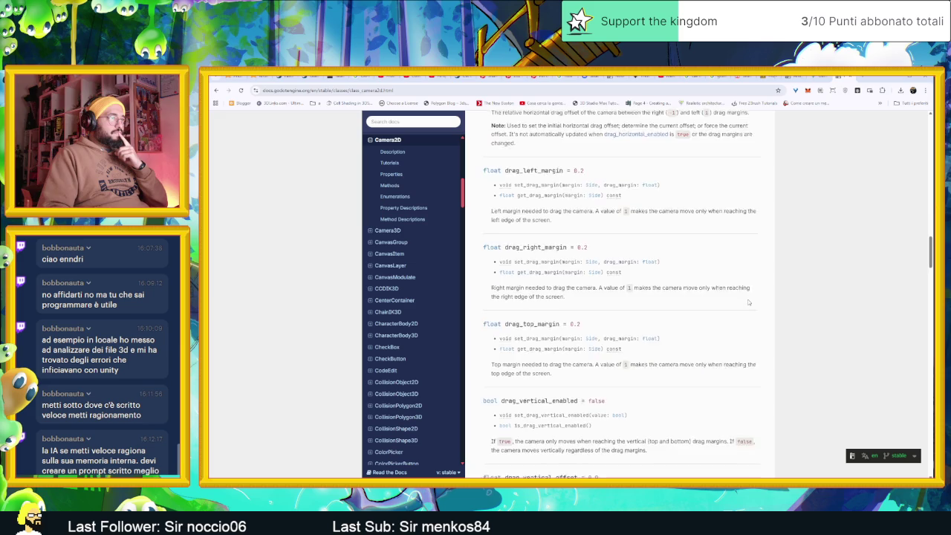
scroll(749, 302, down, 1)
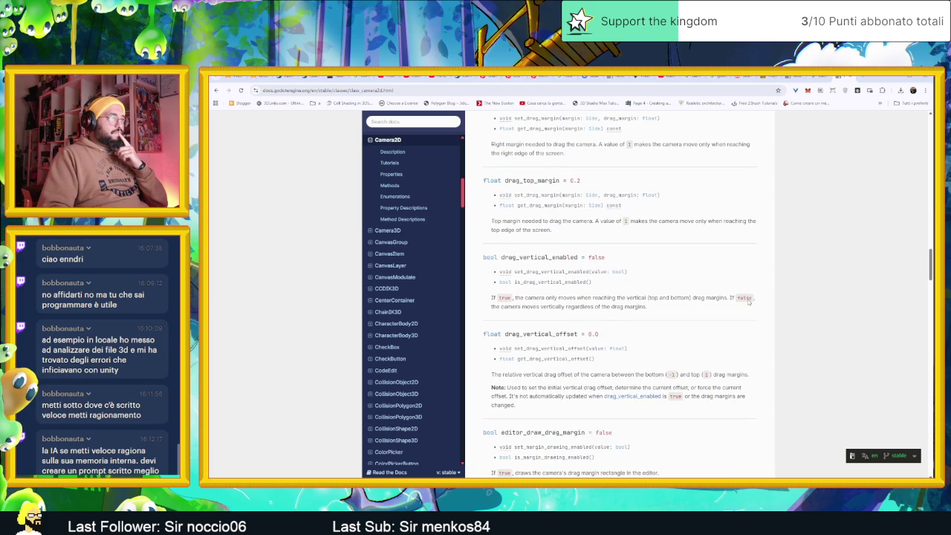
scroll(750, 303, down, 3)
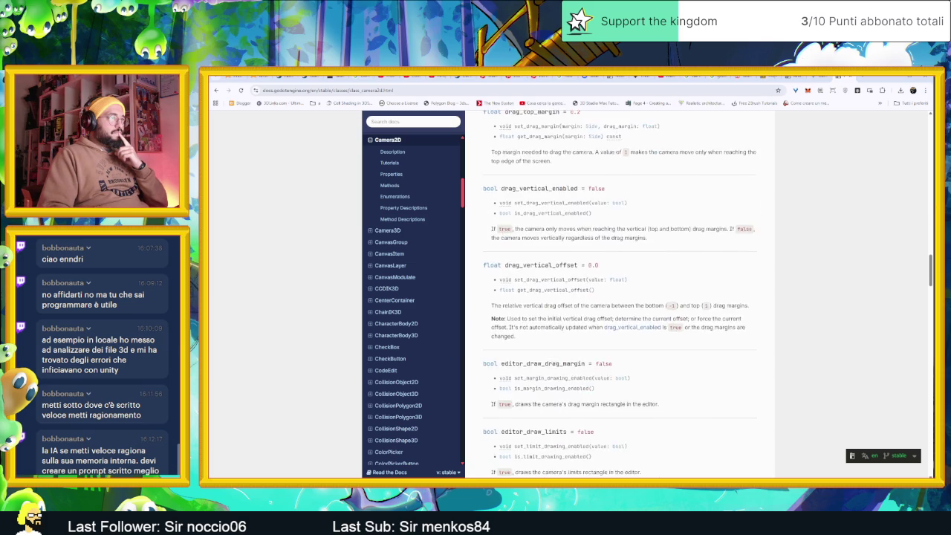
scroll(749, 303, down, 1)
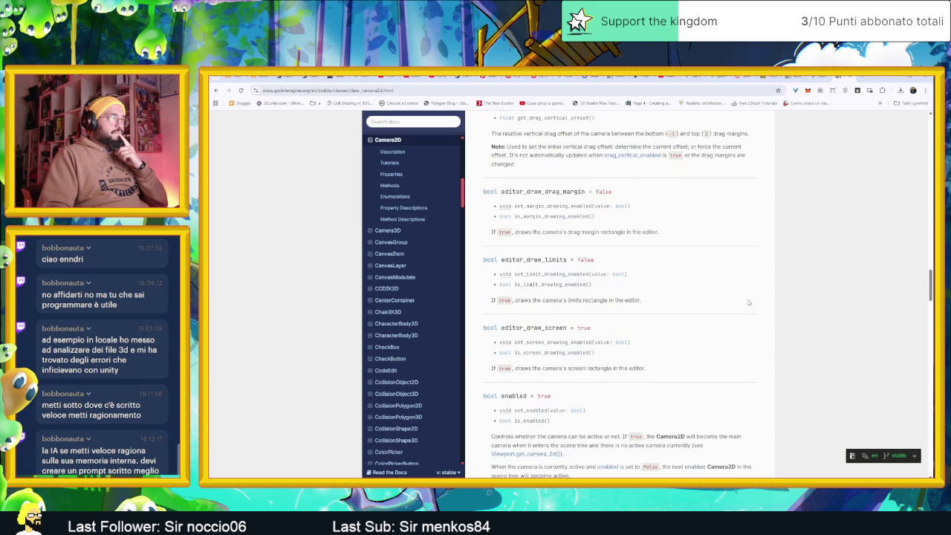
scroll(749, 302, down, 2)
scroll(750, 303, down, 1)
scroll(749, 303, down, 3)
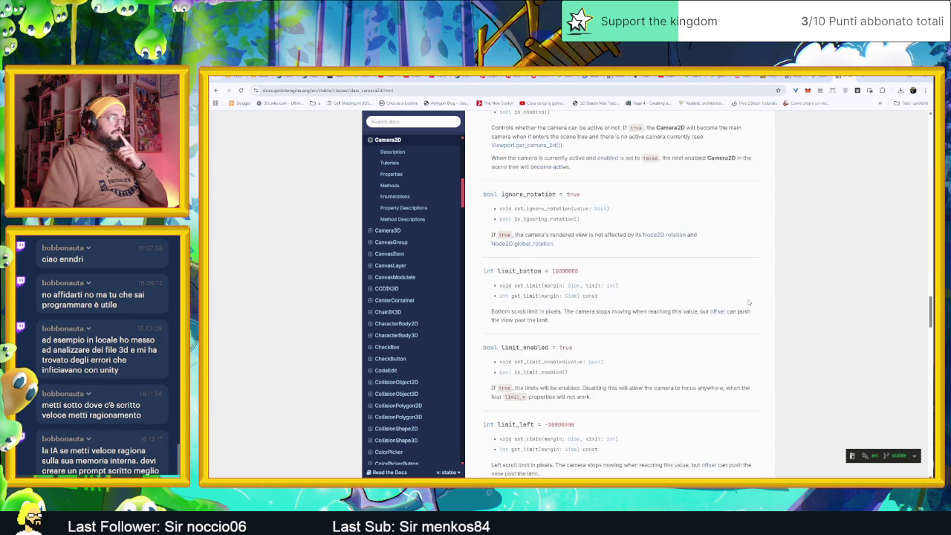
scroll(750, 302, down, 3)
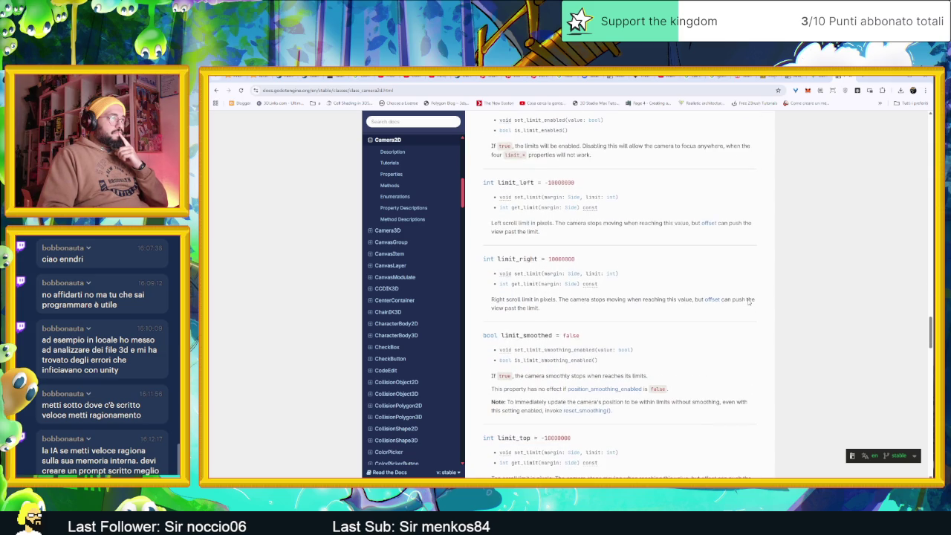
scroll(750, 302, down, 3)
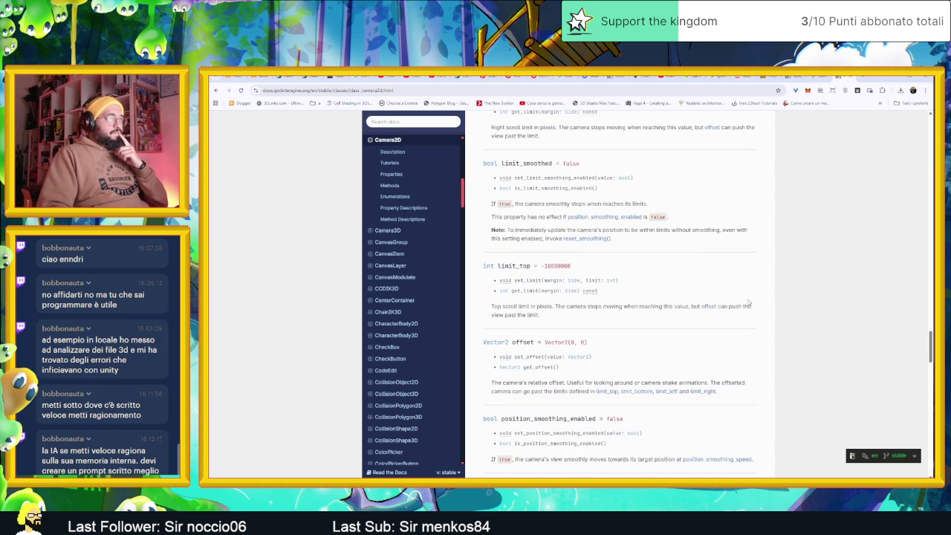
scroll(749, 303, down, 1)
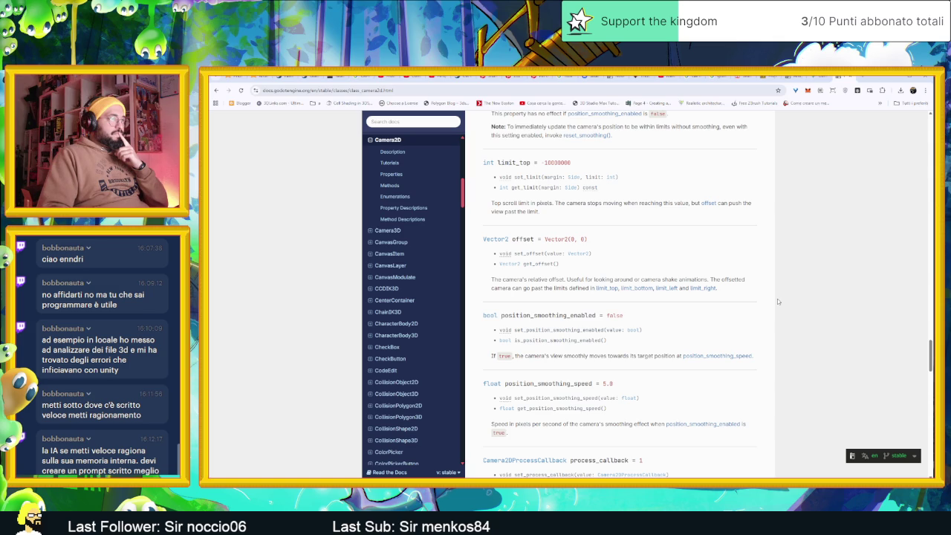
scroll(778, 301, down, 1)
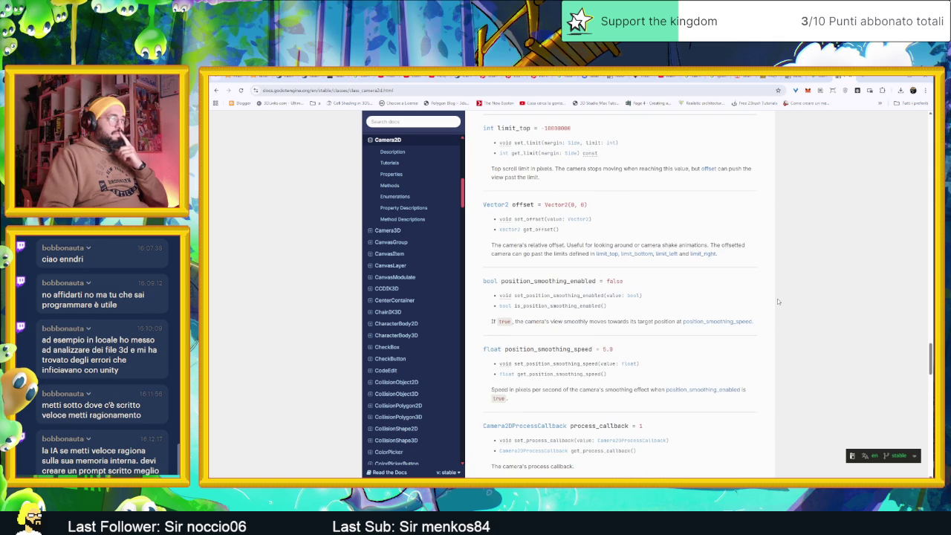
scroll(576, 329, down, 1)
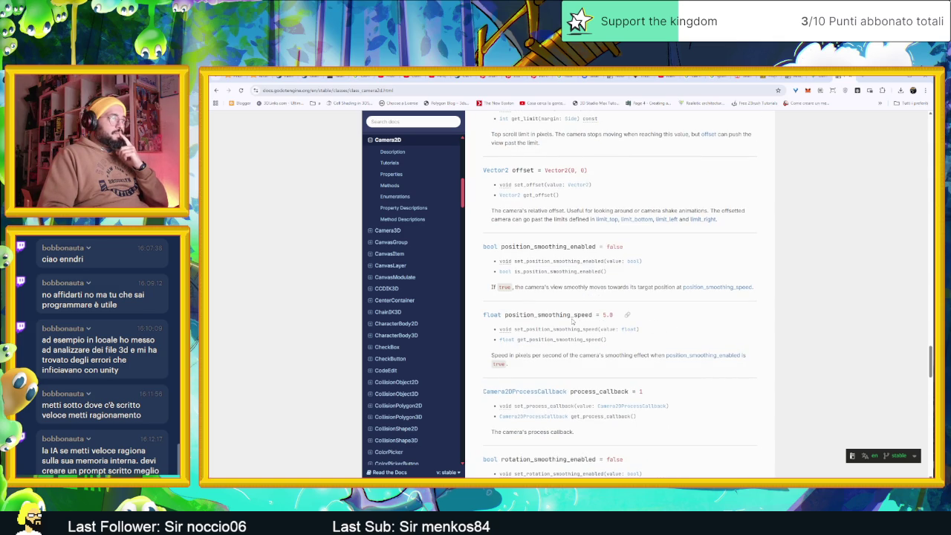
scroll(577, 349, down, 3)
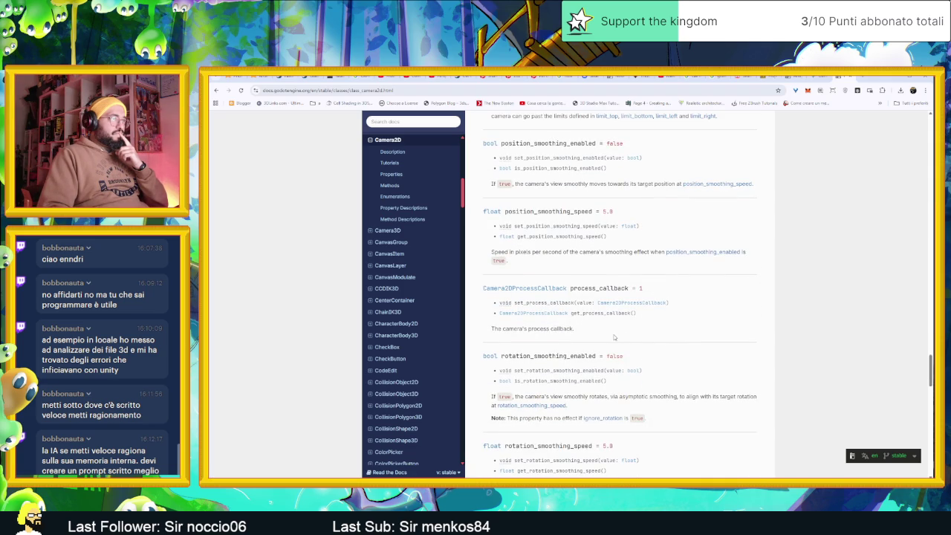
scroll(695, 334, down, 5)
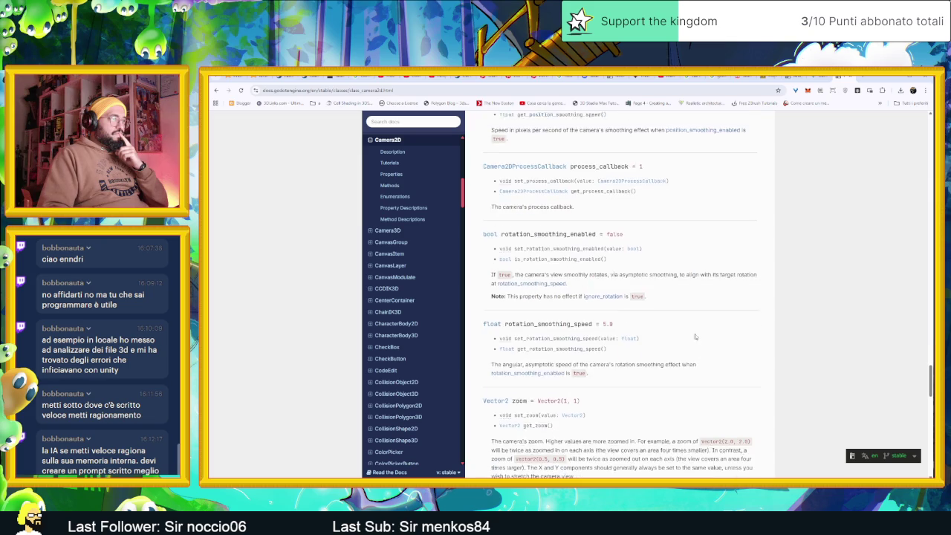
scroll(758, 345, down, 5)
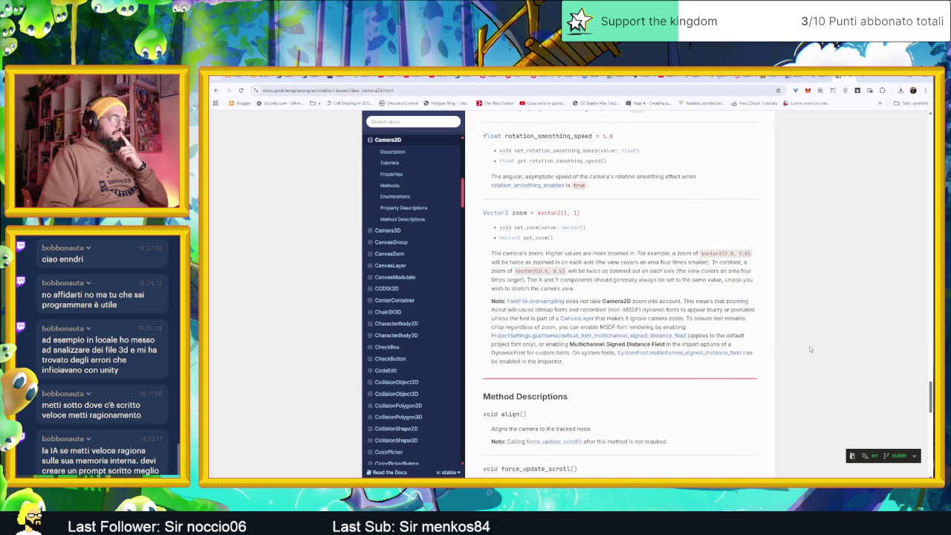
scroll(811, 349, down, 1)
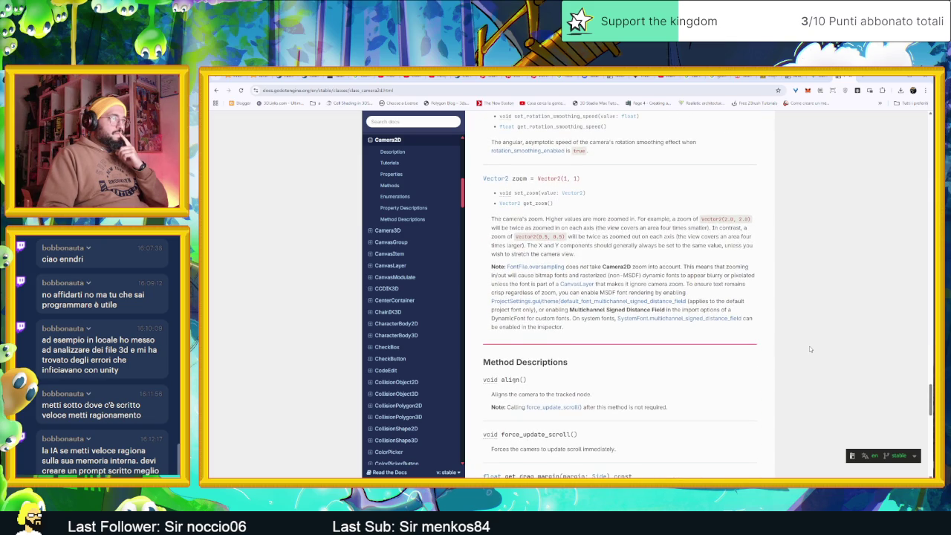
scroll(811, 349, down, 1)
scroll(811, 349, down, 1)
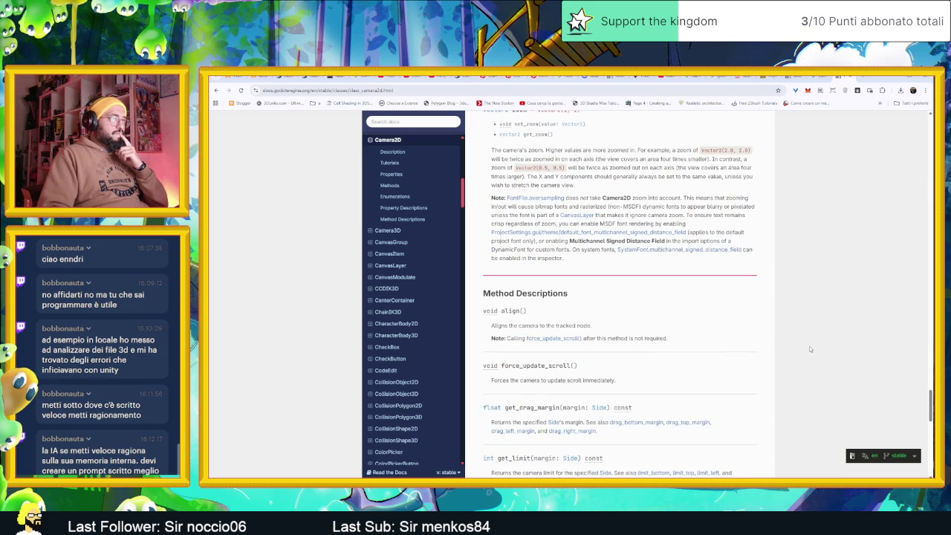
scroll(811, 350, down, 1)
scroll(810, 348, down, 1)
scroll(810, 348, down, 1)
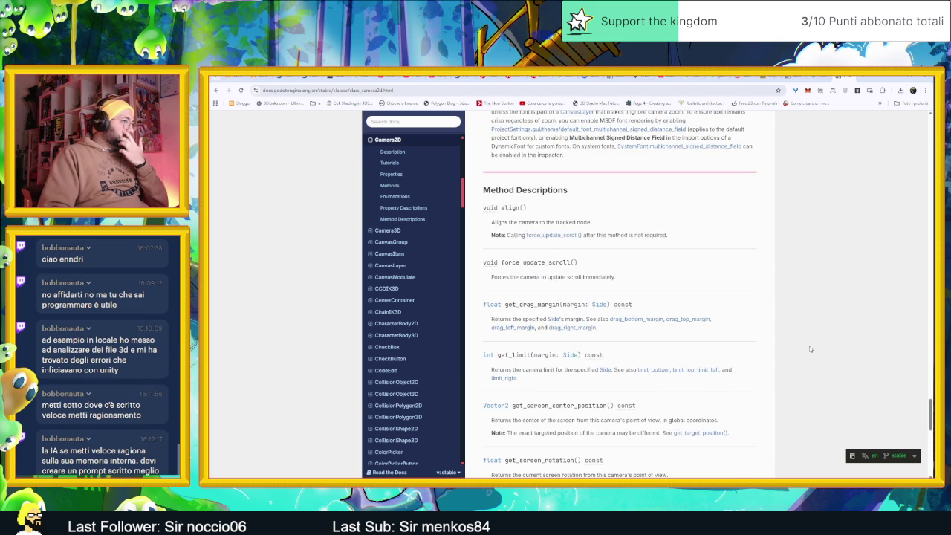
scroll(810, 349, down, 1)
scroll(810, 348, down, 1)
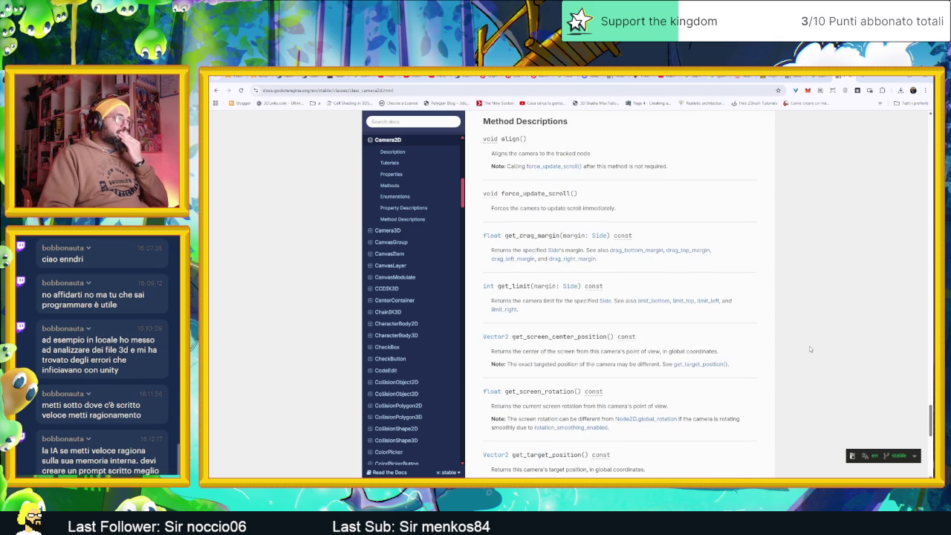
scroll(810, 349, down, 1)
scroll(810, 349, down, 4)
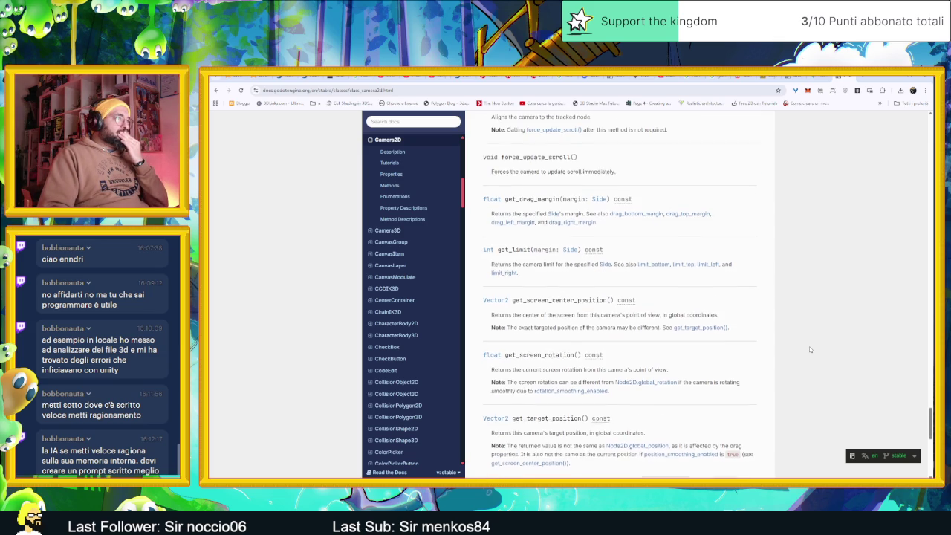
scroll(810, 350, down, 3)
scroll(810, 346, down, 2)
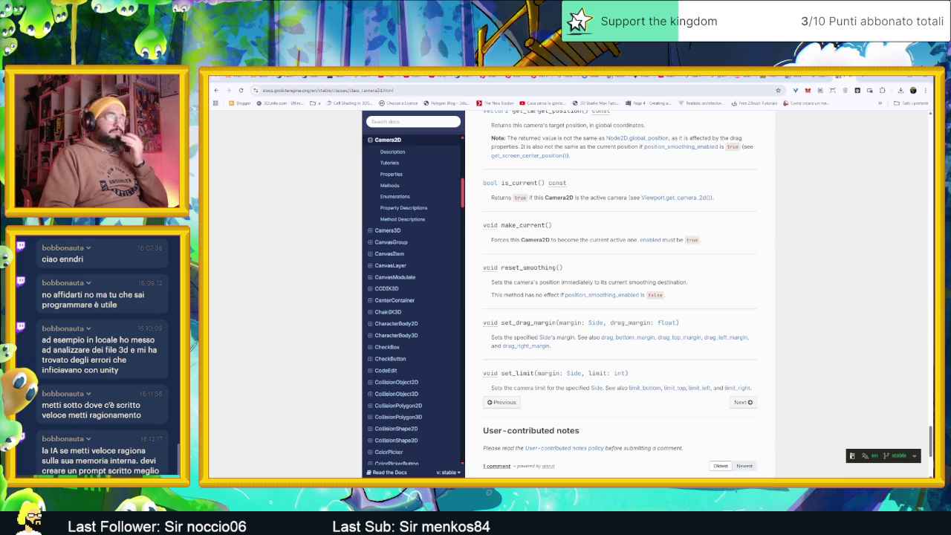
key(super+d)
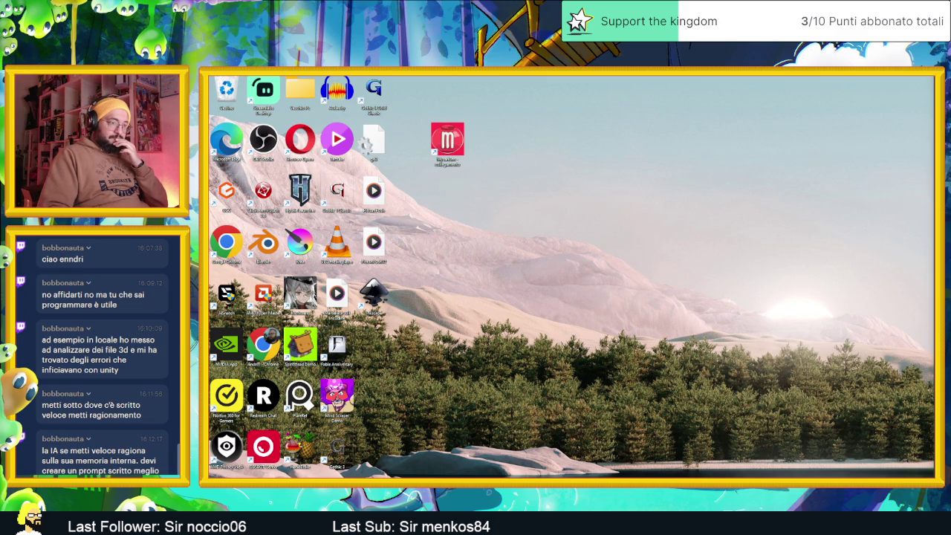
Step: Add a reset_smoothing() call after the position assignment in activate(), then save and run the game
key(super+d)
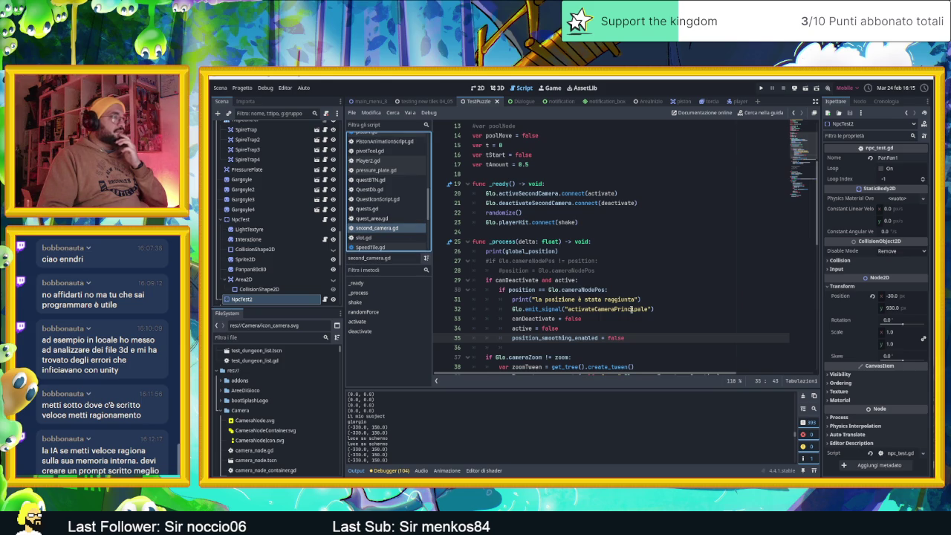
scroll(632, 309, down, 4)
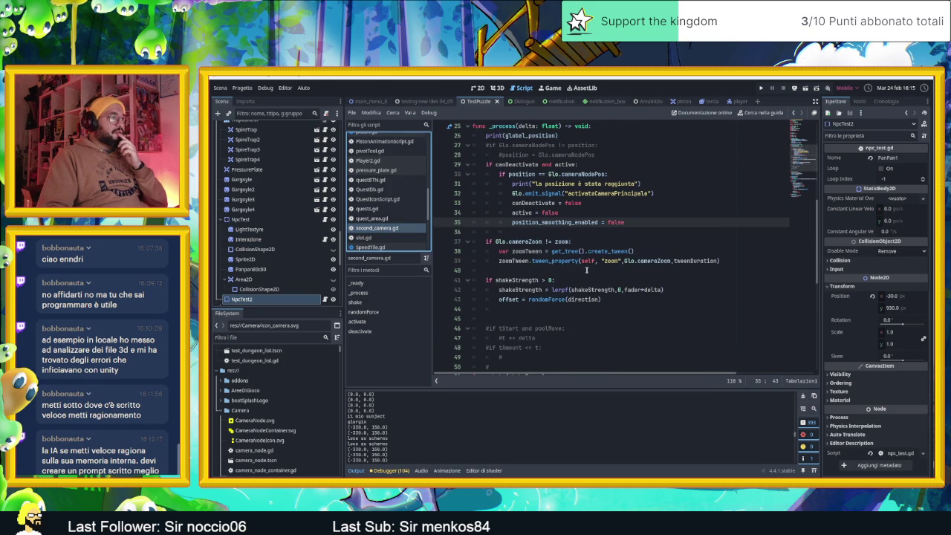
scroll(582, 270, up, 1)
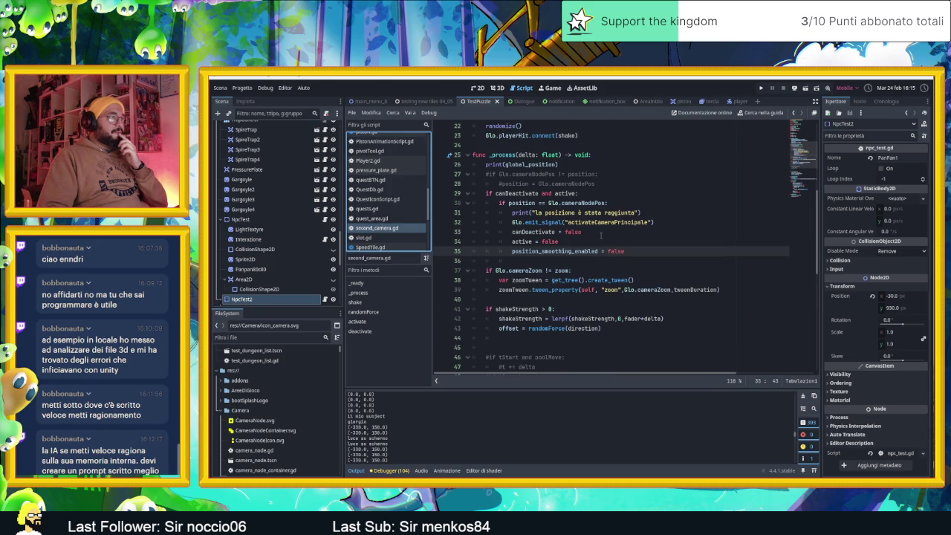
scroll(605, 239, up, 1)
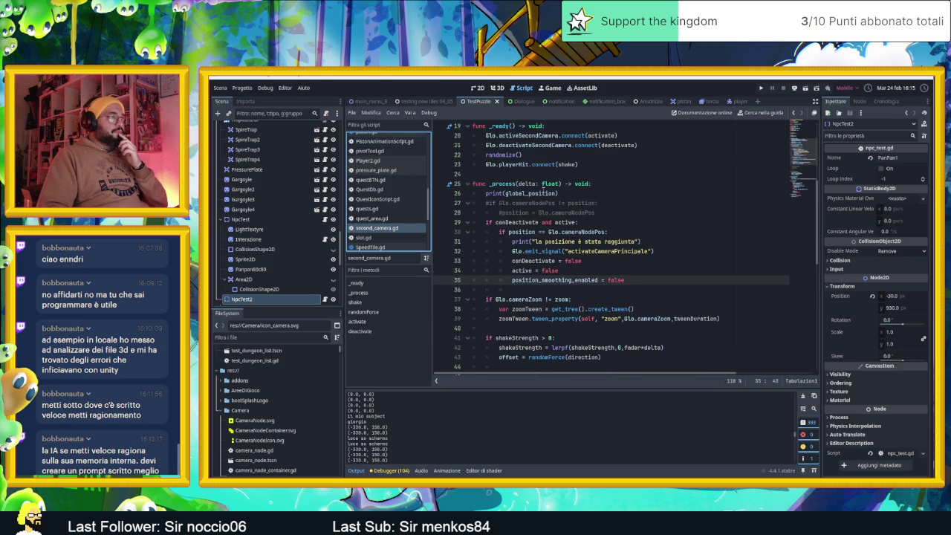
scroll(547, 209, down, 11)
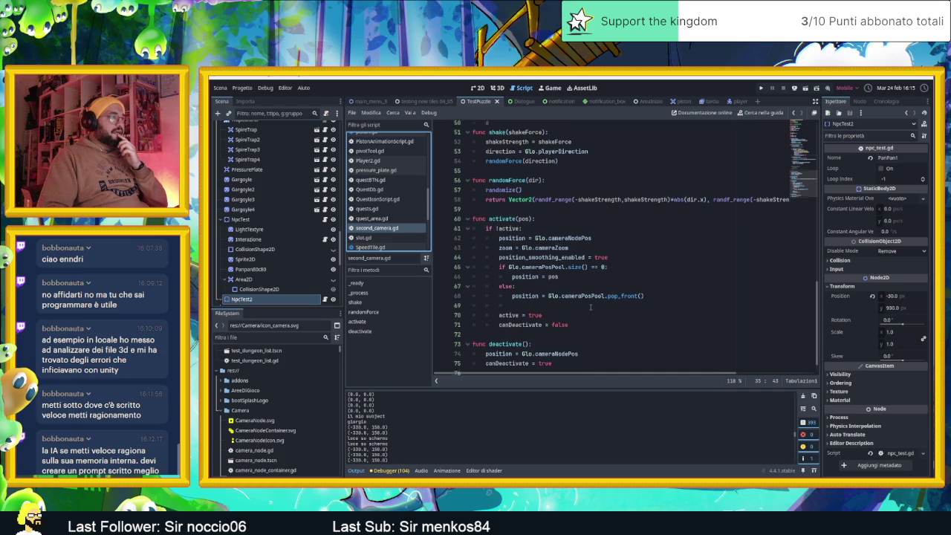
click(594, 221)
key(Return)
text(rese)
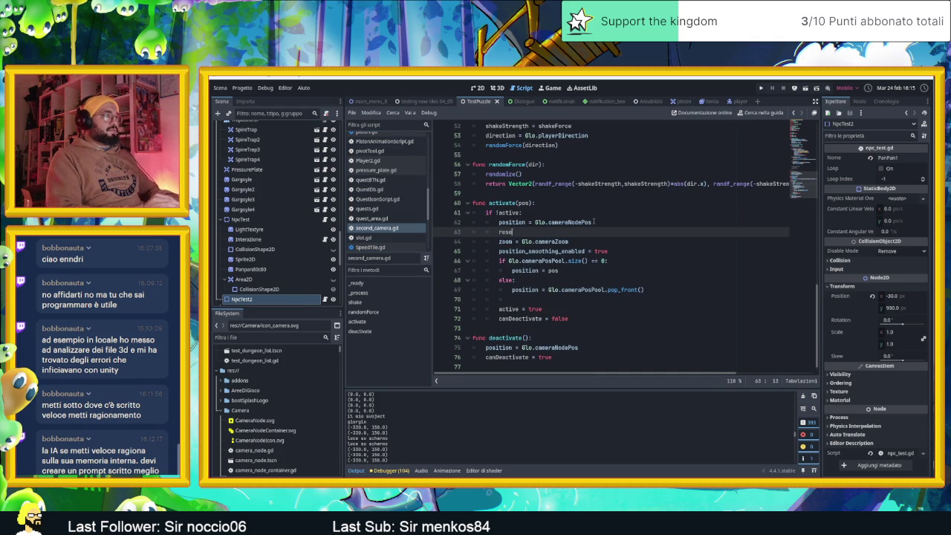
text(t)
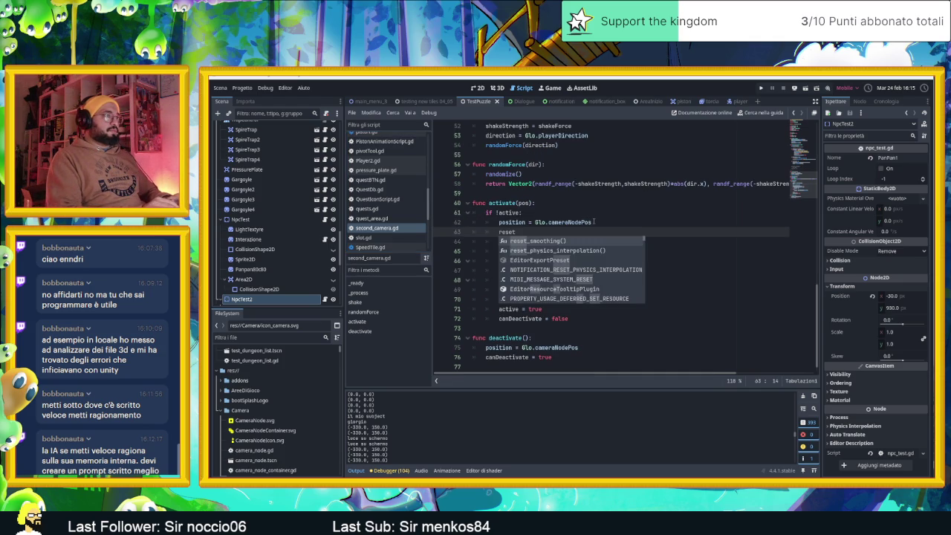
key(Return)
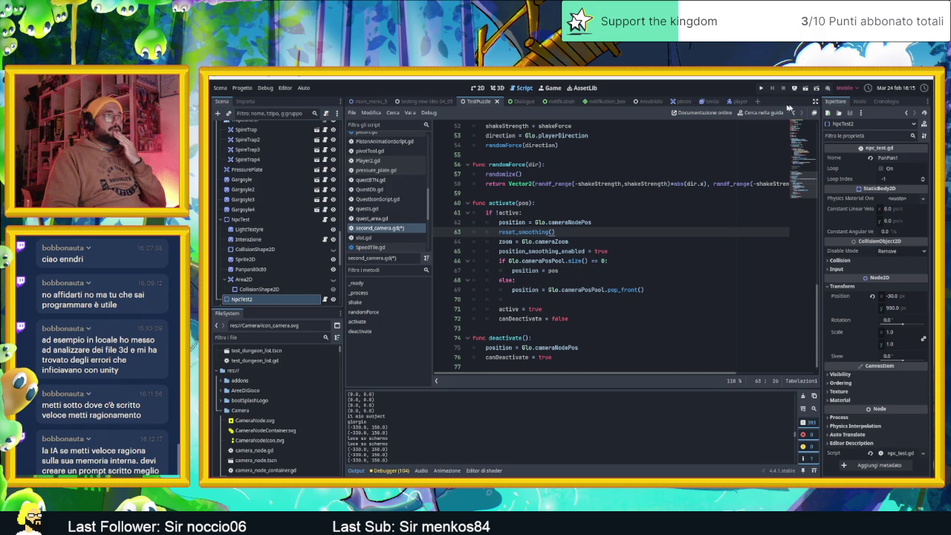
click(807, 88)
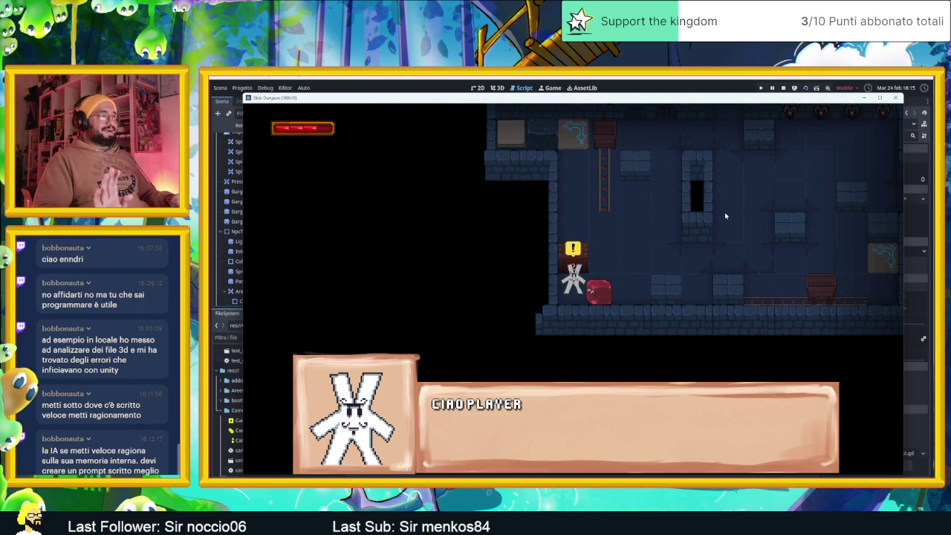
Step: End the debug run with F8, returning to second_camera.gd
key(F8)
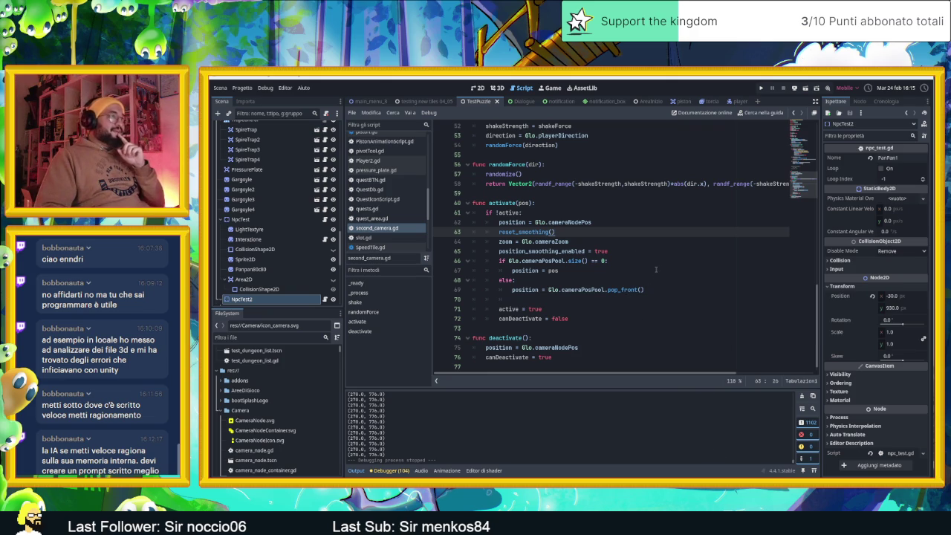
Step: Run the AreaInizio scene with F6 and slide the slime right, left, down and up
click(639, 105)
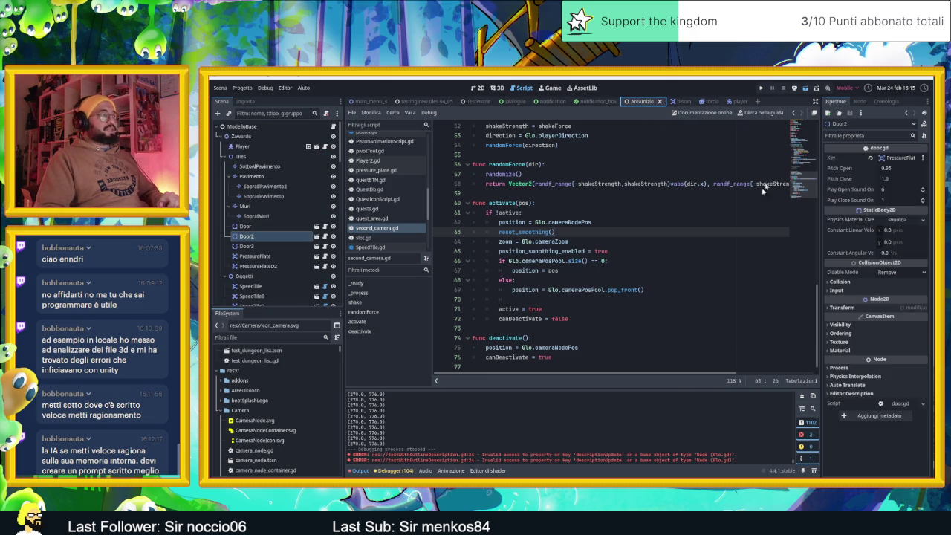
key(F6)
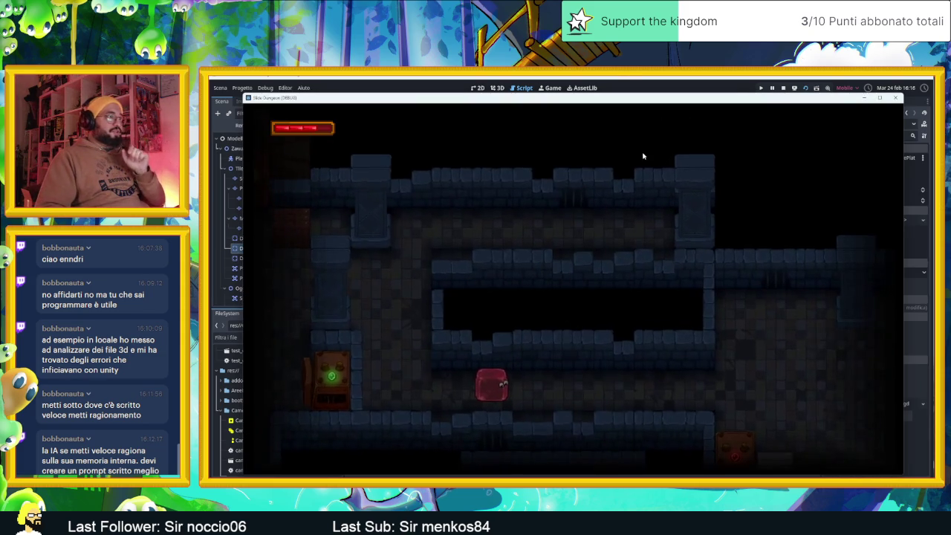
key(Right)
key(Left)
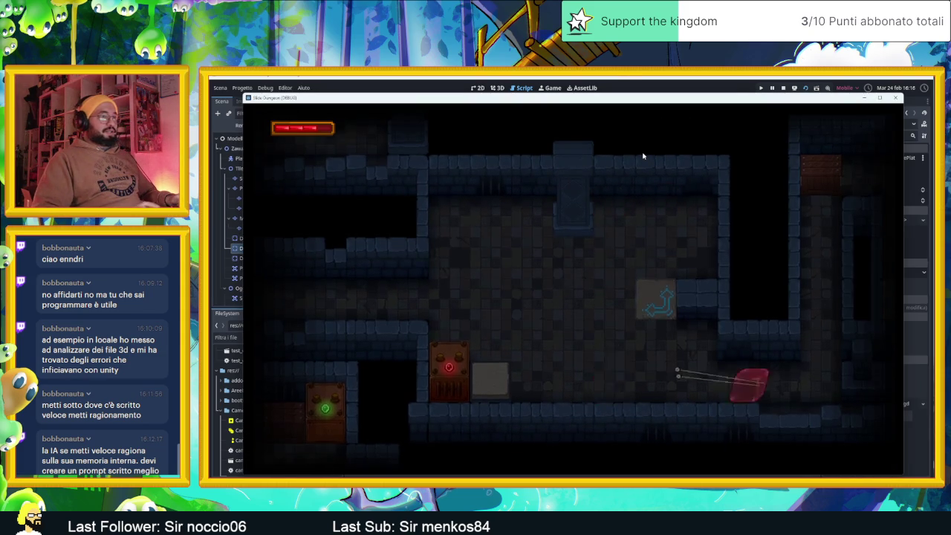
key(Down)
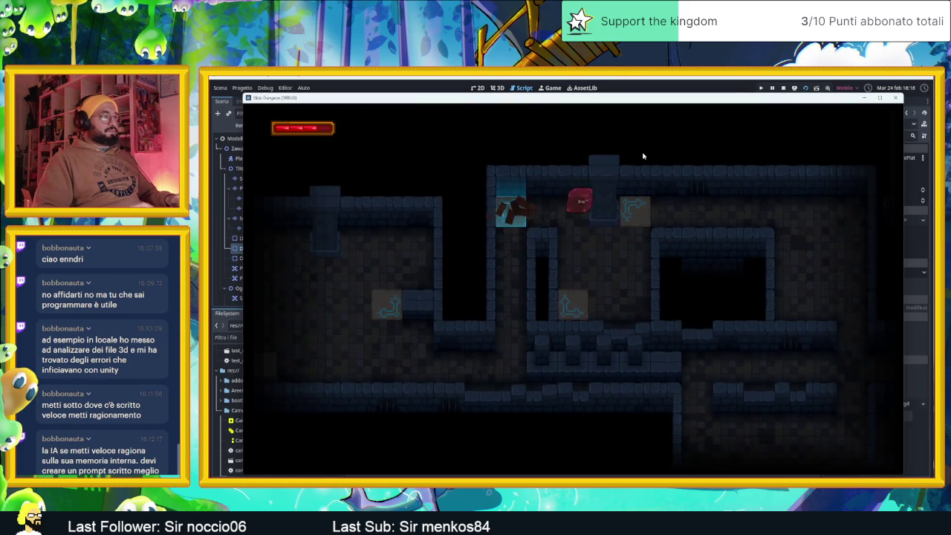
key(Up)
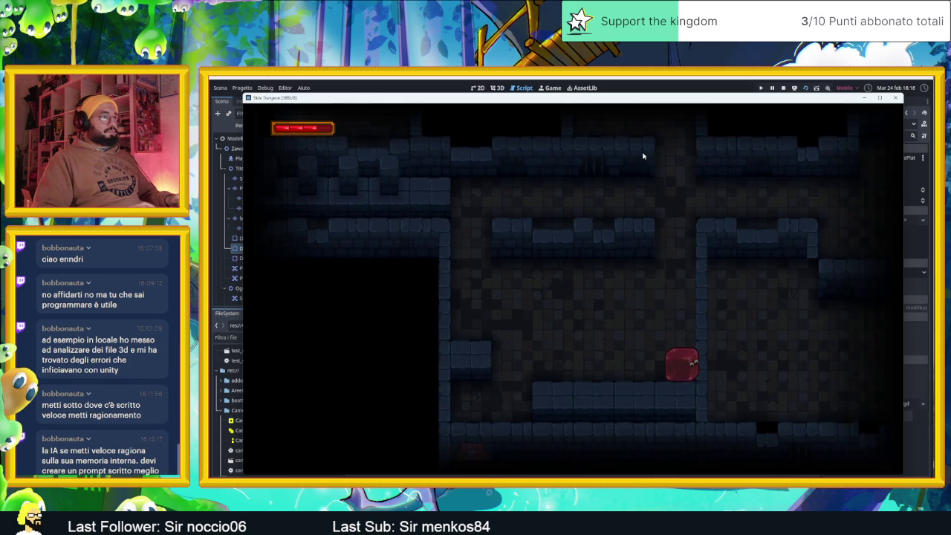
Step: Keep sliding the slime through several more dungeon rooms, then close the game window
key(Left)
key(Up)
key(Down)
key(Up)
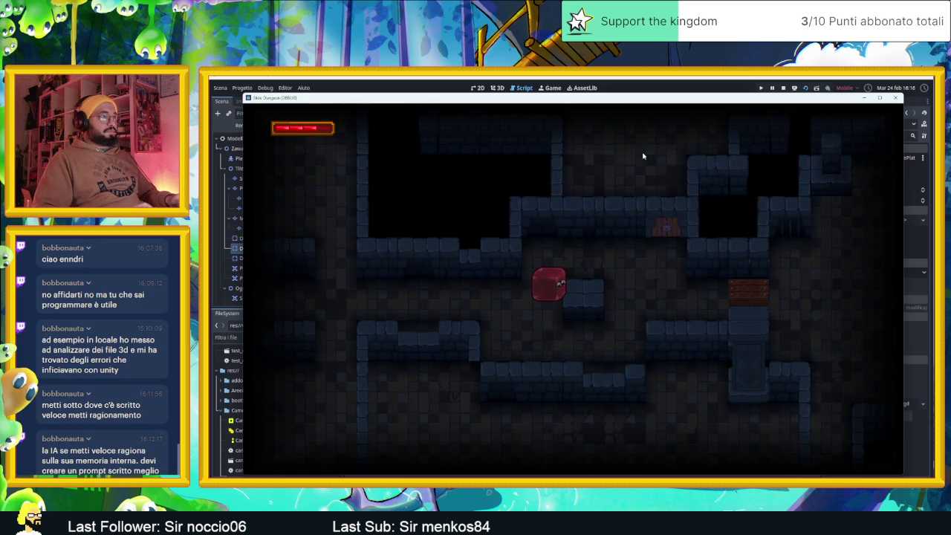
key(Right)
key(Down)
key(Left)
key(Right)
key(Left)
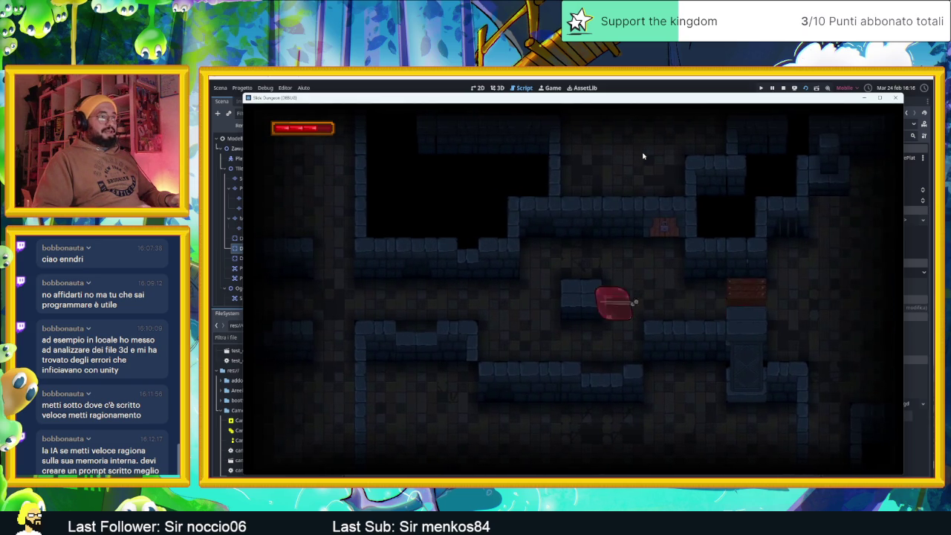
key(Down)
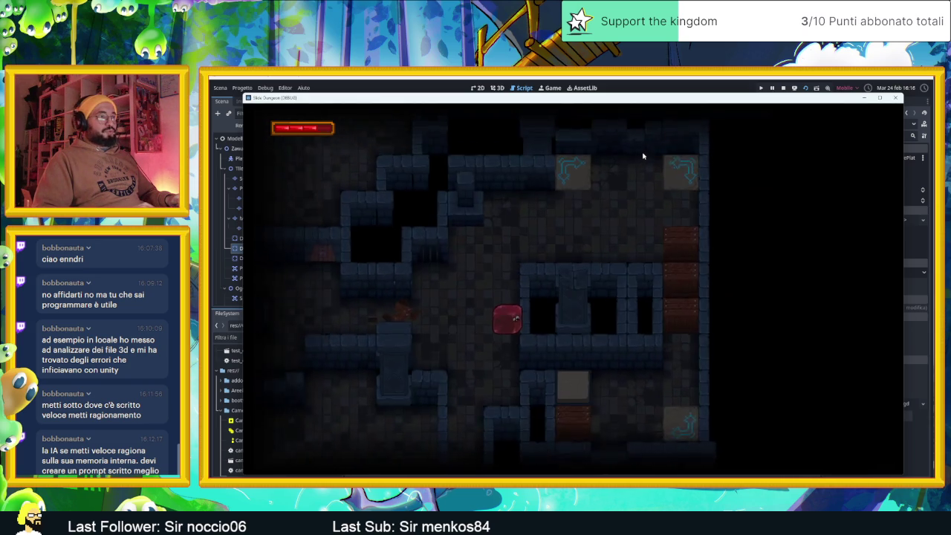
key(Up)
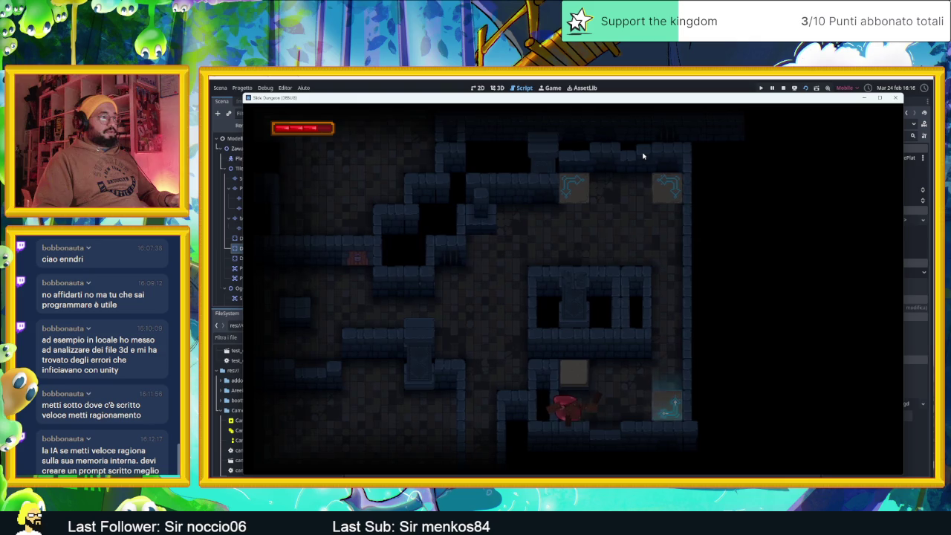
key(Up)
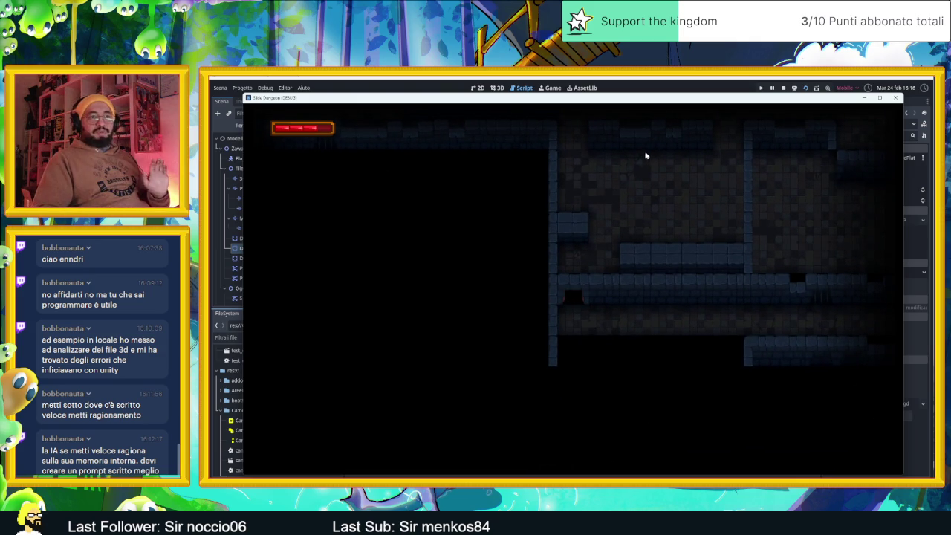
click(896, 98)
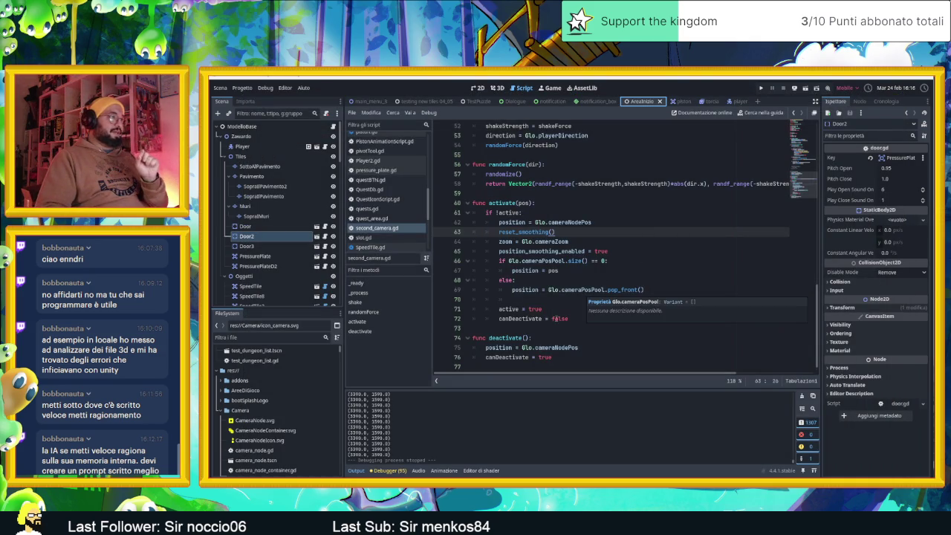
Step: Check the end of activate() at line 72, then return to the Camera2D docs at reset_smoothing()
click(555, 318)
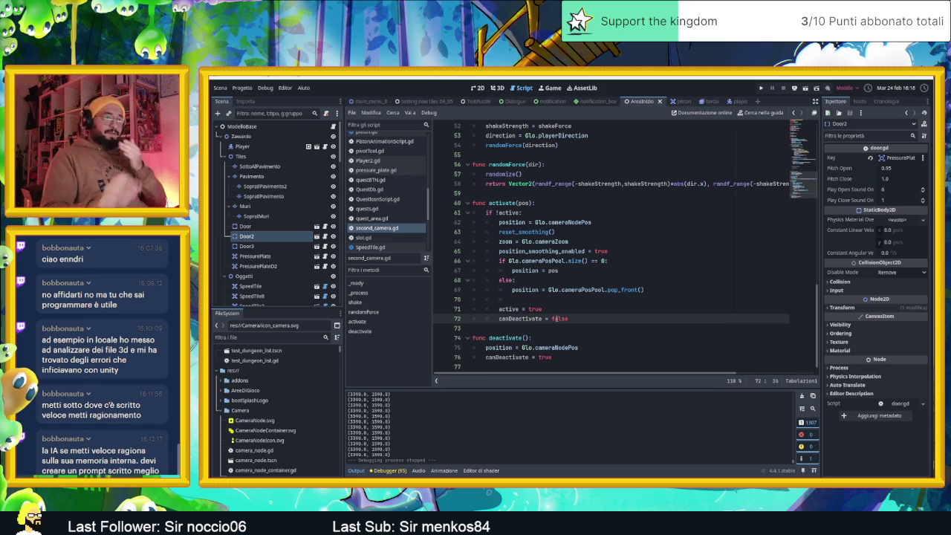
key(alt+Tab)
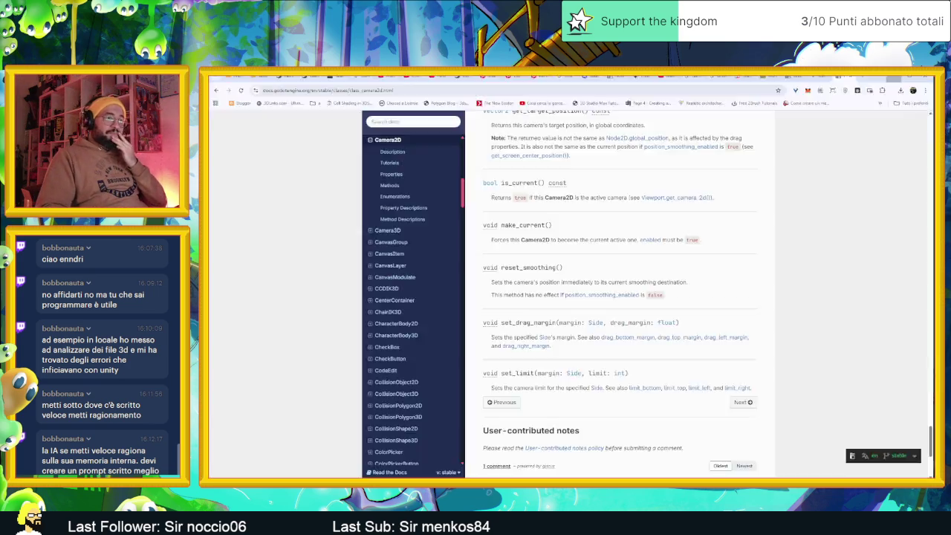
Step: Review Gemini's Soluzione A Velocity Check script, highlighting its current_center distance_to check
key(ctrl+Tab)
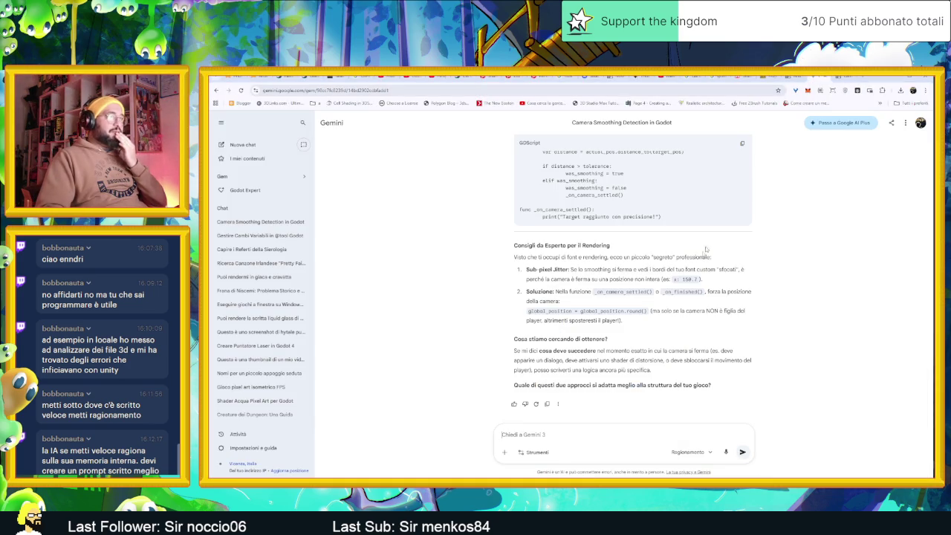
scroll(751, 330, up, 5)
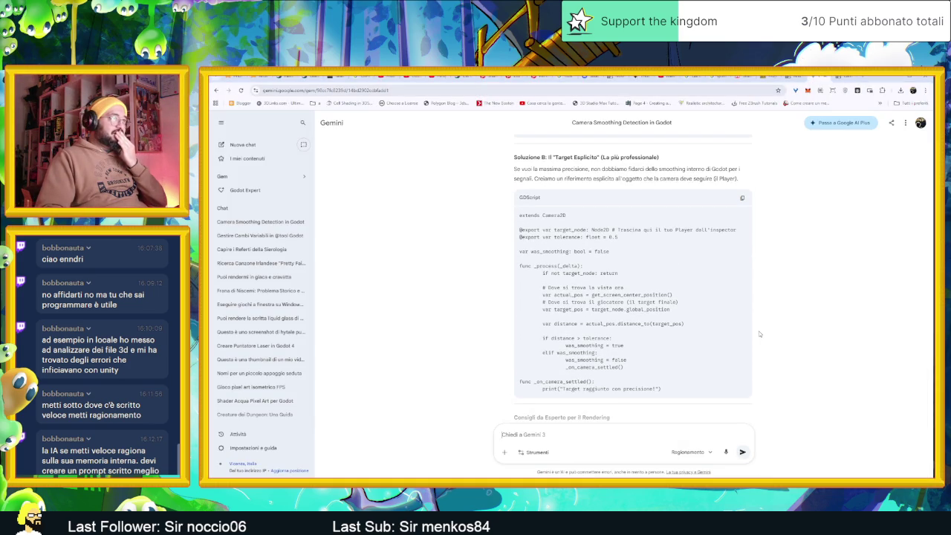
scroll(758, 331, up, 10)
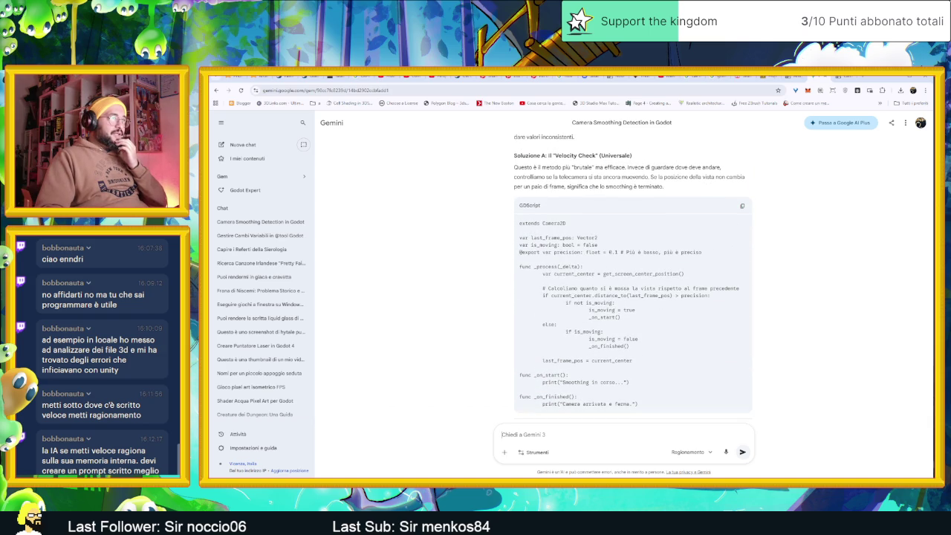
scroll(585, 280, up, 5)
scroll(584, 280, down, 3)
scroll(584, 280, down, 2)
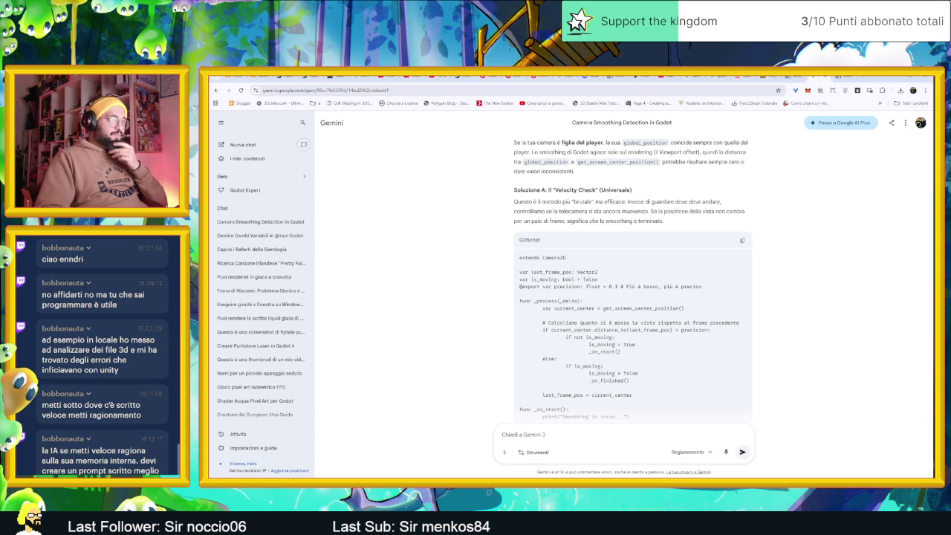
drag(553, 330, 661, 330)
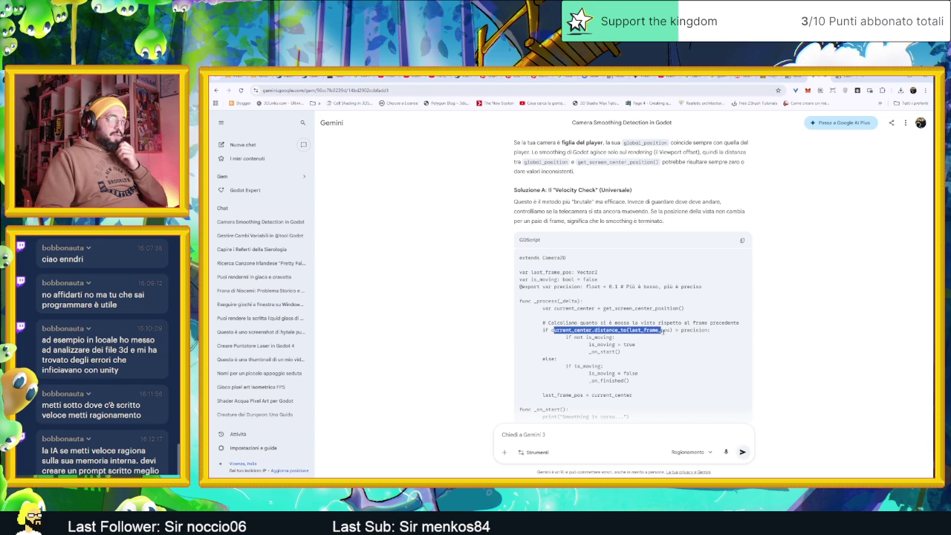
click(664, 330)
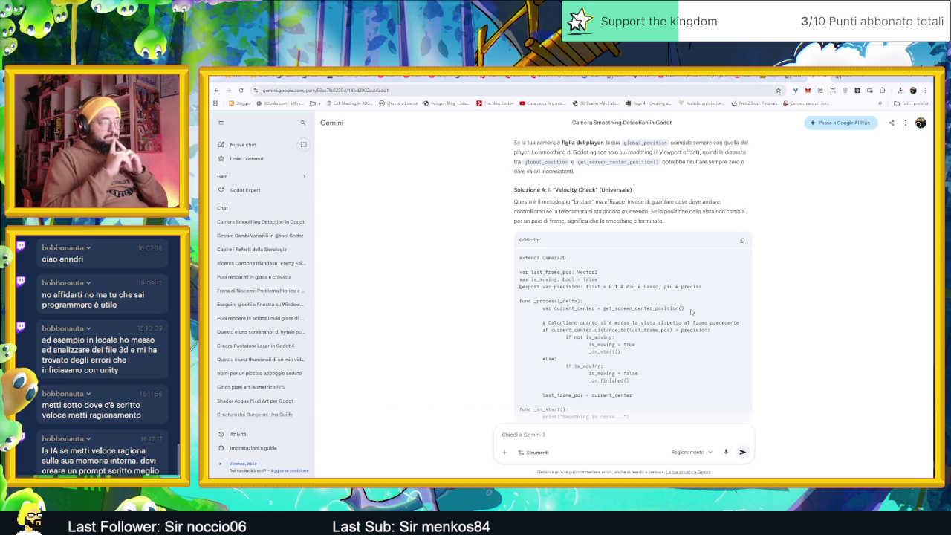
scroll(691, 311, down, 2)
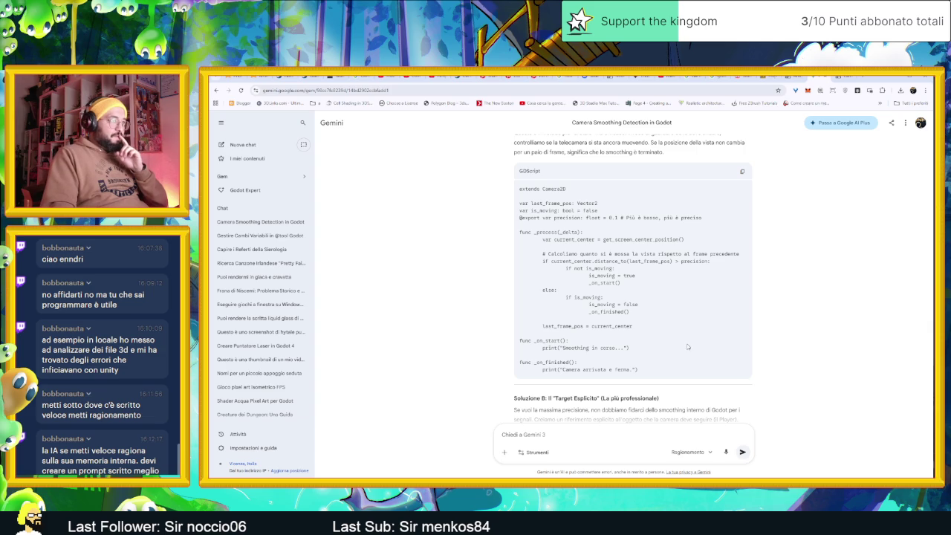
scroll(688, 347, down, 1)
scroll(710, 297, up, 2)
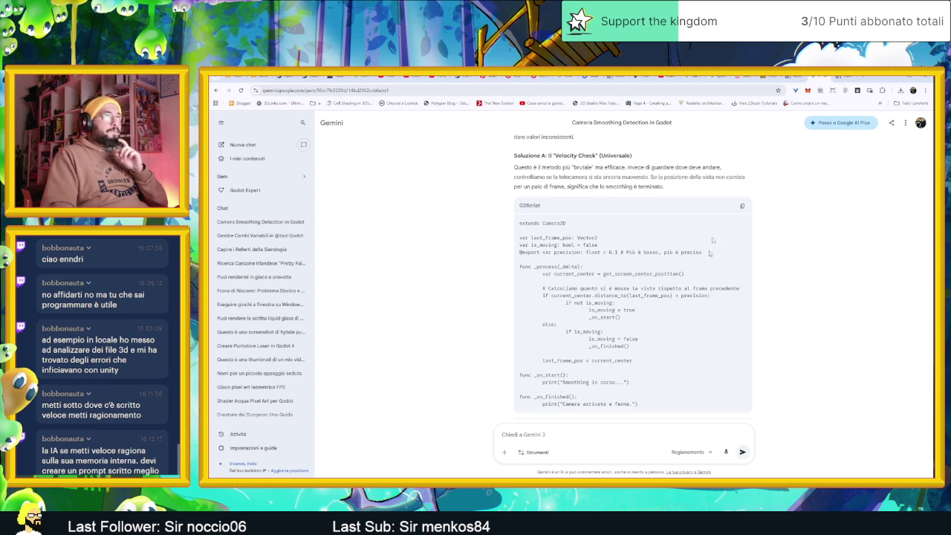
Step: Start a Google search for 'godot find out if camera' in a new Chrome tab
click(840, 77)
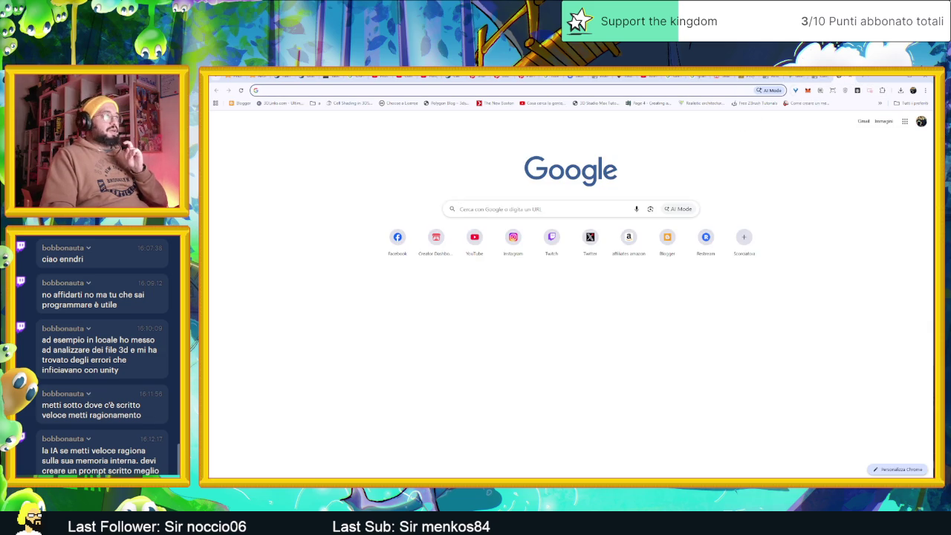
click(520, 209)
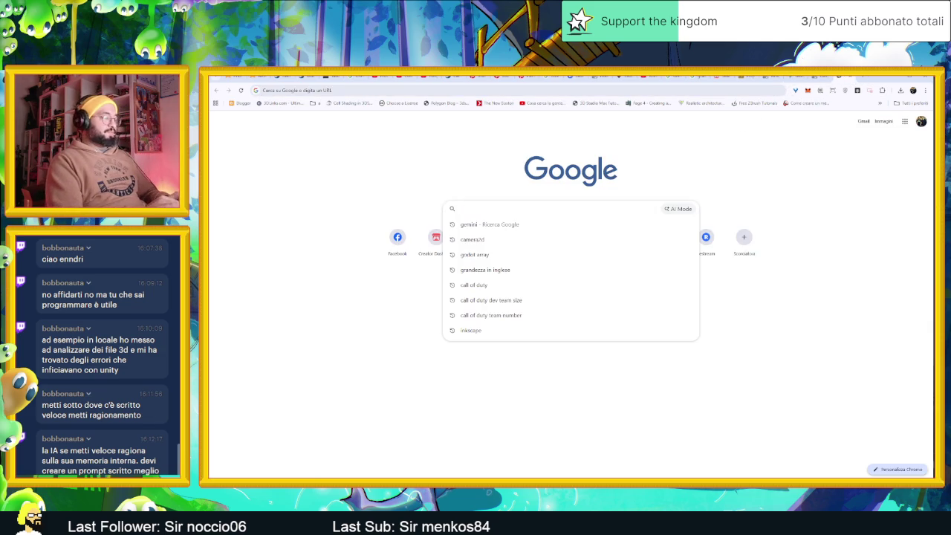
text(is)
key(BackSpace)
key(BackSpace)
text(godot)
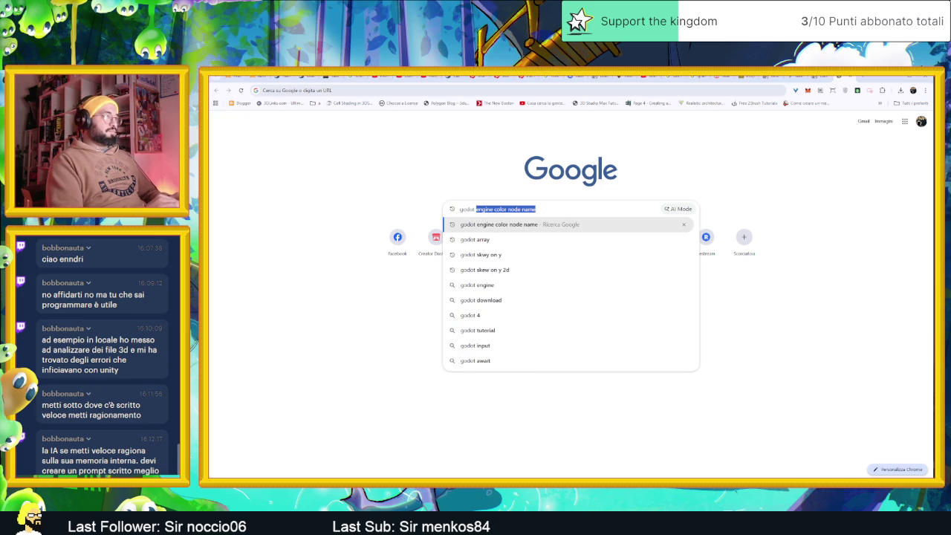
text( find out)
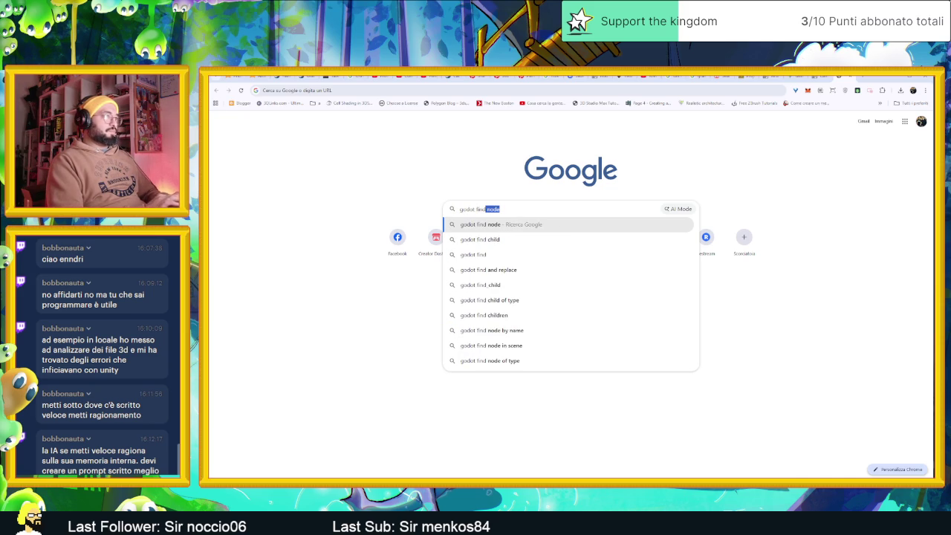
text( if camer)
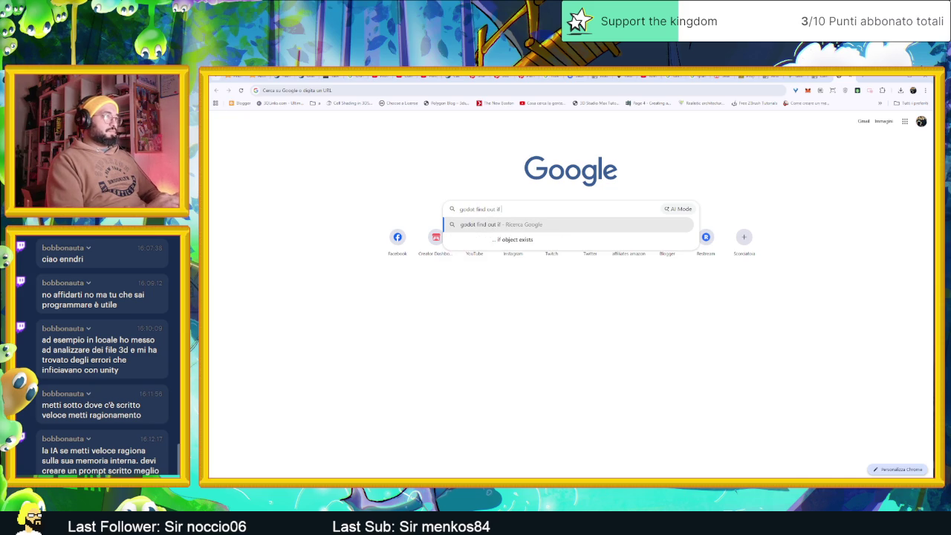